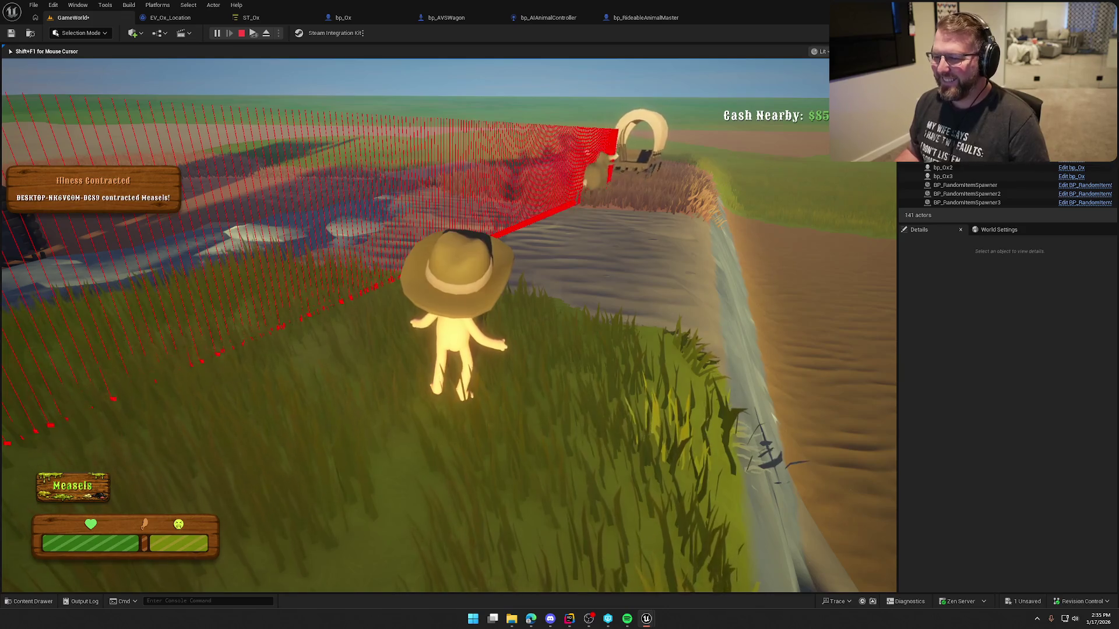
Sprint the character around the wagon, cabin and ox pen, then stop the playtest.
key("w")
key("shift")
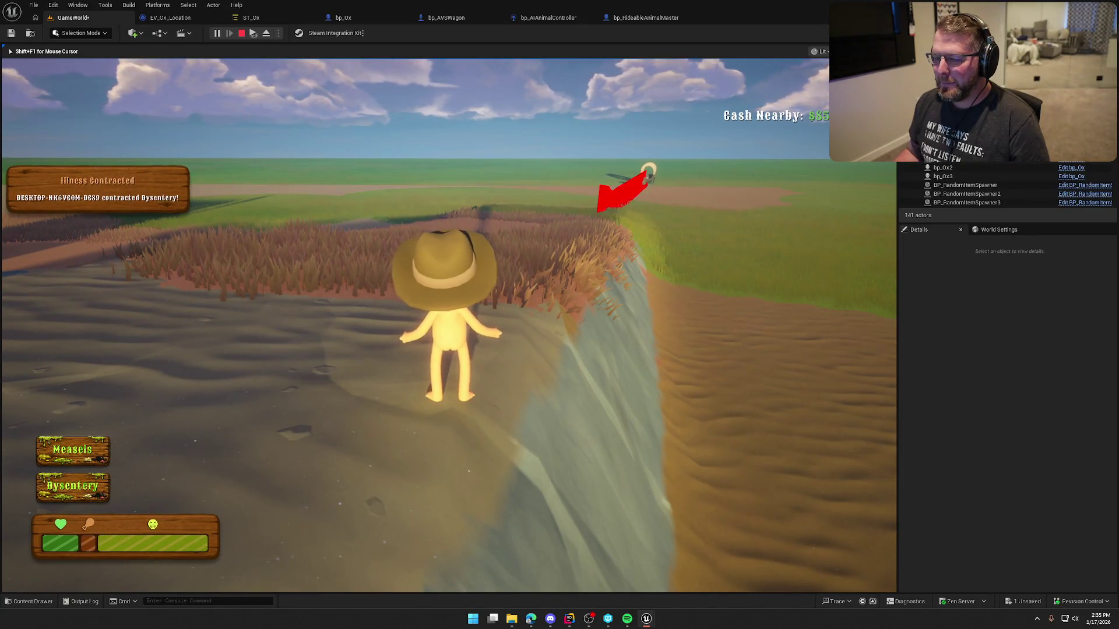
key("w")
key("shift")
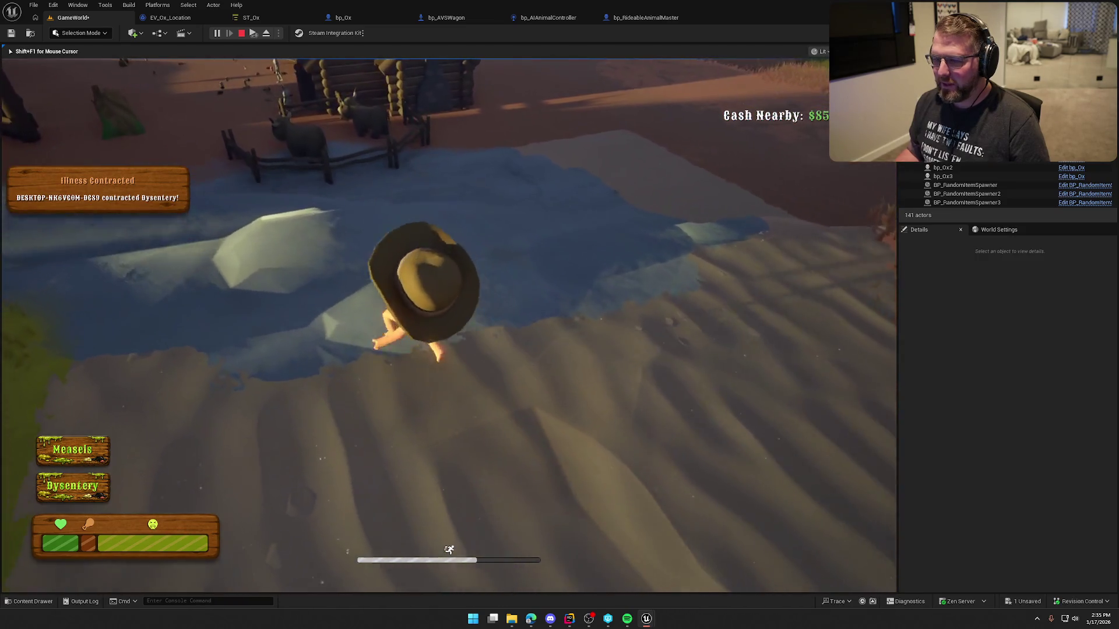
key("w")
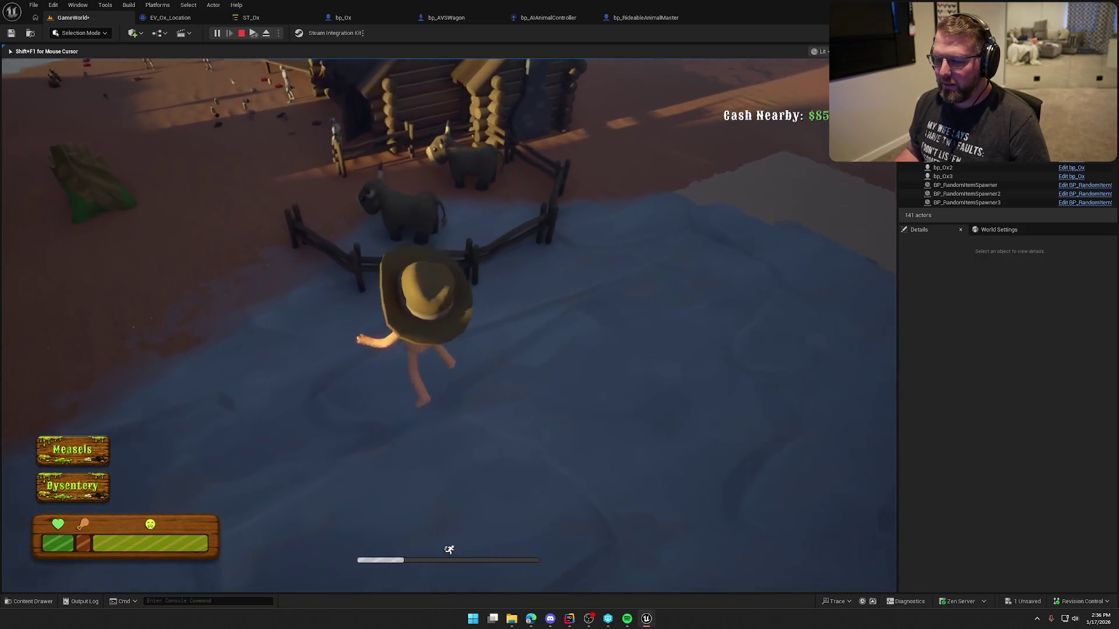
key("w")
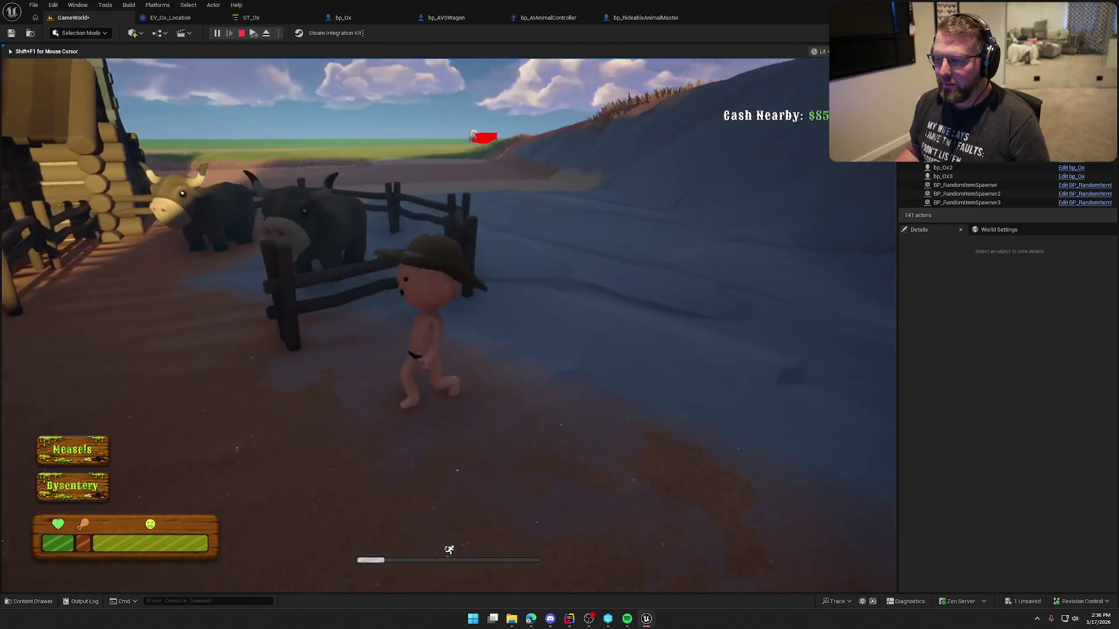
key("w")
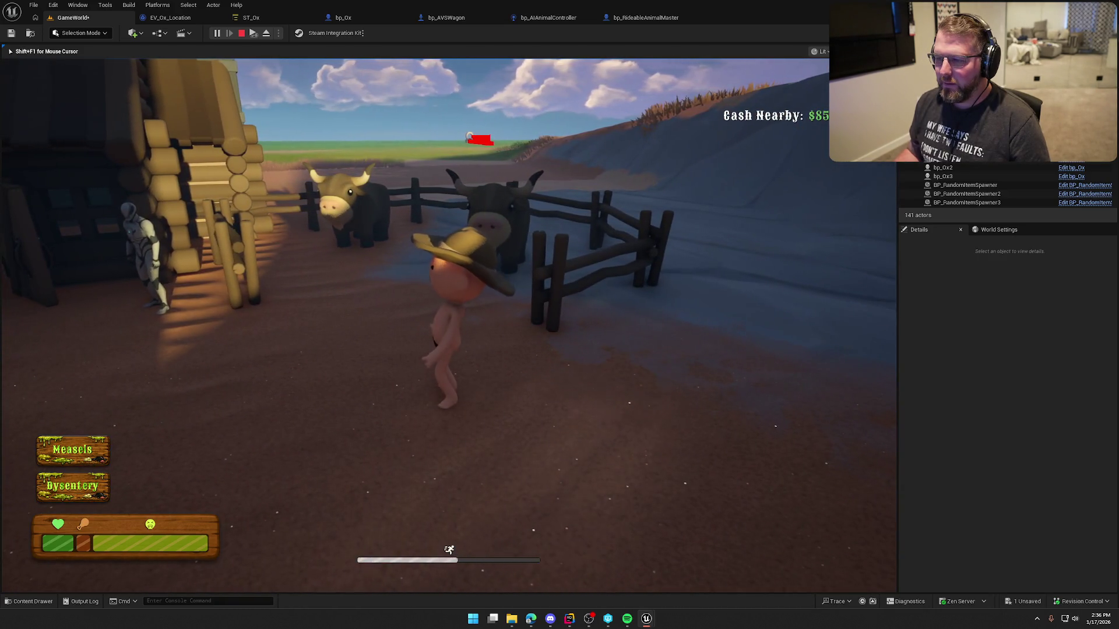
key("Escape")
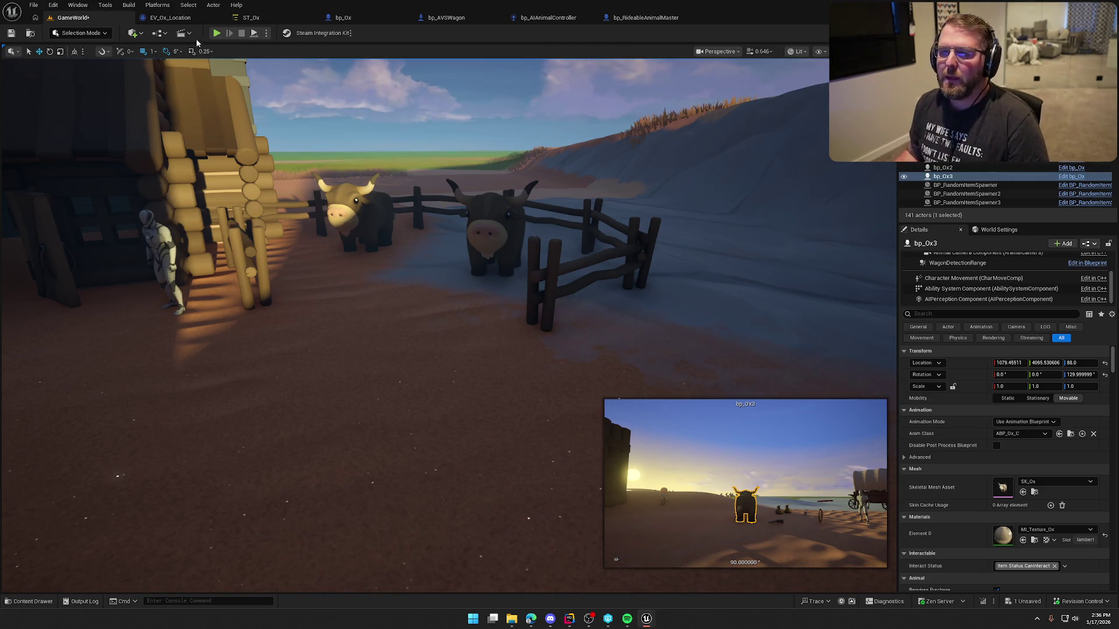
Restart the playtest, mount an ox in the pen, ride toward the wagon, and stop.
key("alt+p")
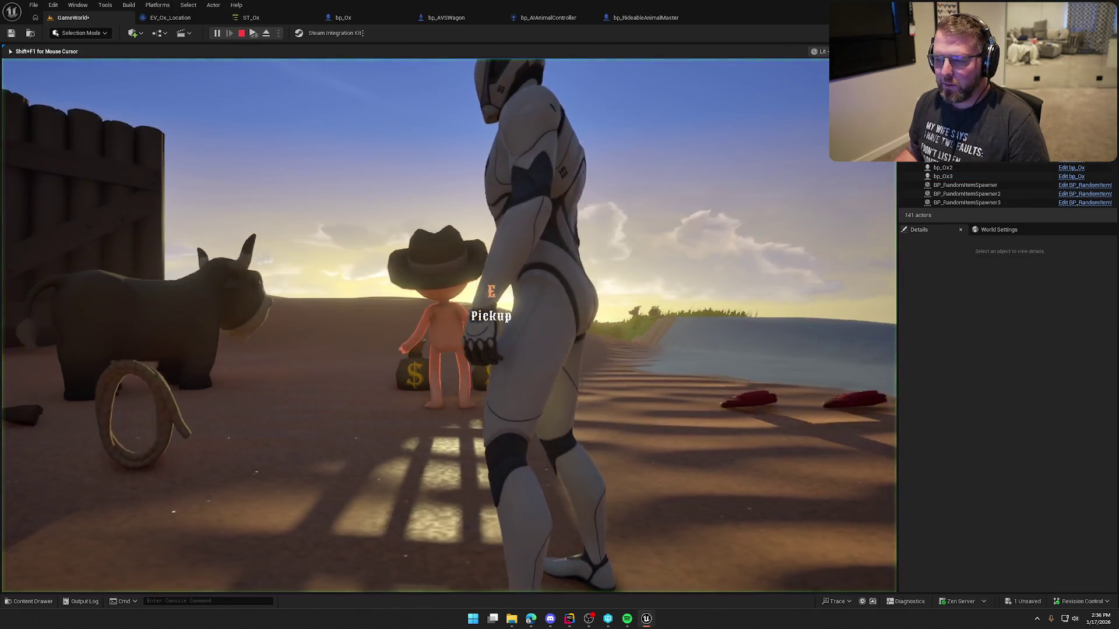
key("shift+w")
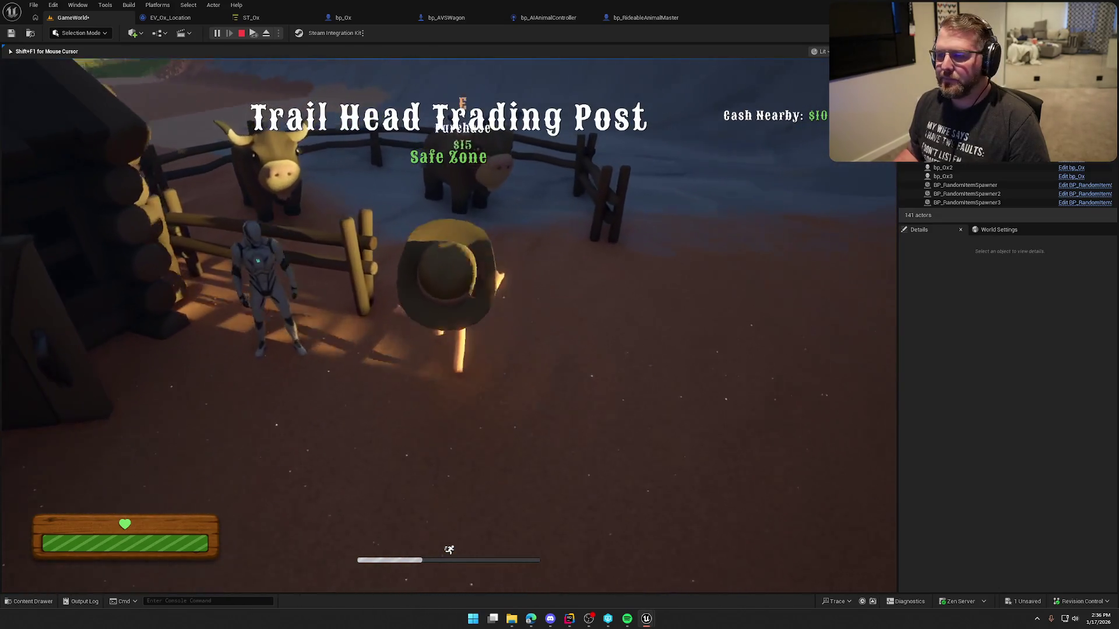
key("e")
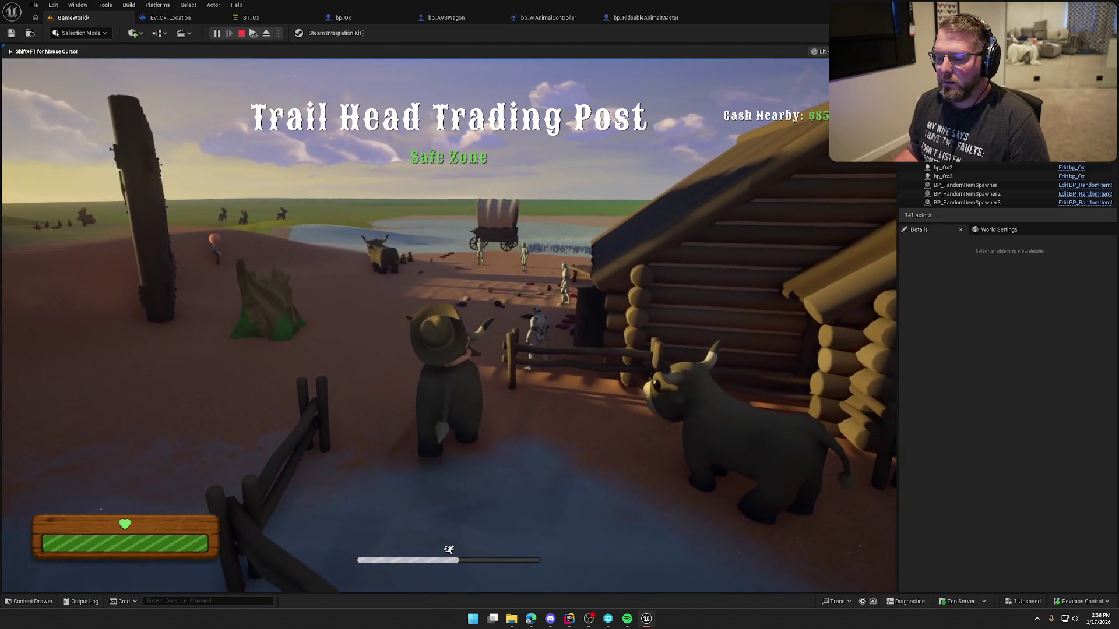
key("w")
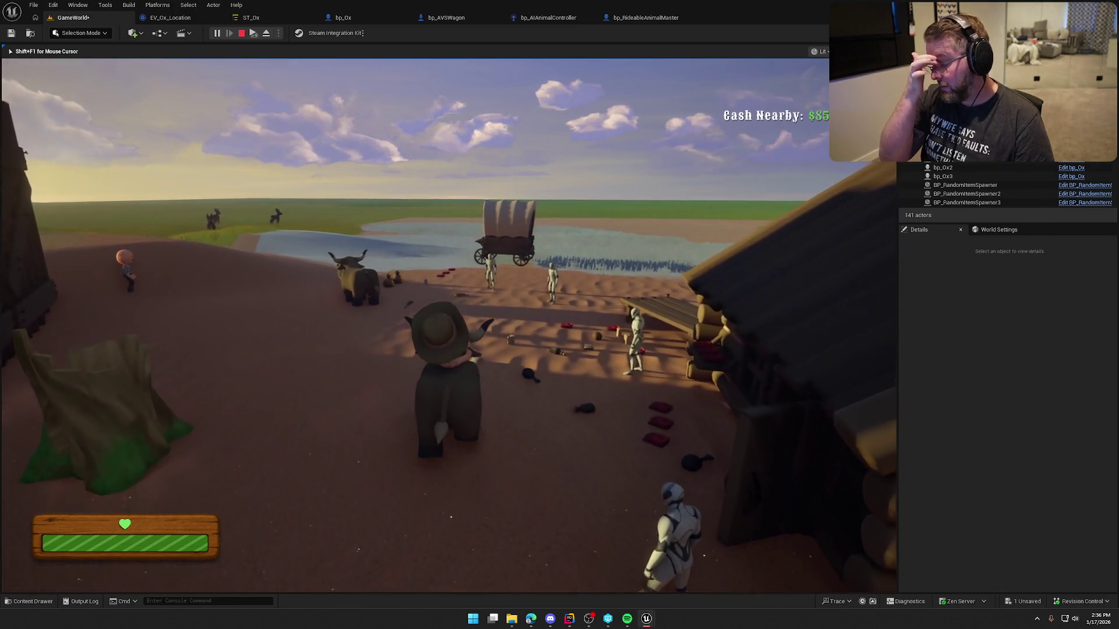
key("Escape")
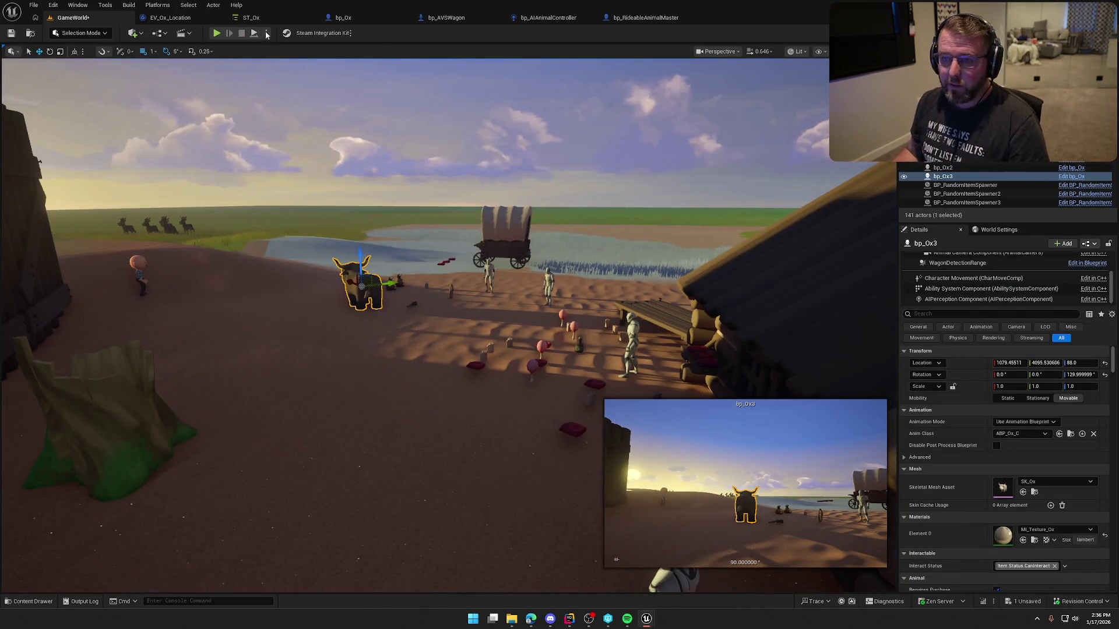
Inspect EV_Ox_Location's FindMoveTarget function graph, then return to the GameWorld level.
left_click(171, 18)
double_click(396, 174)
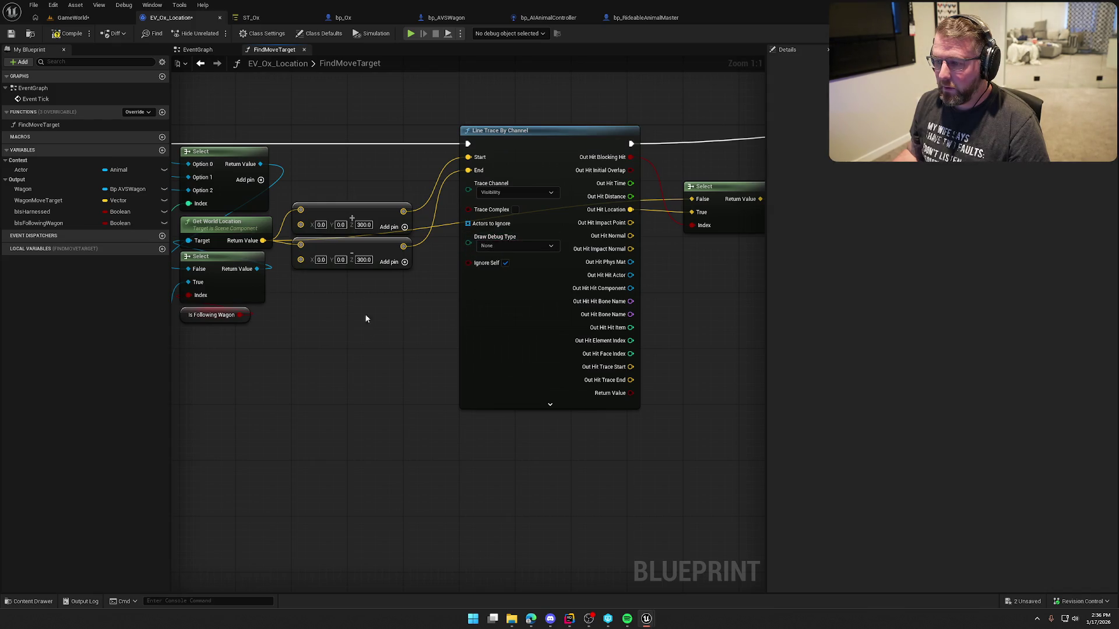
left_click(64, 17)
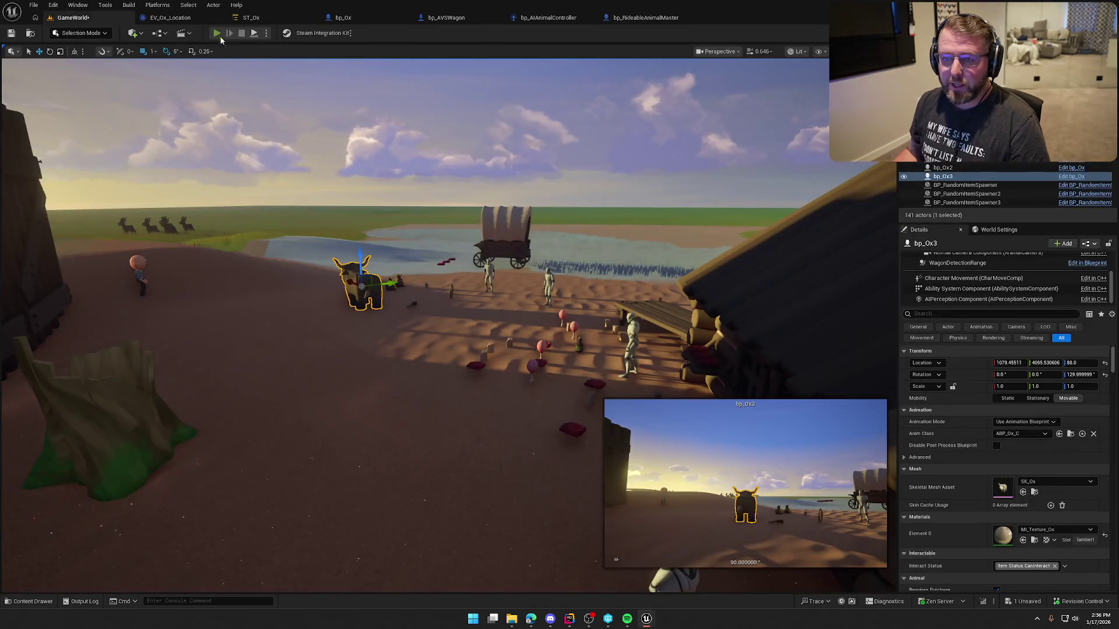
Start a playtest, mount an ox and ride it up to the wagon.
left_click(217, 34)
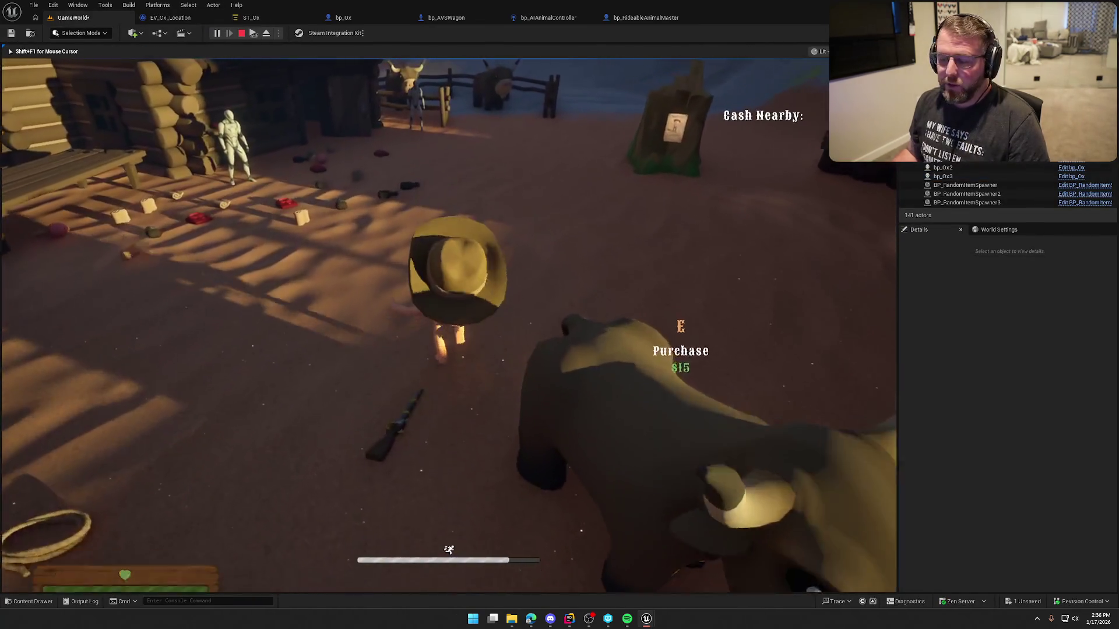
key("w")
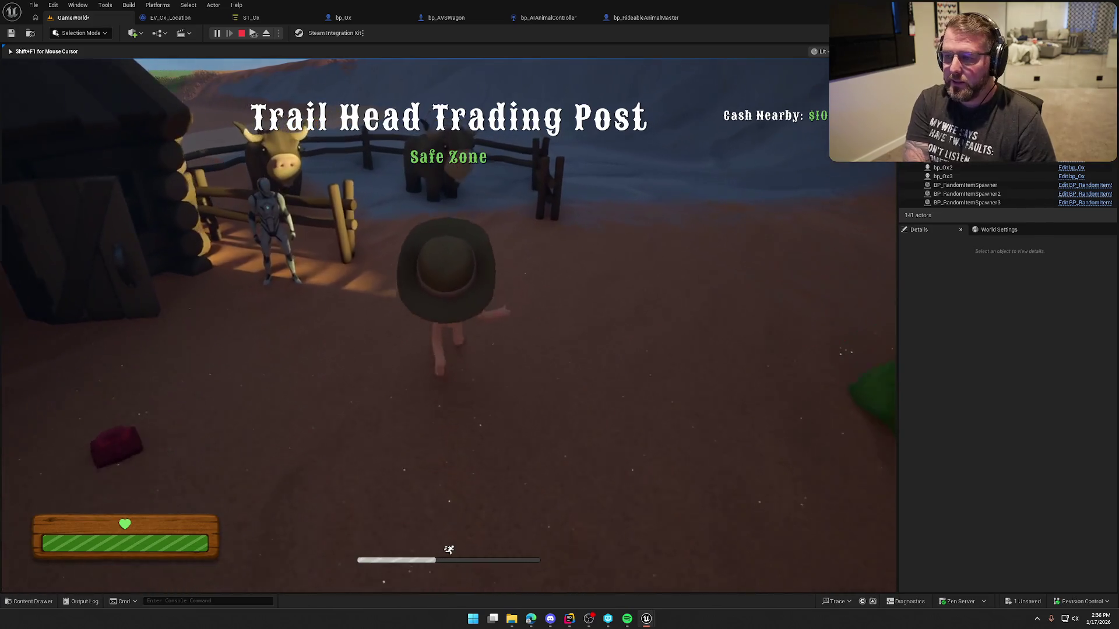
key("e")
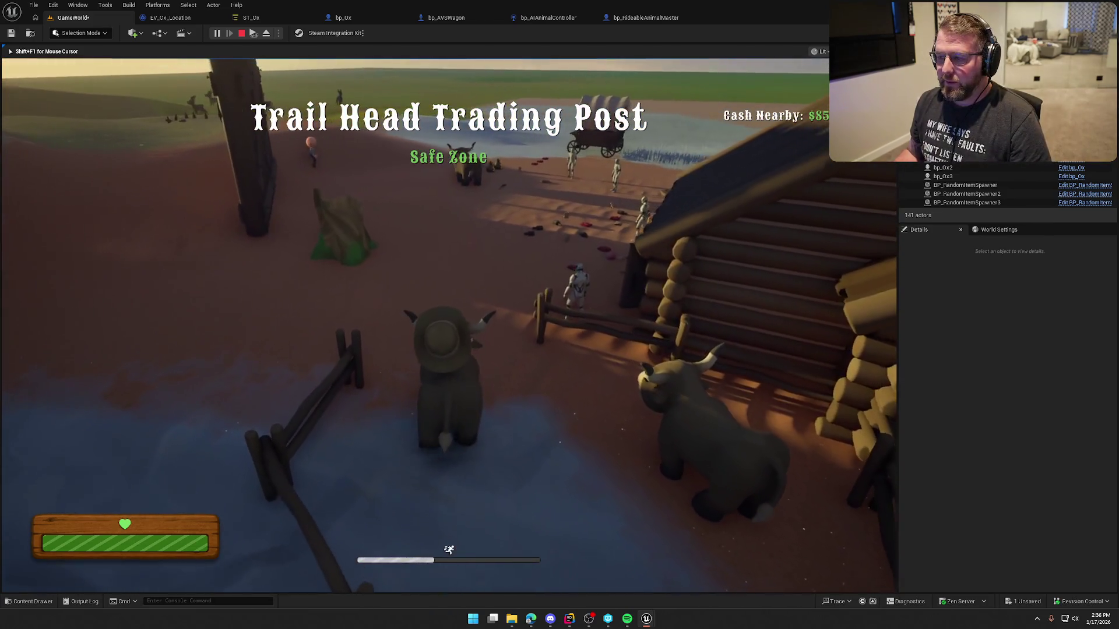
key("w")
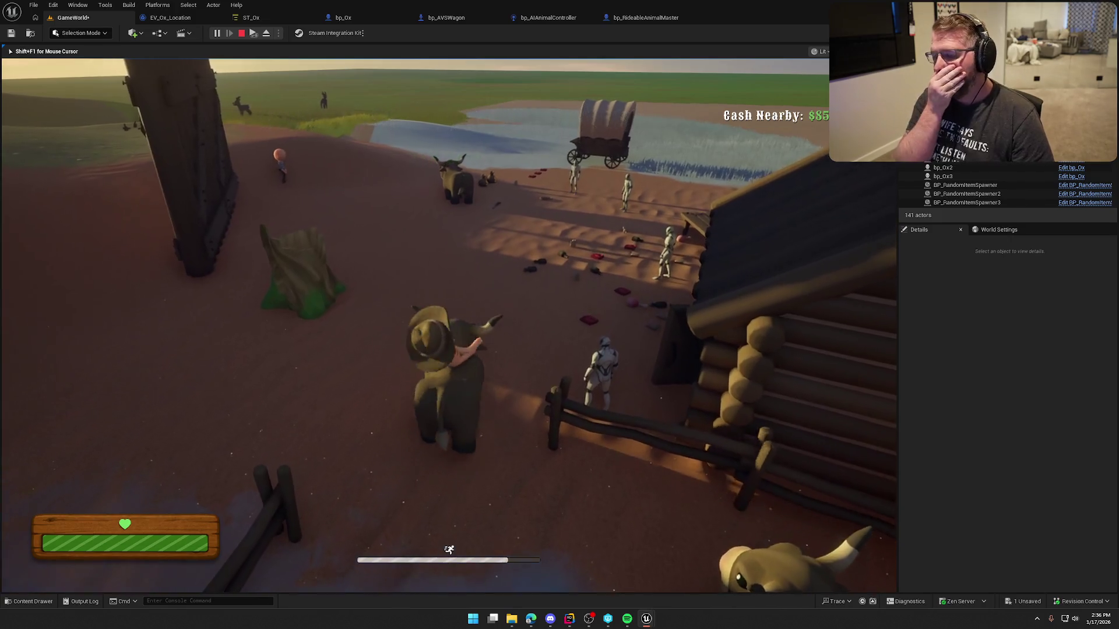
key("w")
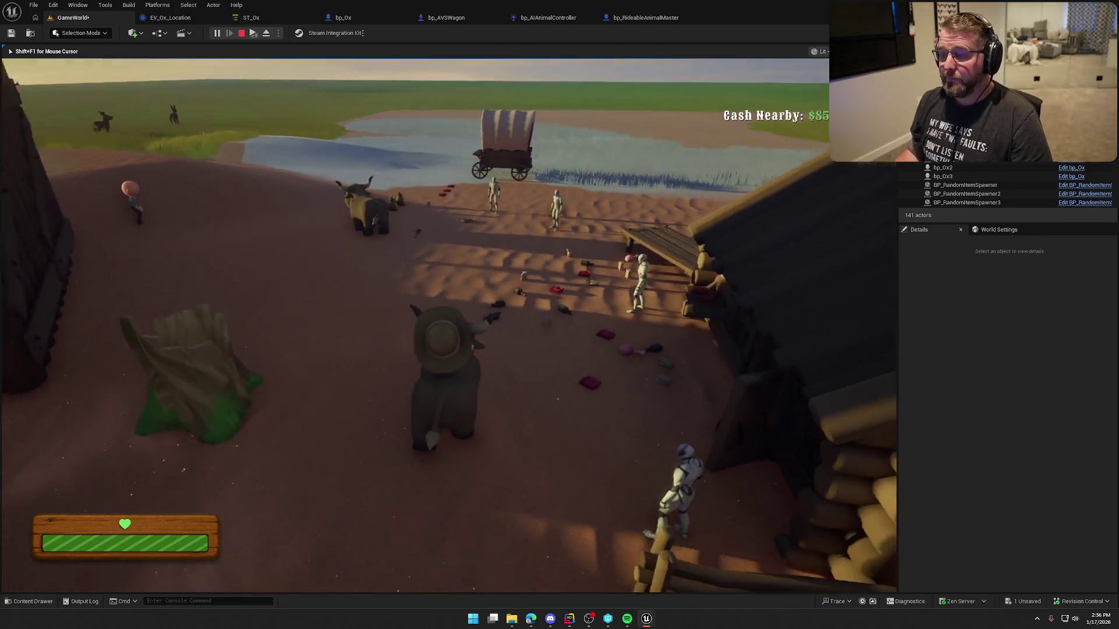
key("w")
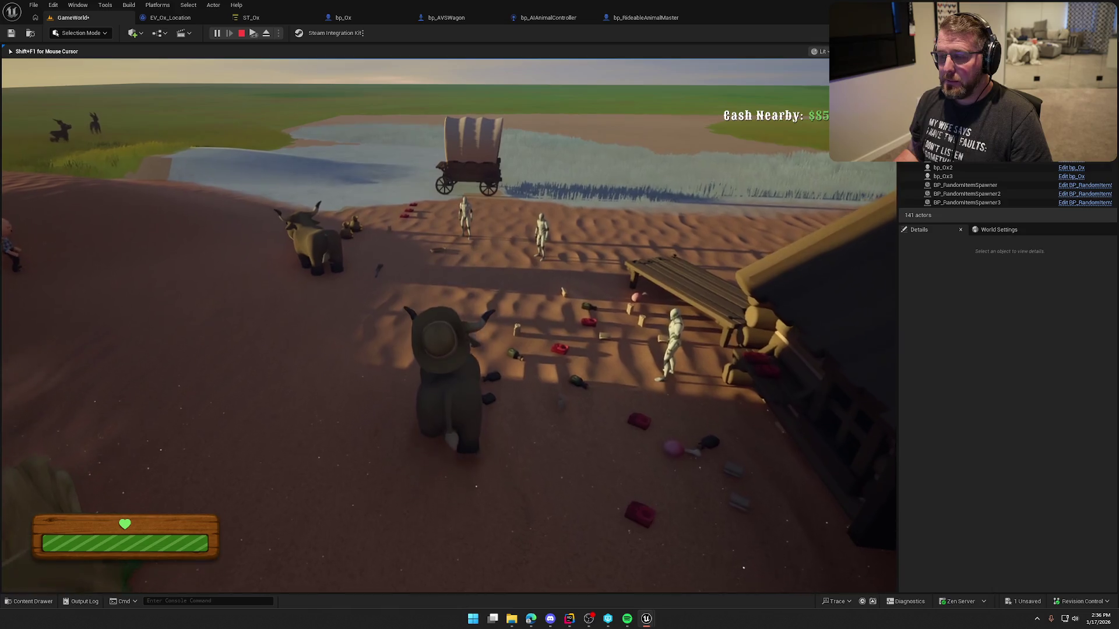
key("w")
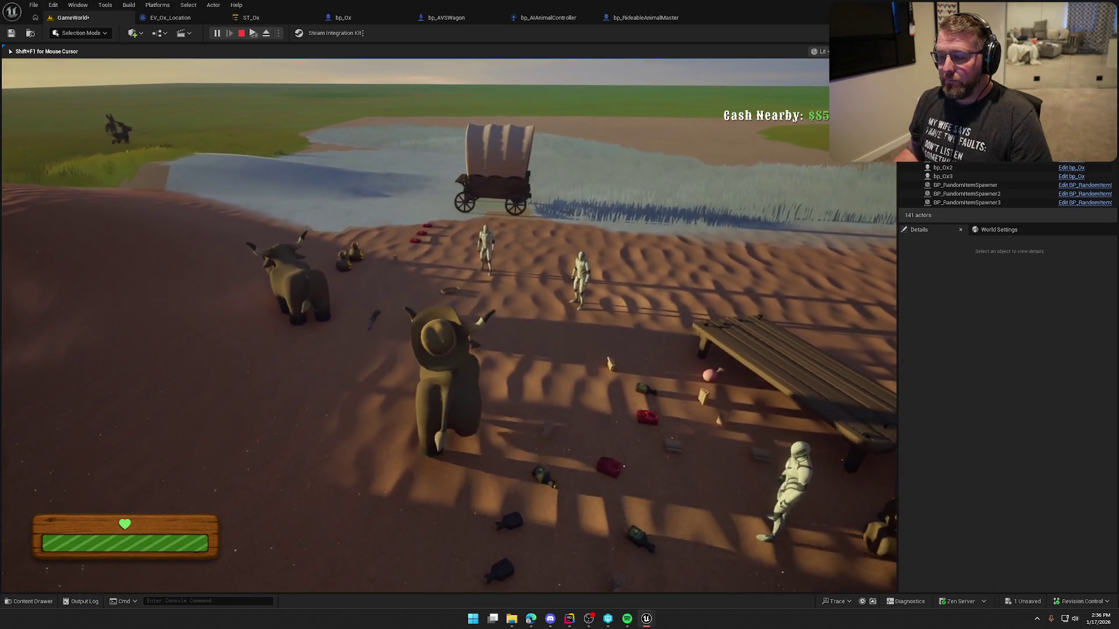
key("w")
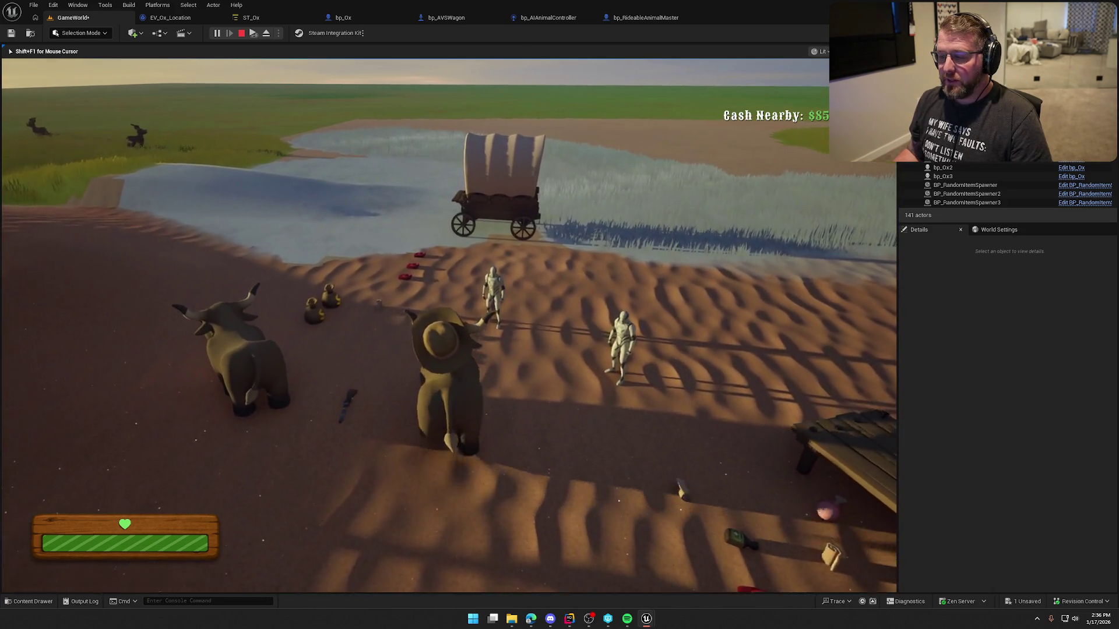
key("w")
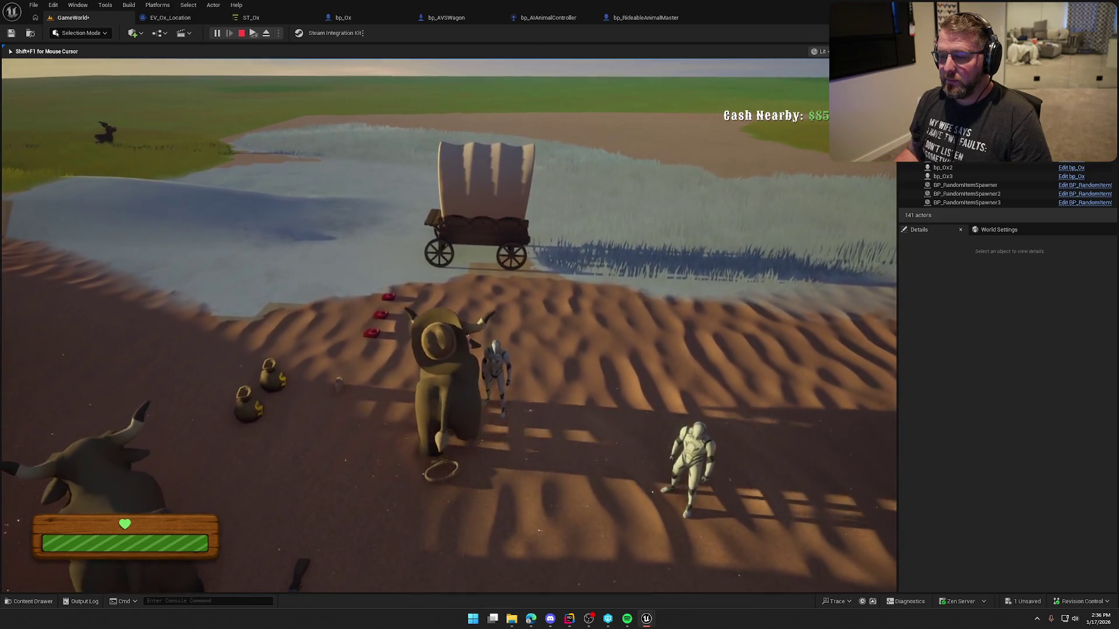
key("w")
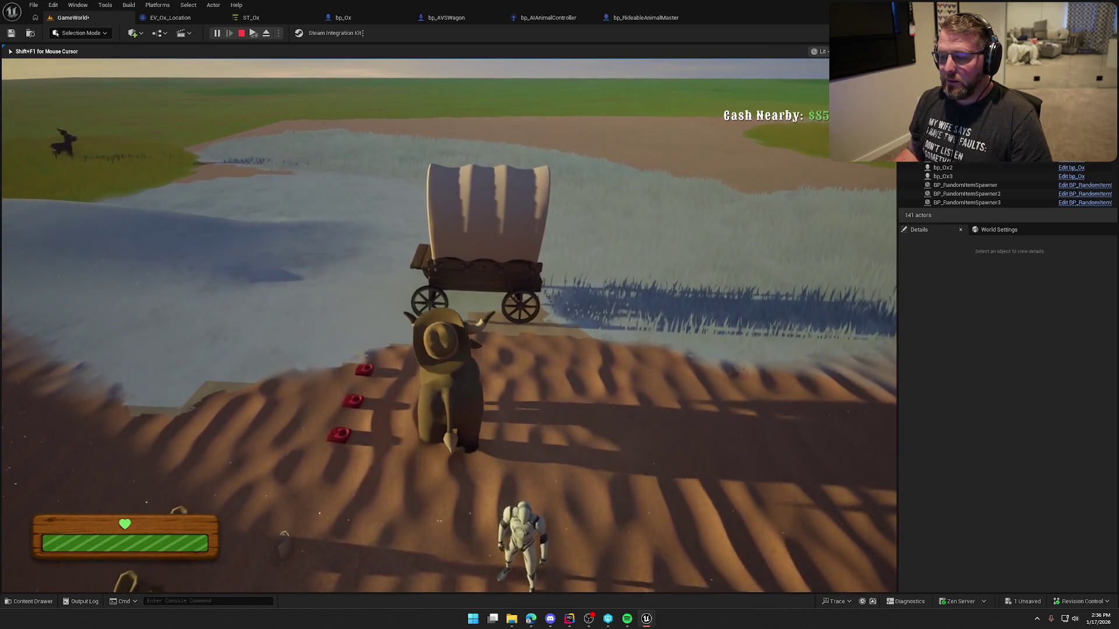
key("e")
key("e")
Mount another ox, ride through the fence gap past the cabin, dismount by the wagon, and stop.
key("w")
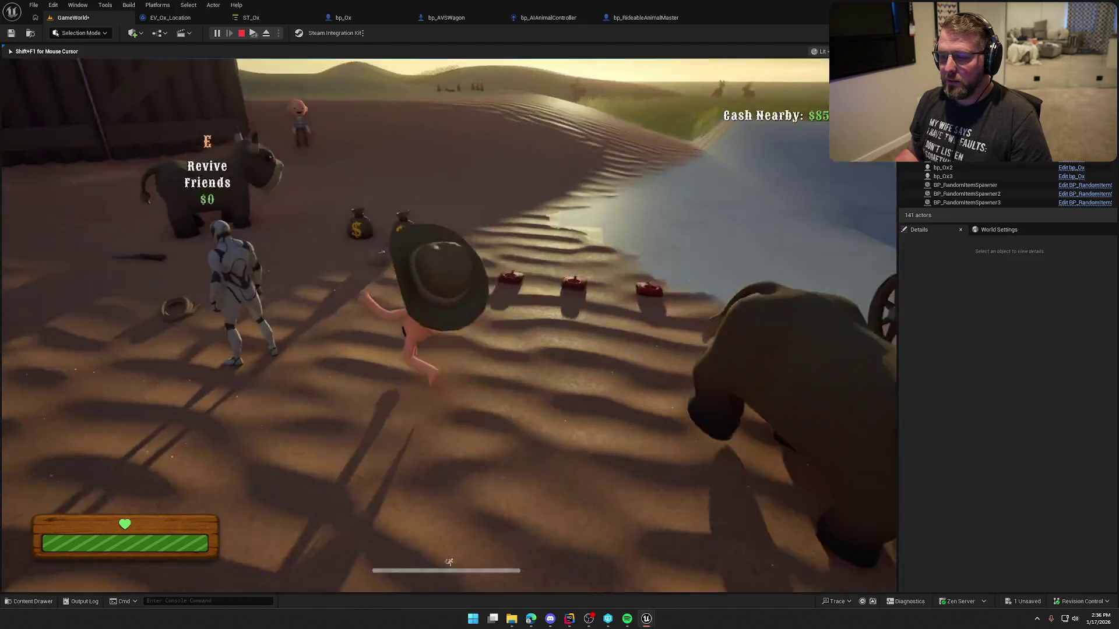
key("w")
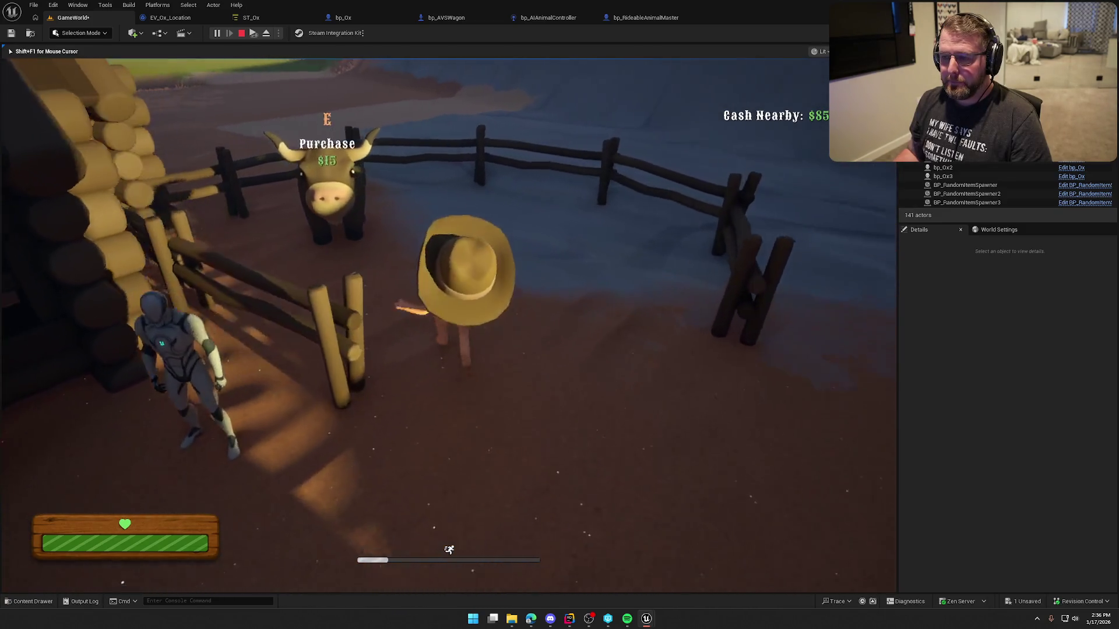
key("e")
key("w")
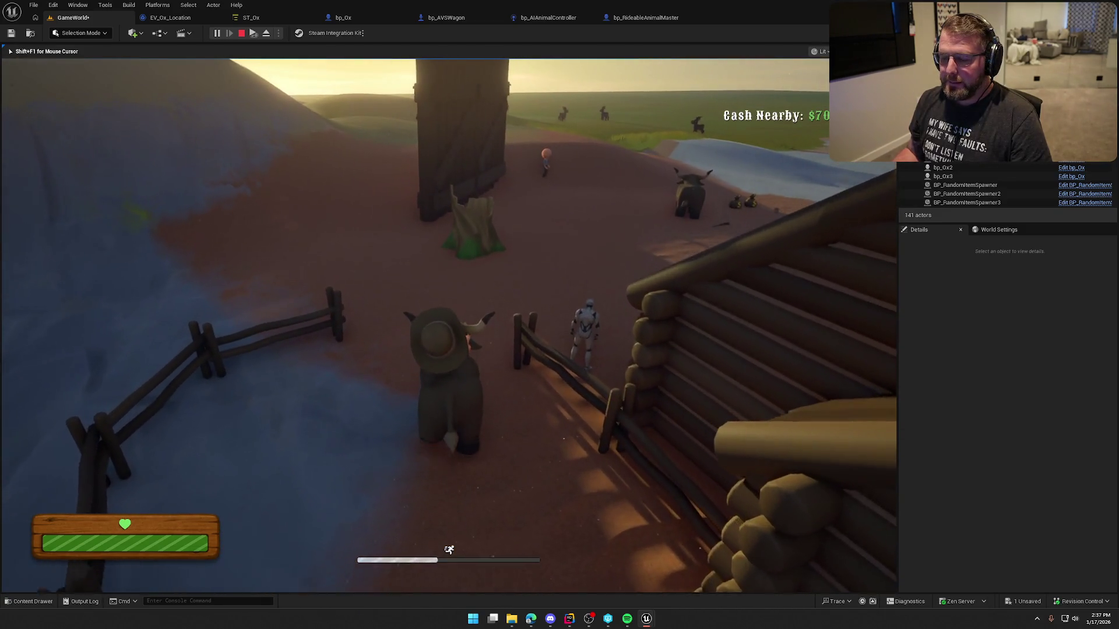
key("w")
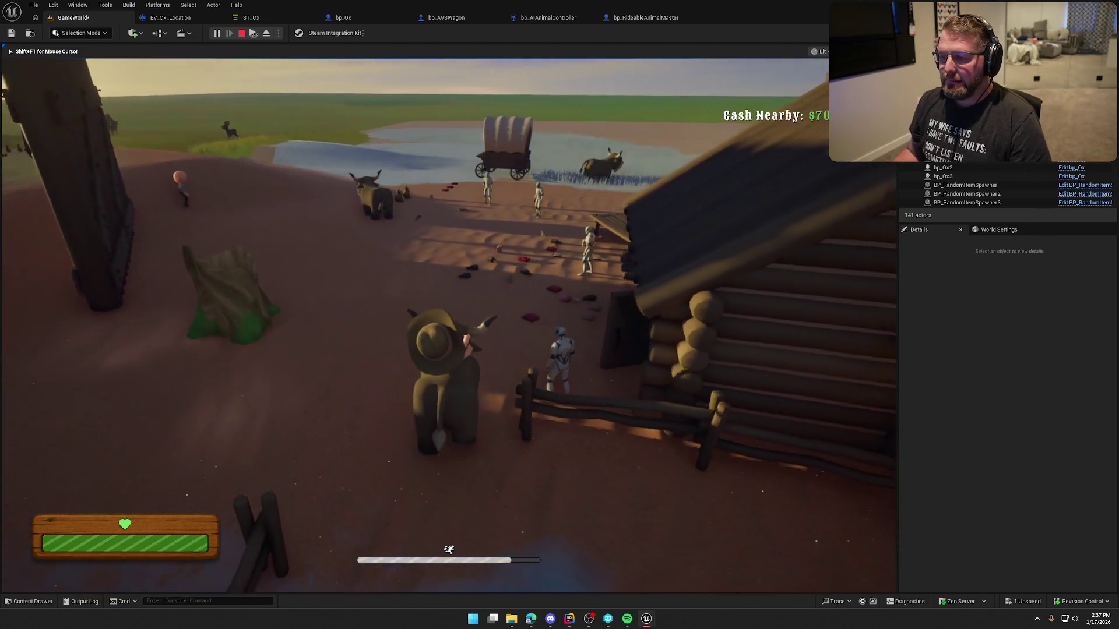
key("w")
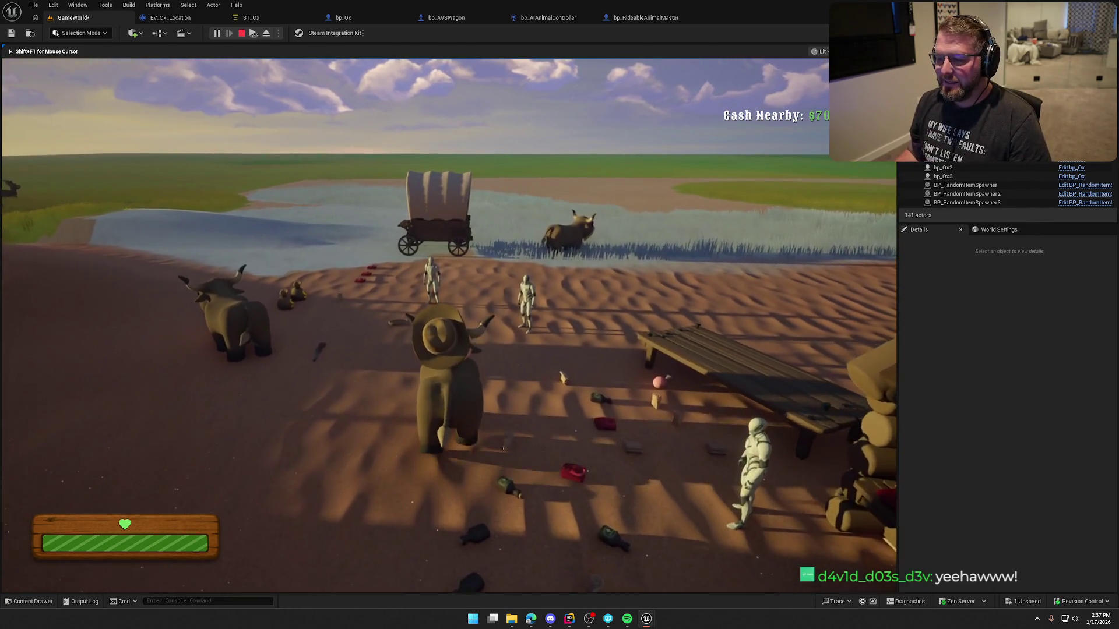
key("w")
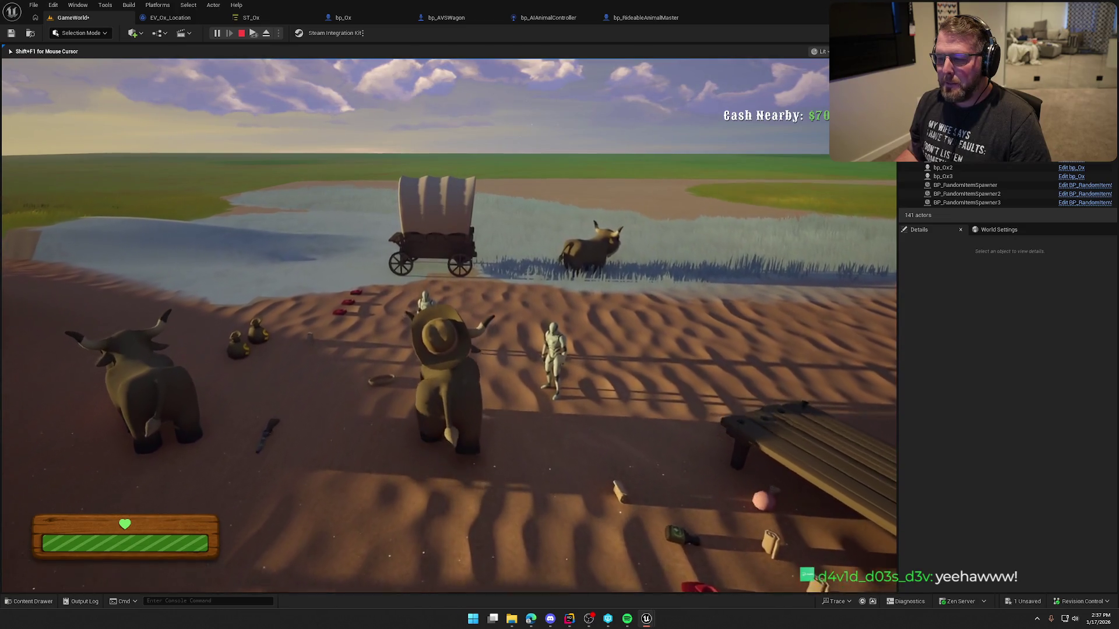
key("w")
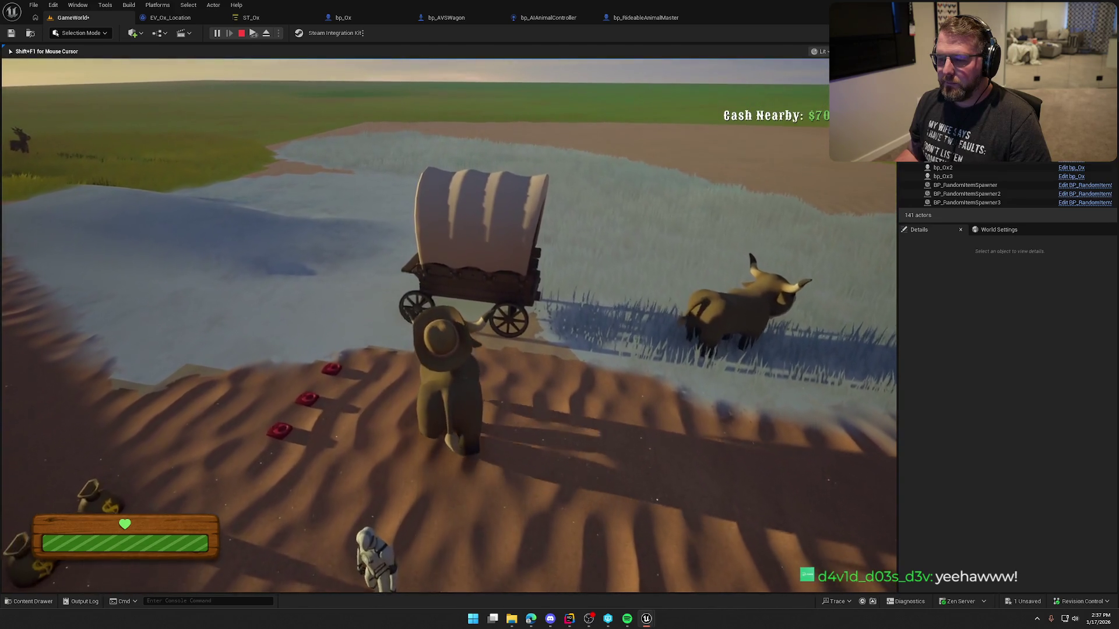
key("e")
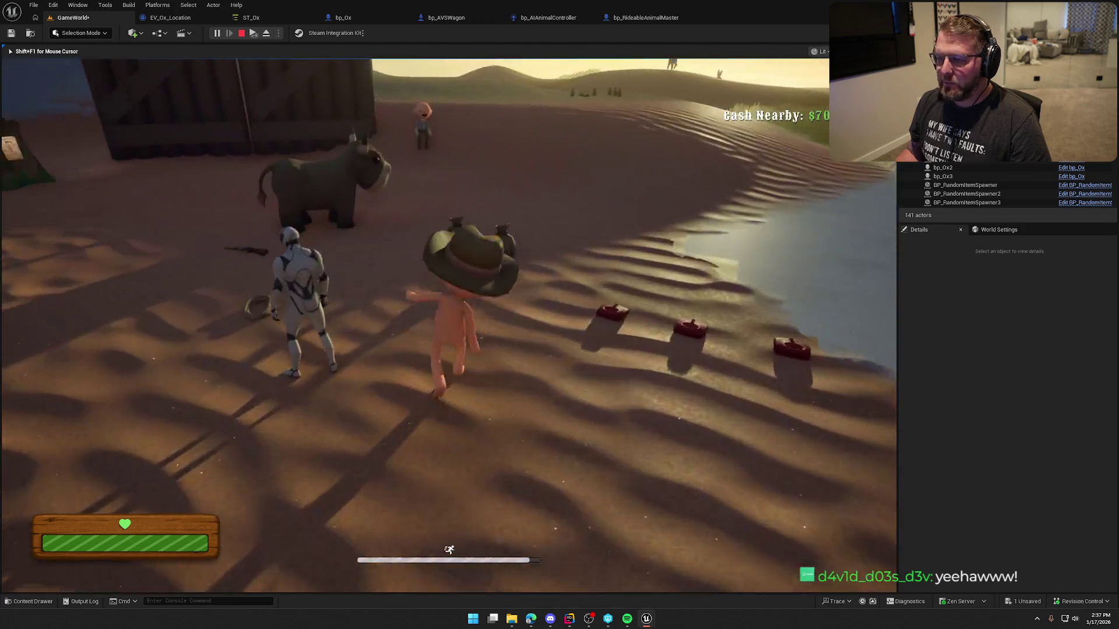
key("Escape")
Review FindMoveTarget's Project Point to Navigation nodes, then set ST_Ox Move To Acceptable Radius to 100.
left_click(170, 17)
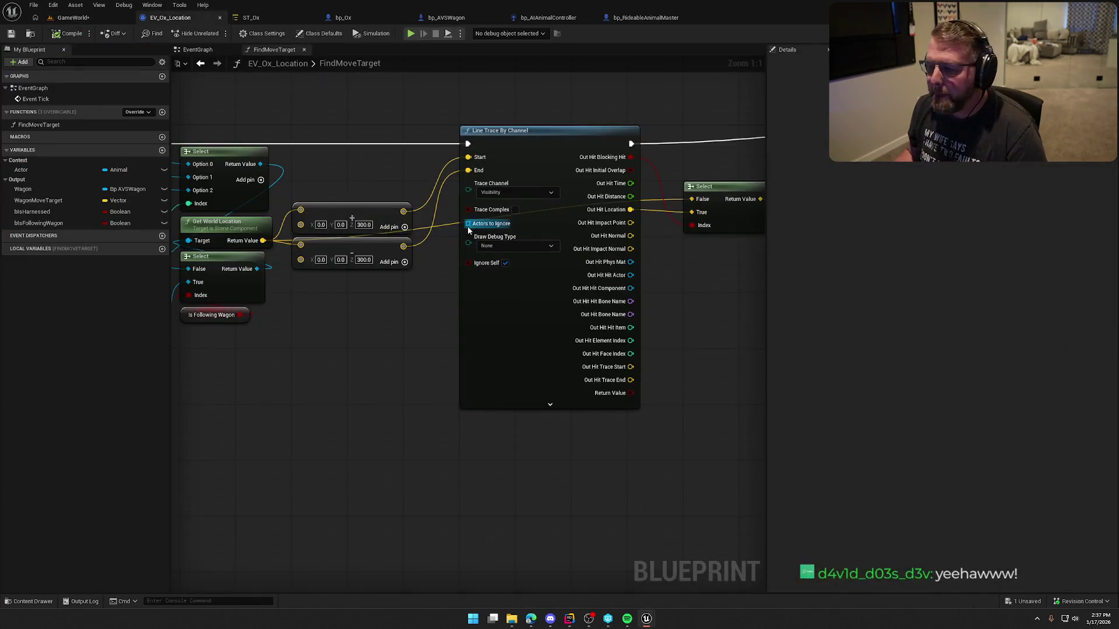
left_click_drag(659, 383, 373, 402)
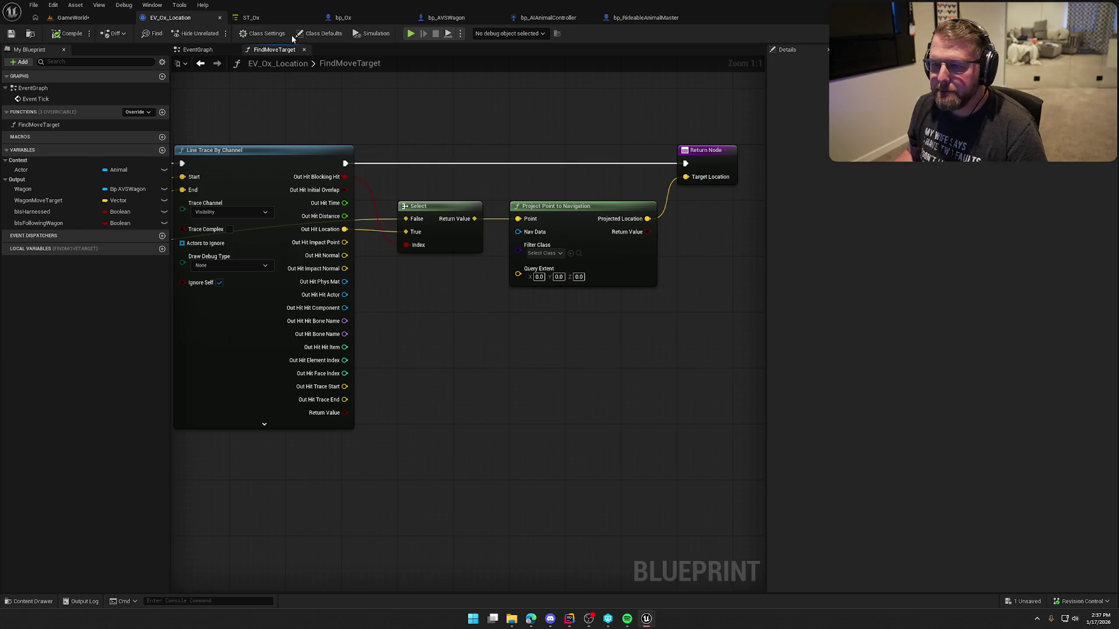
left_click(253, 20)
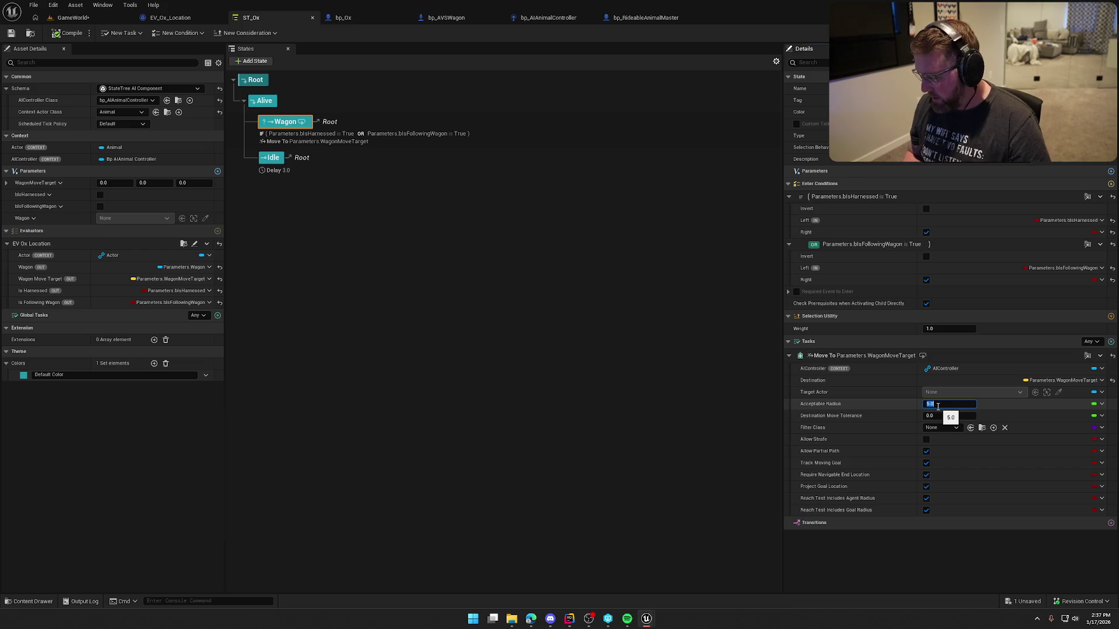
type("00")
key("Return")
left_click(67, 18)
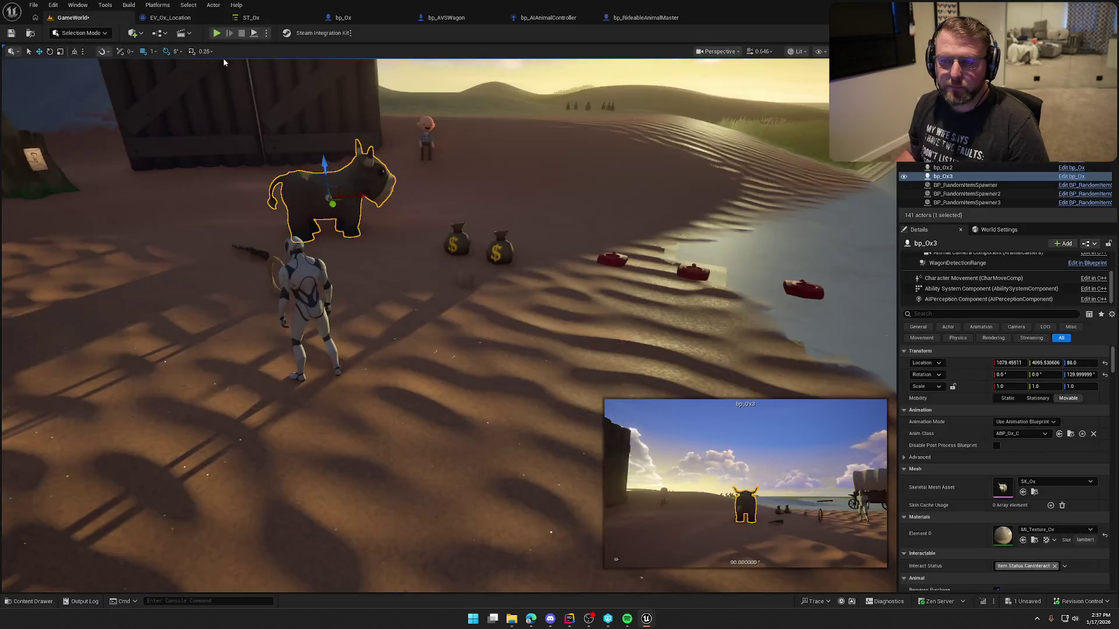
From a top-down view, drag the ox actor to a new spot and deselect it.
mouse_move(362, 191)
left_mouse_down()
mouse_move(408, 268)
mouse_move(528, 192)
left_mouse_up()
mouse_move(544, 294)
left_mouse_down()
mouse_move(411, 180)
mouse_move(425, 120)
mouse_move(419, 131)
mouse_move(382, 107)
mouse_move(462, 120)
mouse_move(488, 154)
left_mouse_up()
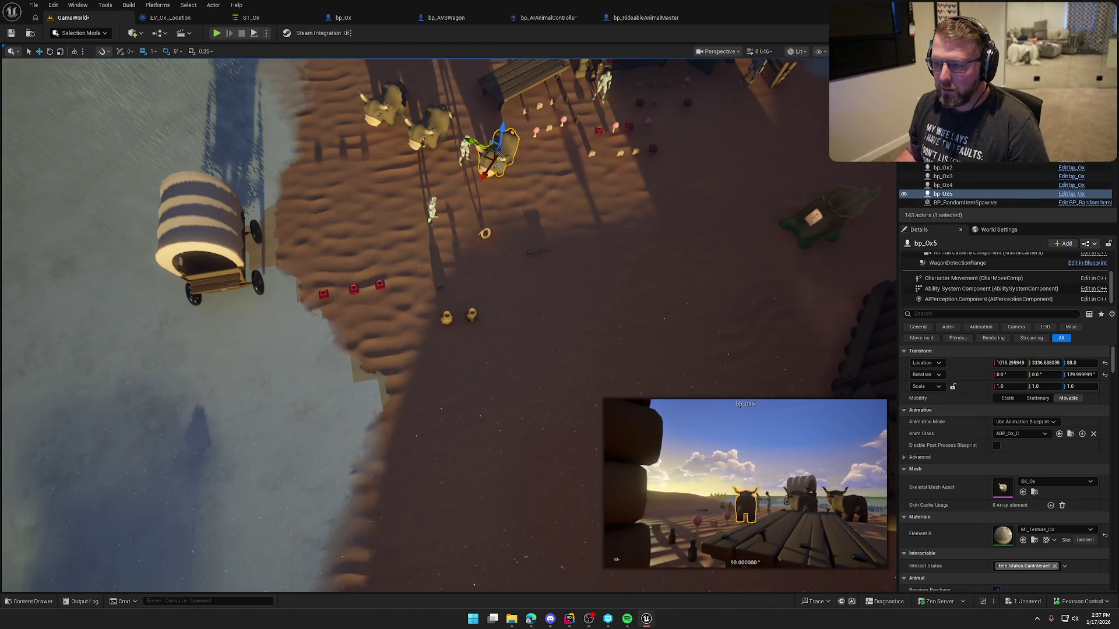
key("Escape")
Playtest mounting the oxen, riding to the wagon and dismounting, then stop the session.
key("alt+p")
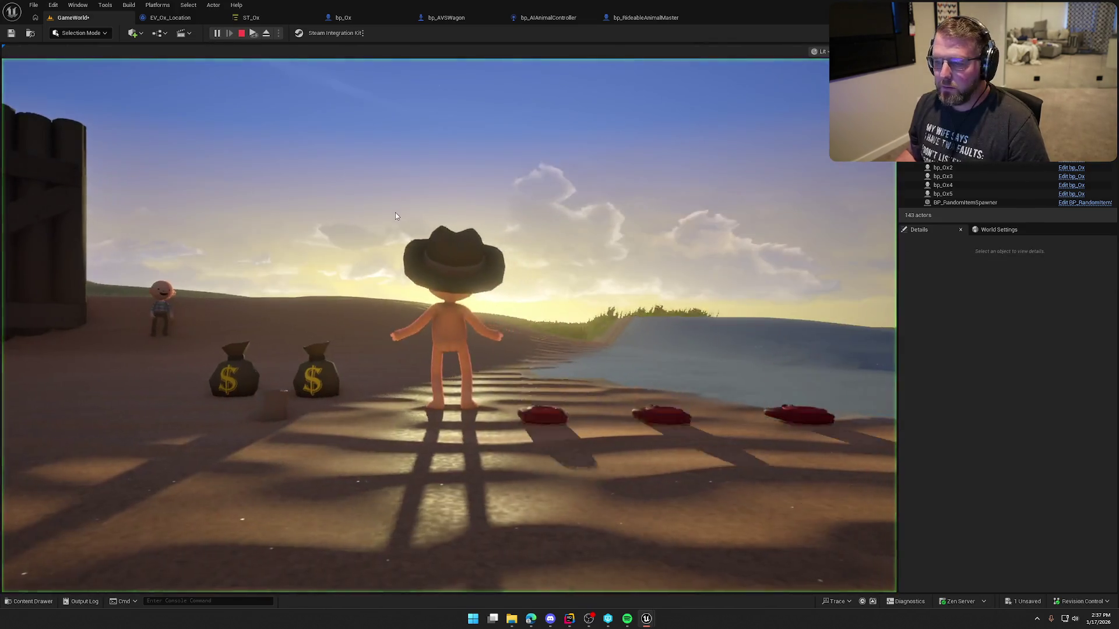
key("w")
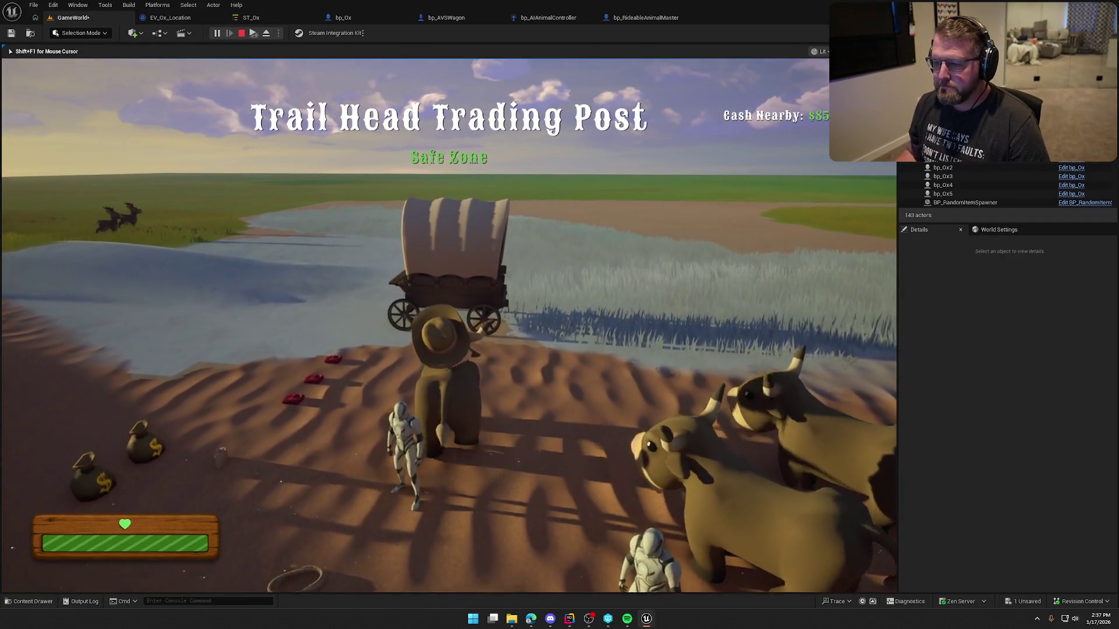
key("e")
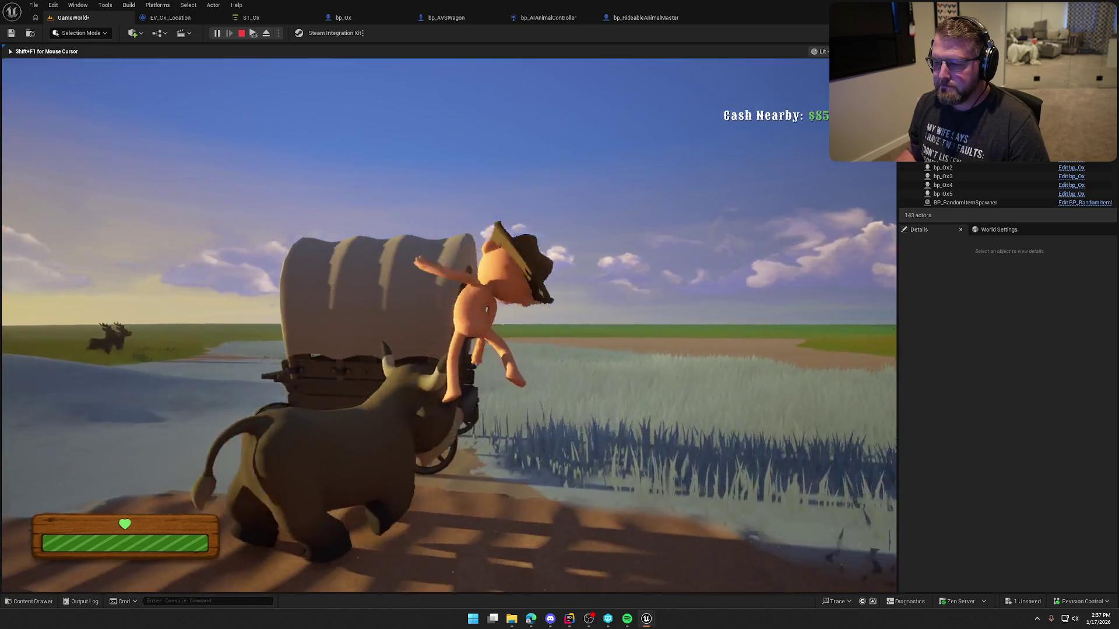
key("e")
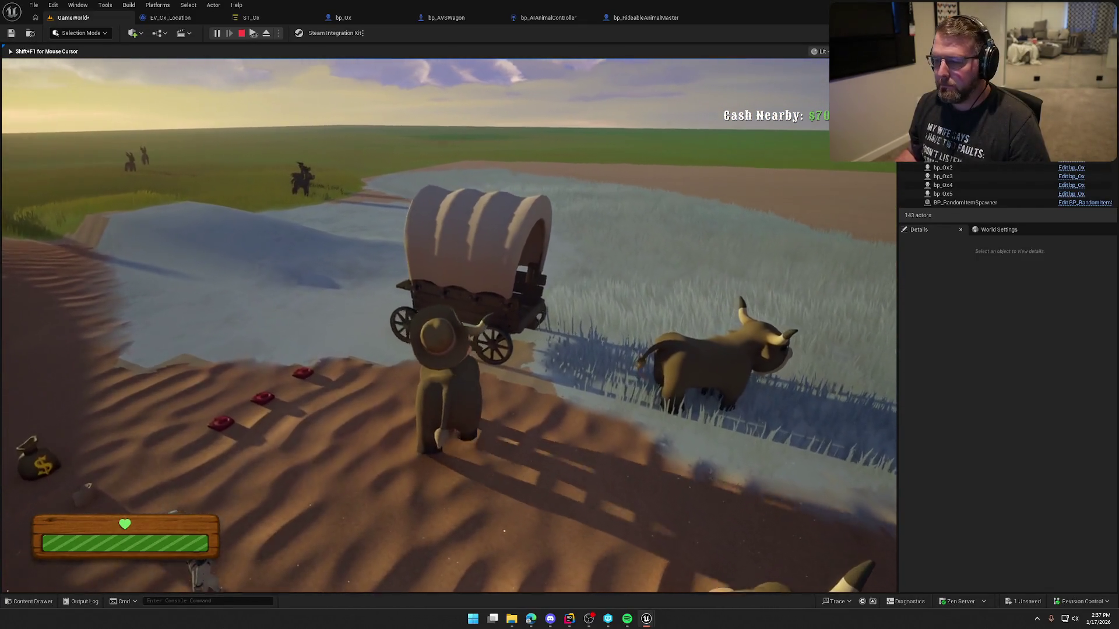
key("e")
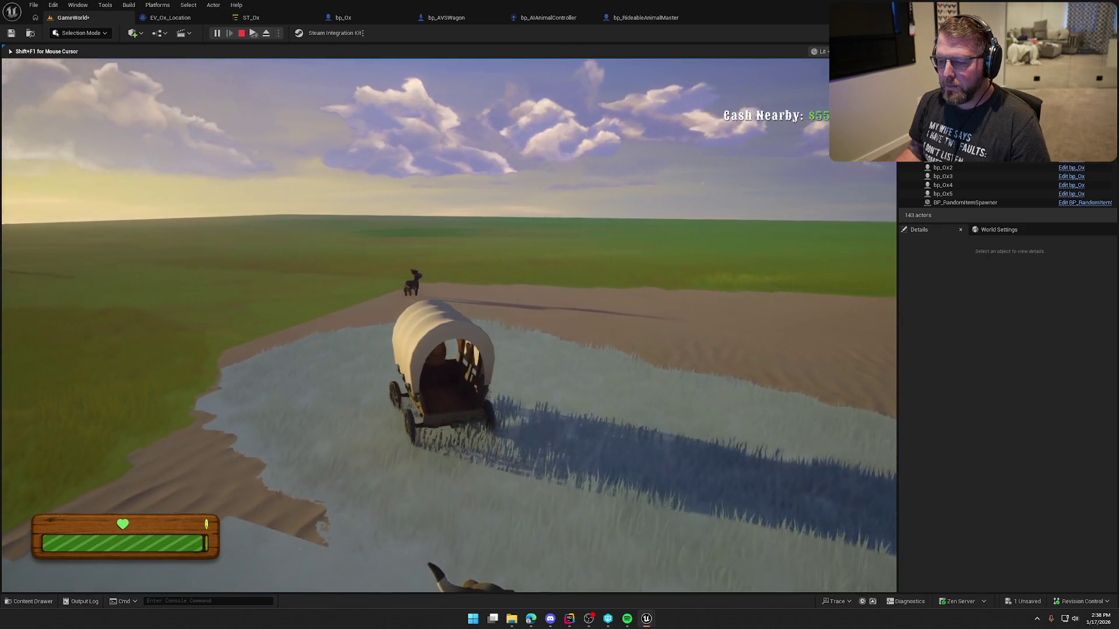
key("e")
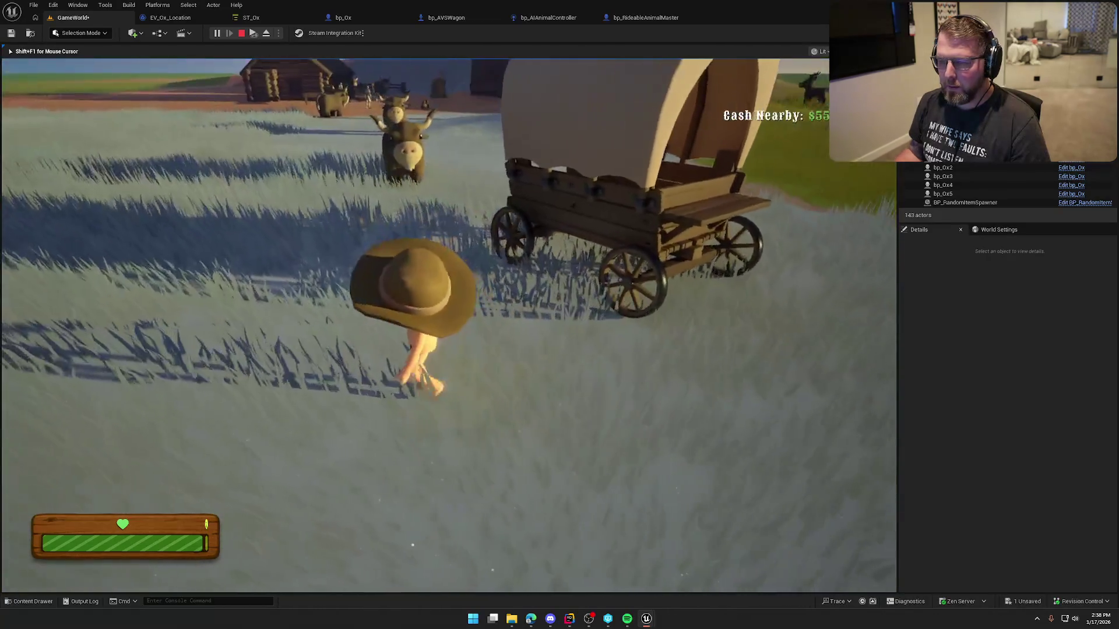
key("w")
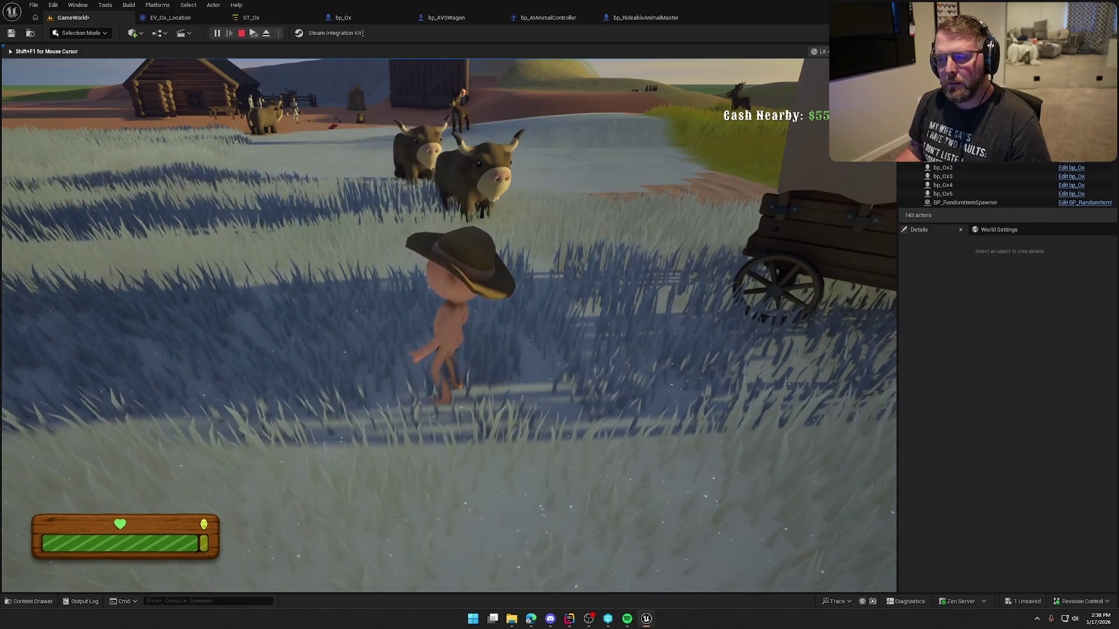
key("shift")
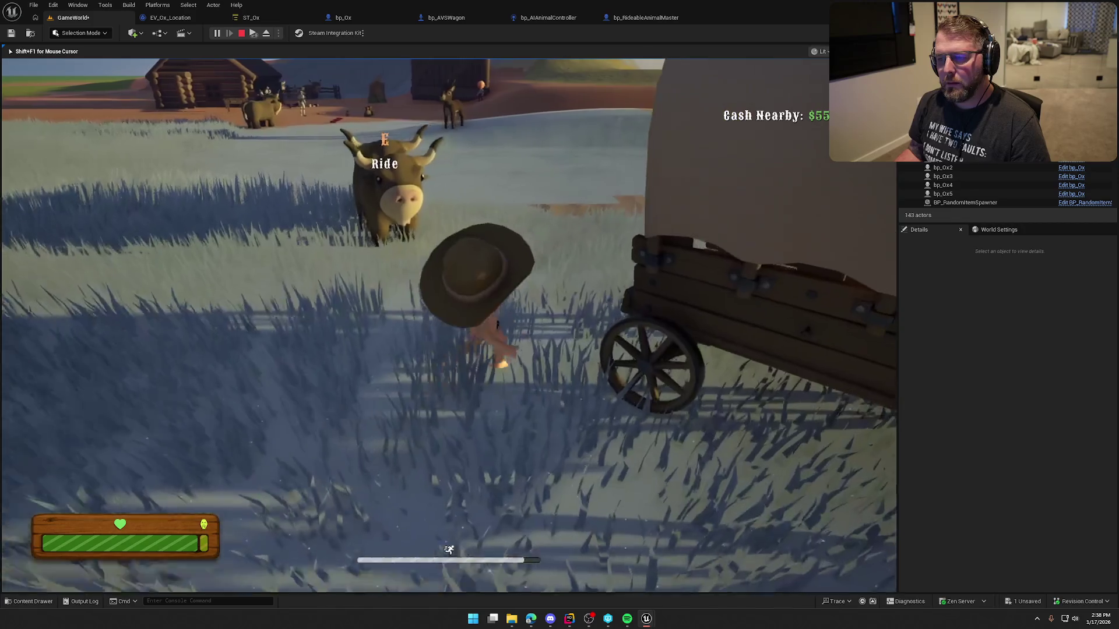
key("s")
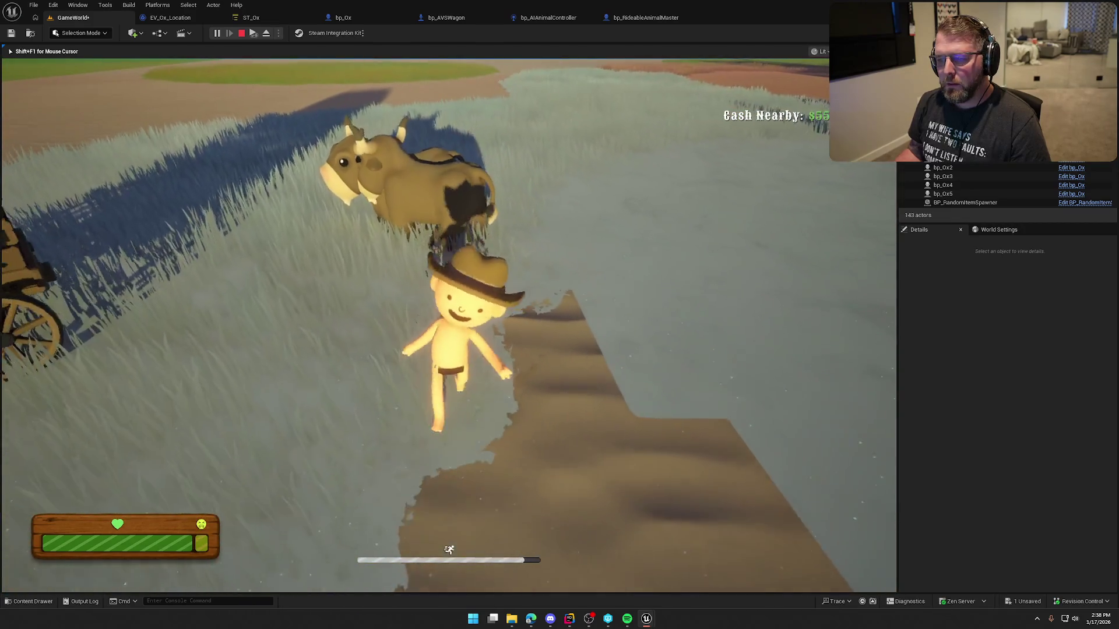
key("Escape")
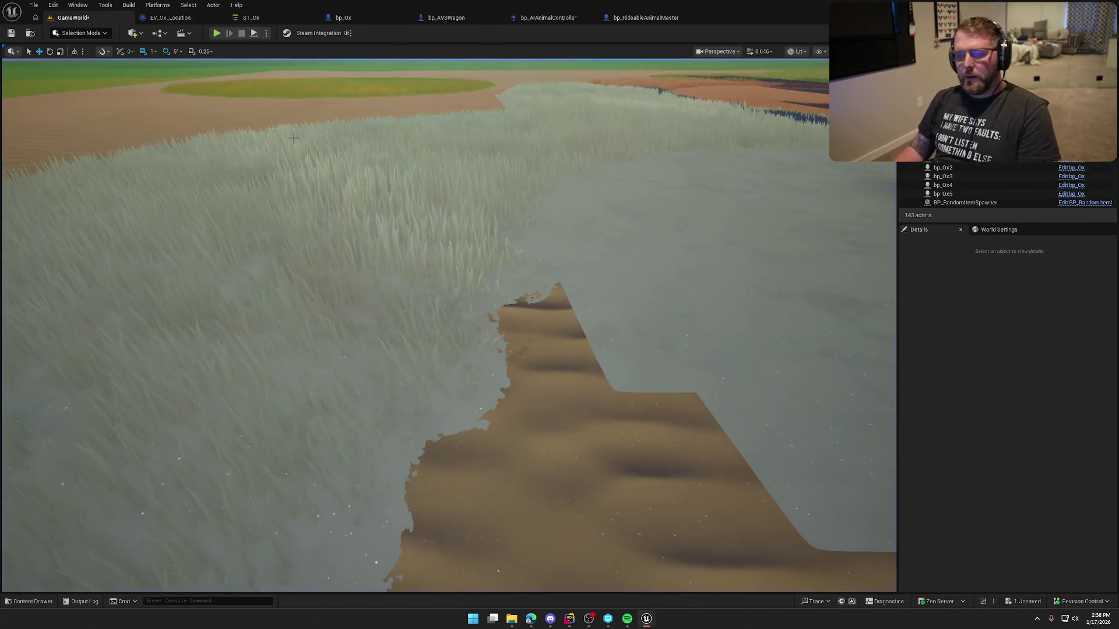
In ST_Ox, change the Wagon state's Move To Acceptable Radius to 500.0.
left_click(251, 17)
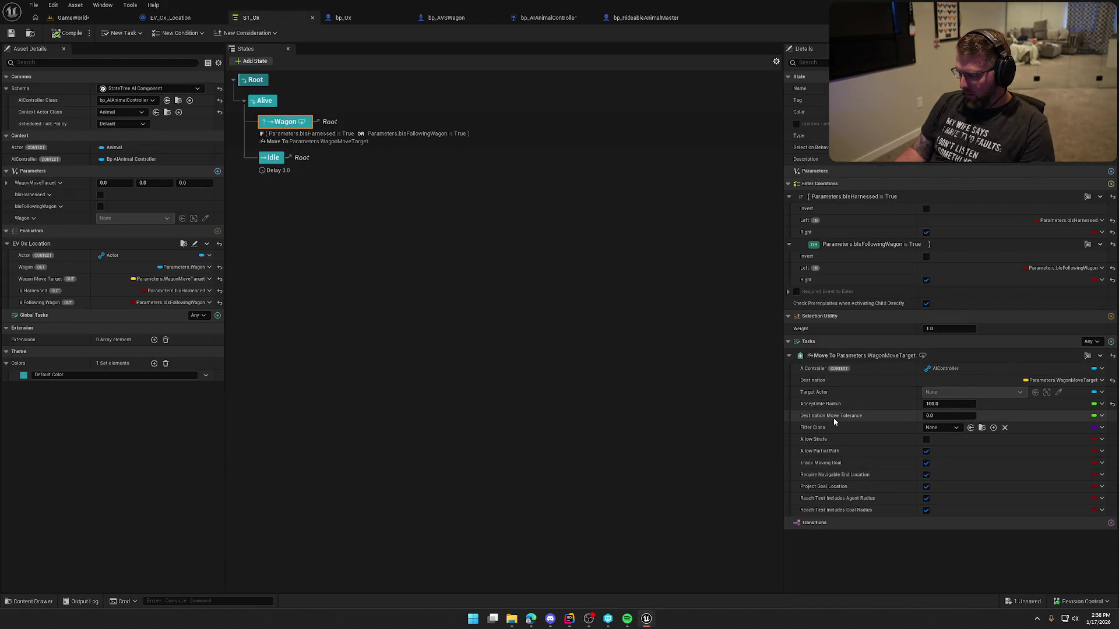
mouse_move(835, 421)
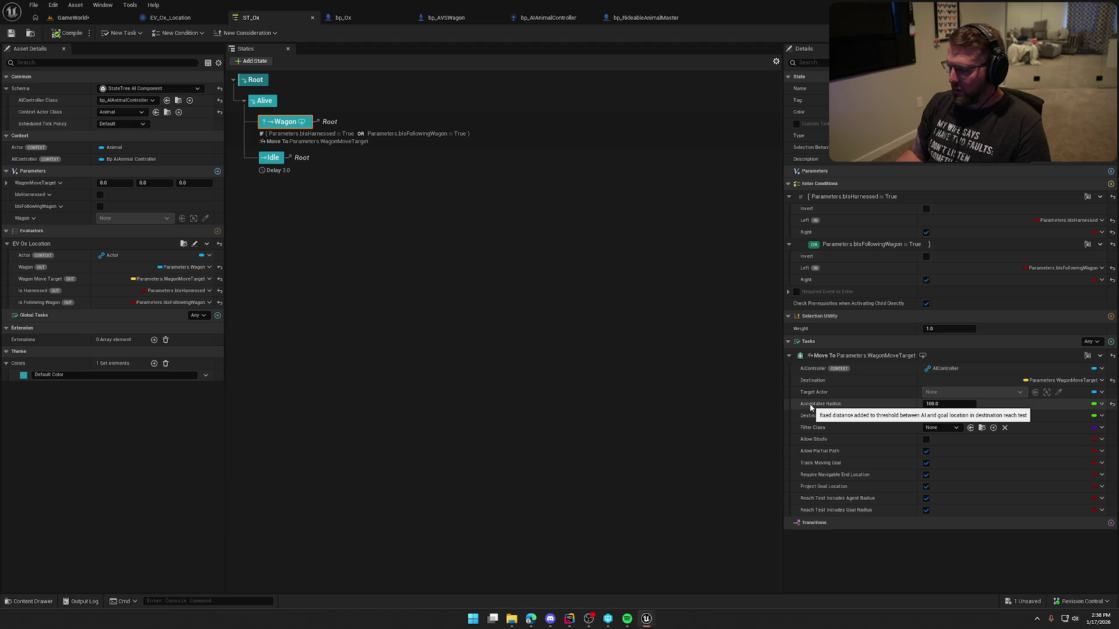
left_click(938, 404)
type("50")
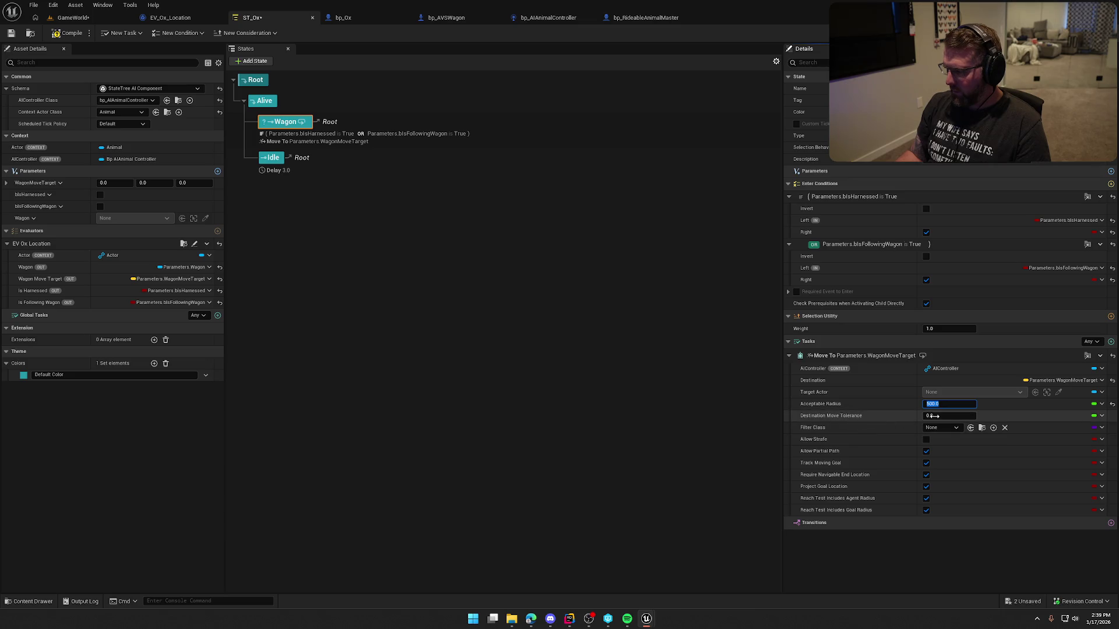
left_click(933, 415)
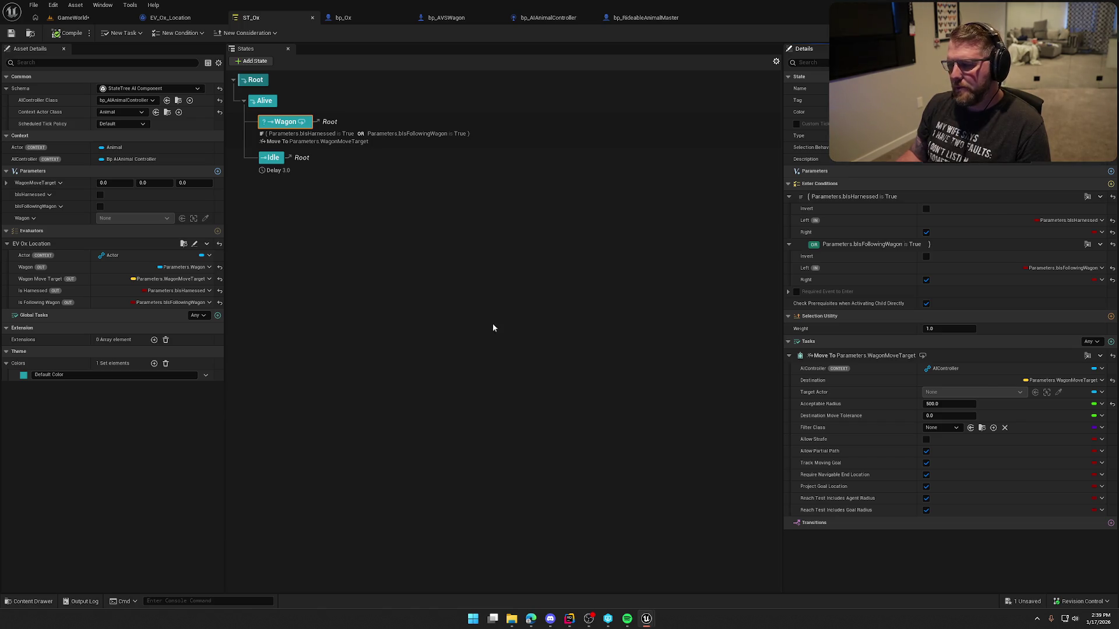
left_click(73, 17)
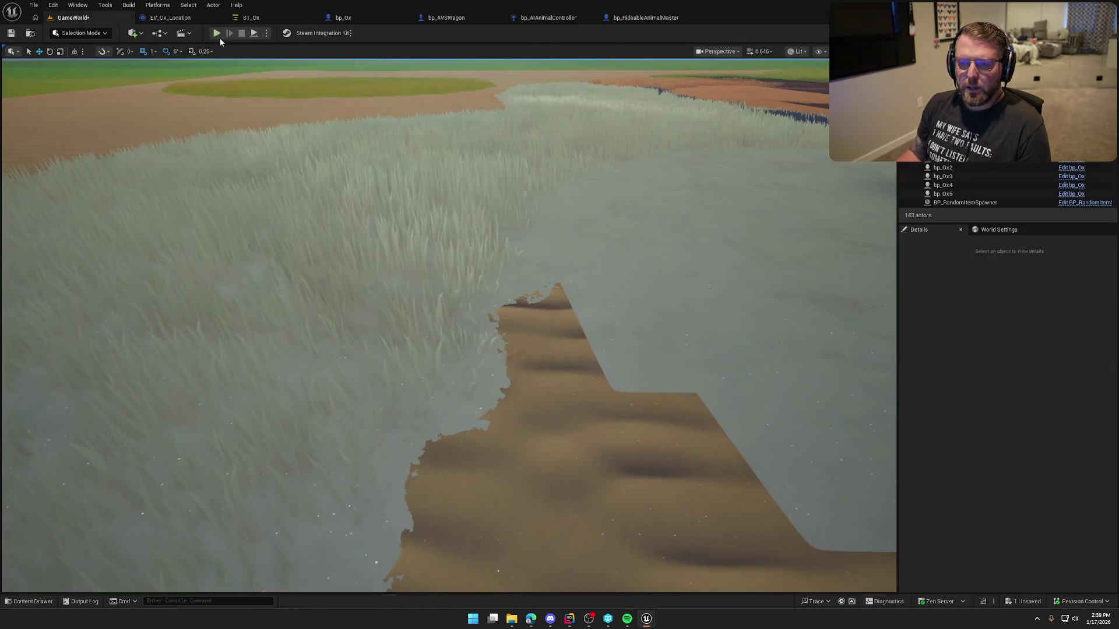
Start a playtest, buy and ride an ox toward the wagon, then dismount.
key("alt+p")
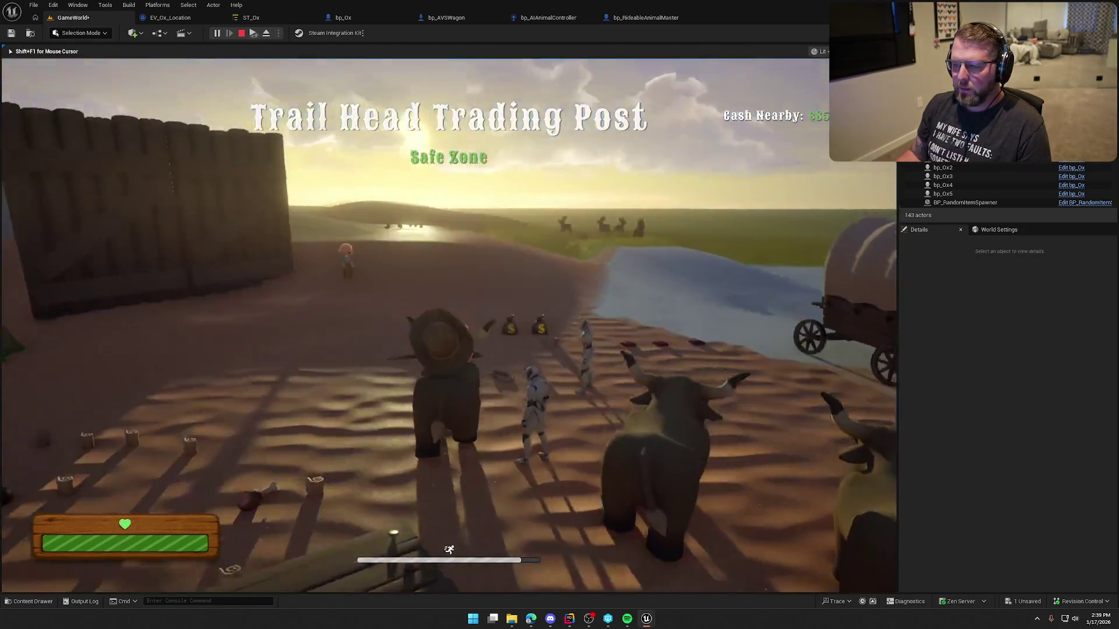
key("s")
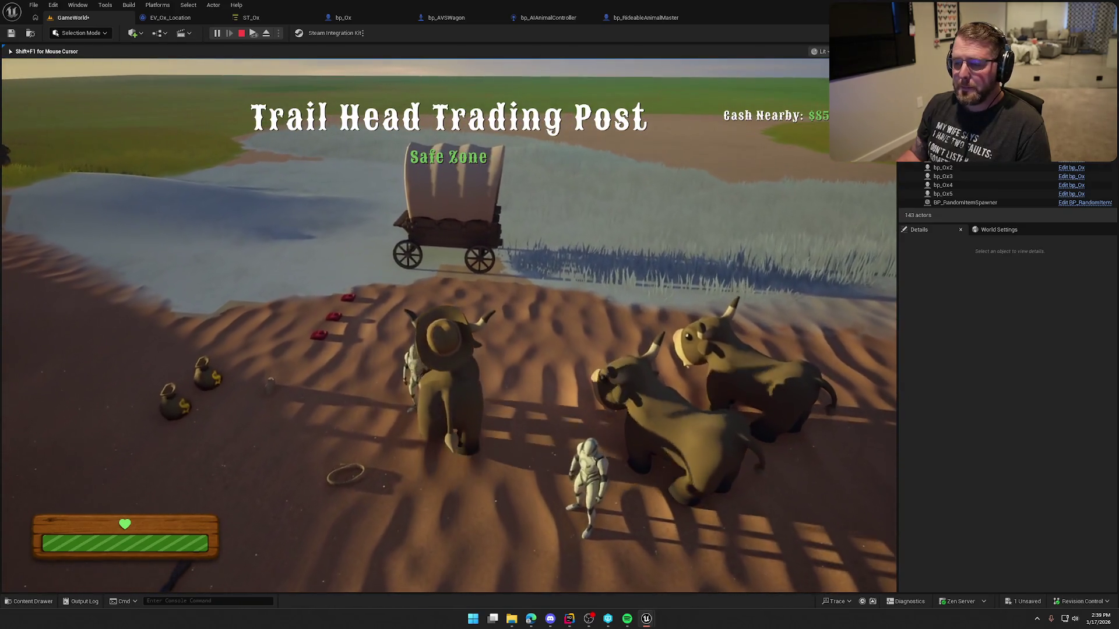
key("w")
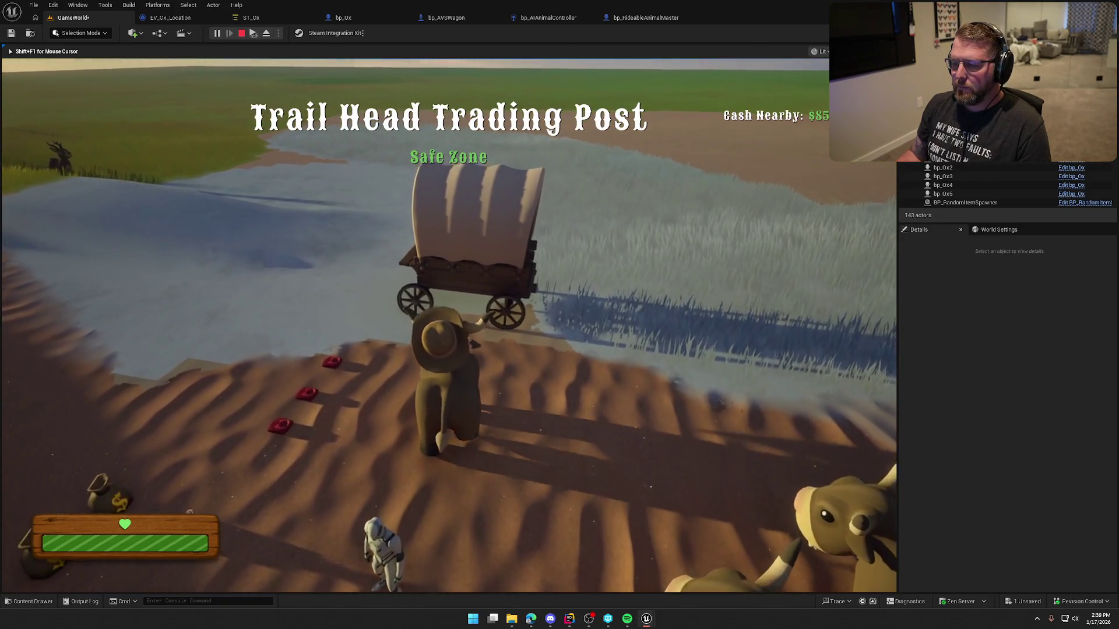
key("e")
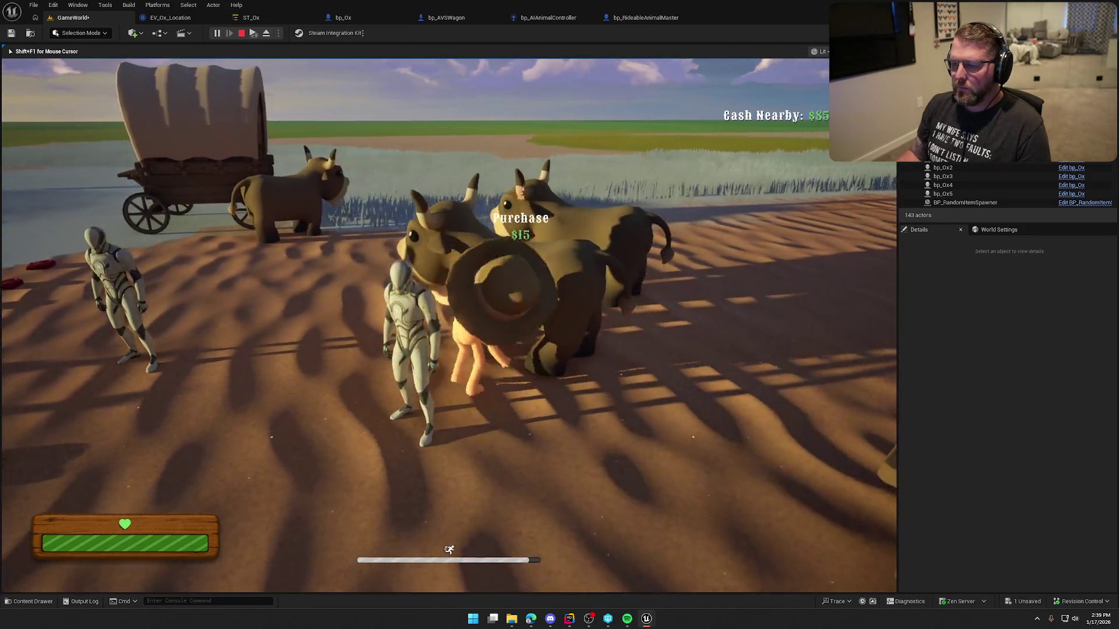
key("e")
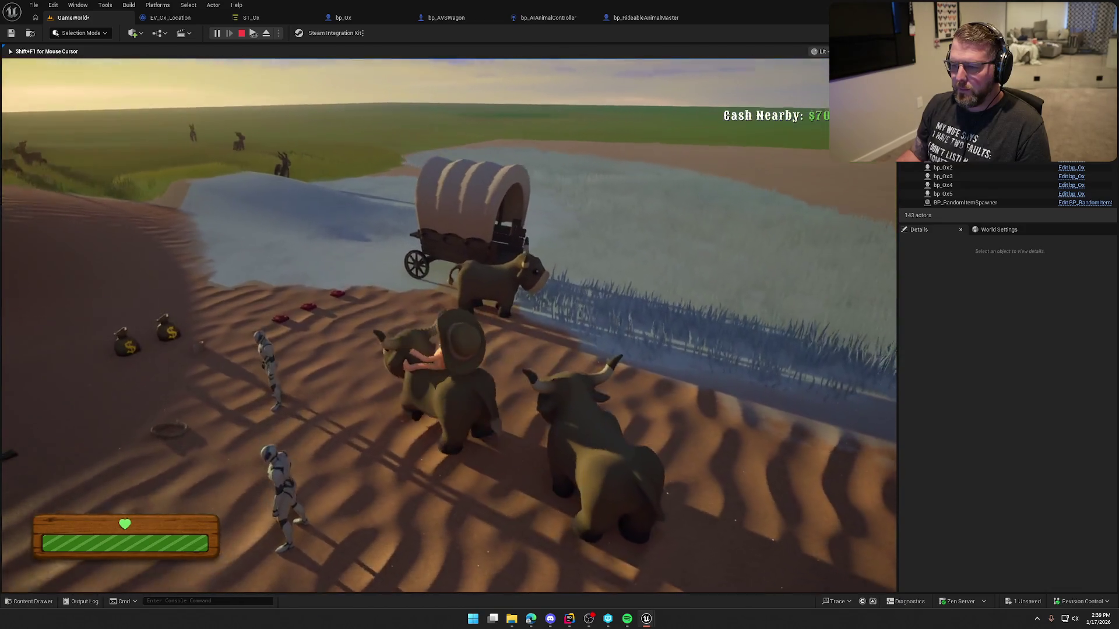
key("w")
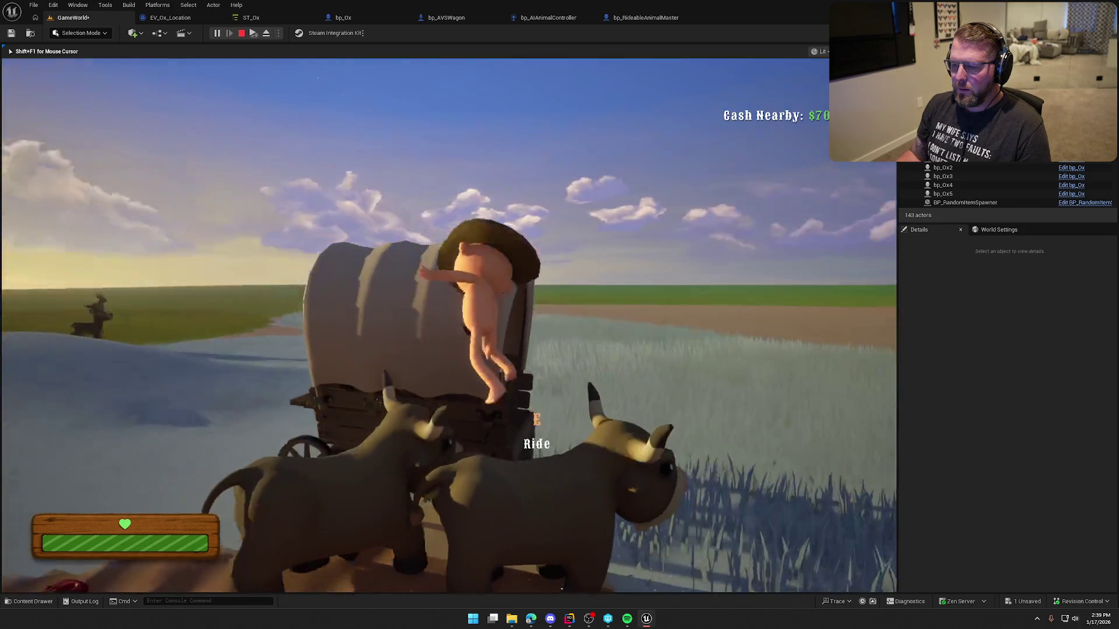
key("e")
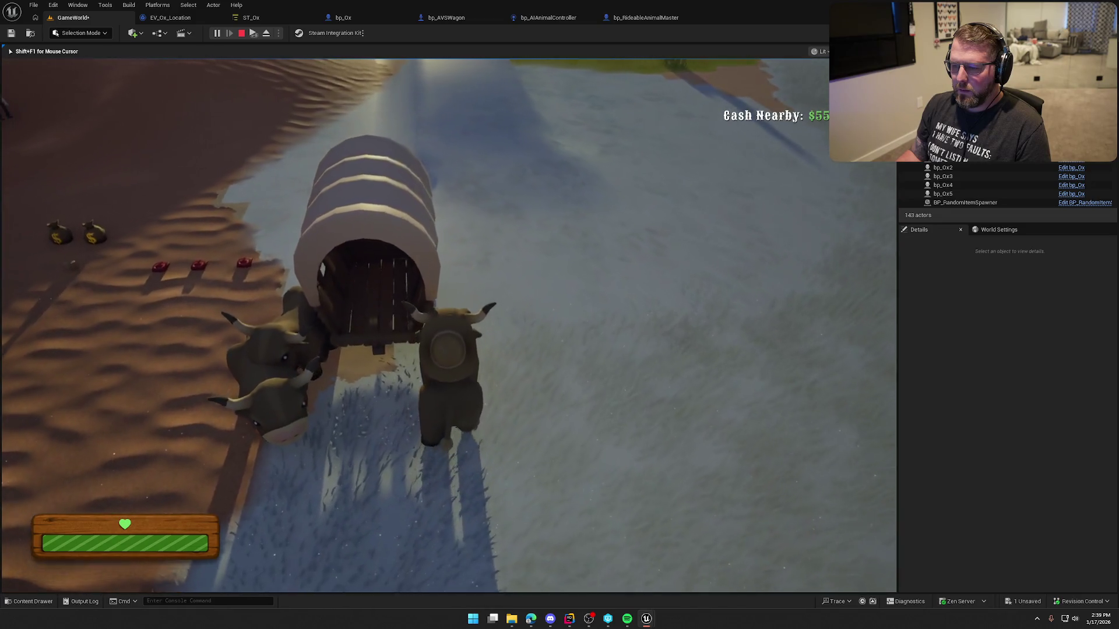
key("e")
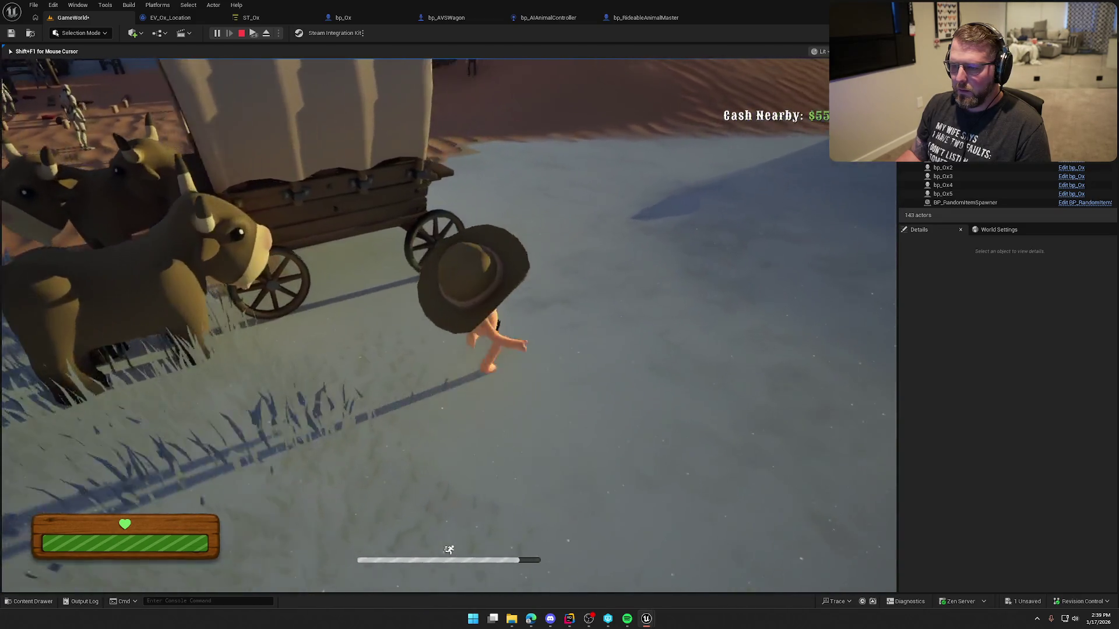
Drive the wagon forward onto the grass, jump off it, then stop the playtest.
key("e")
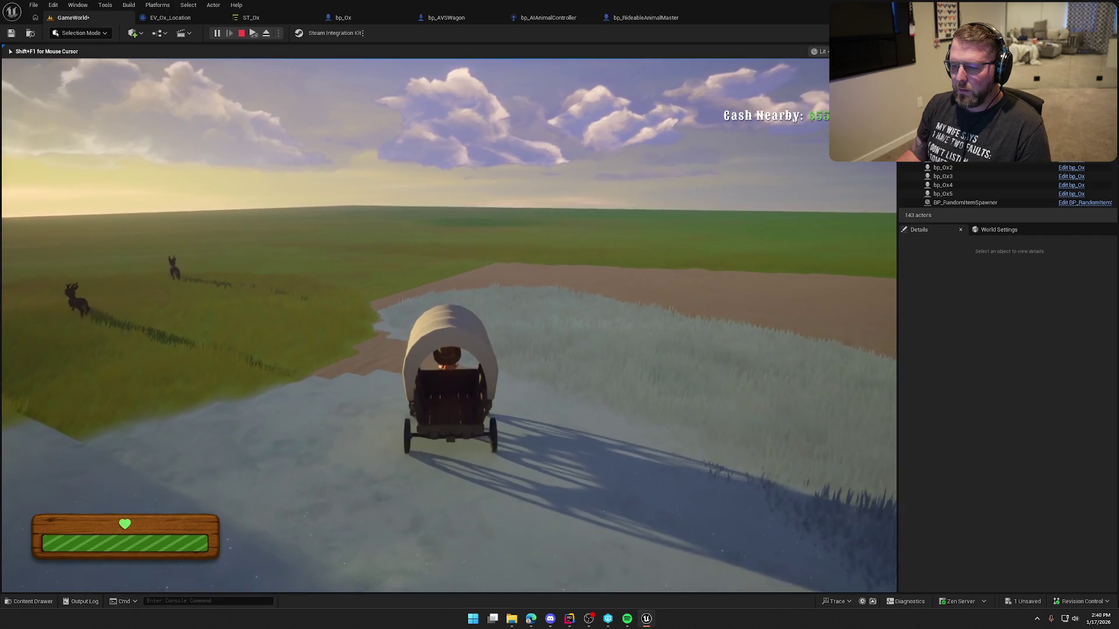
key("e")
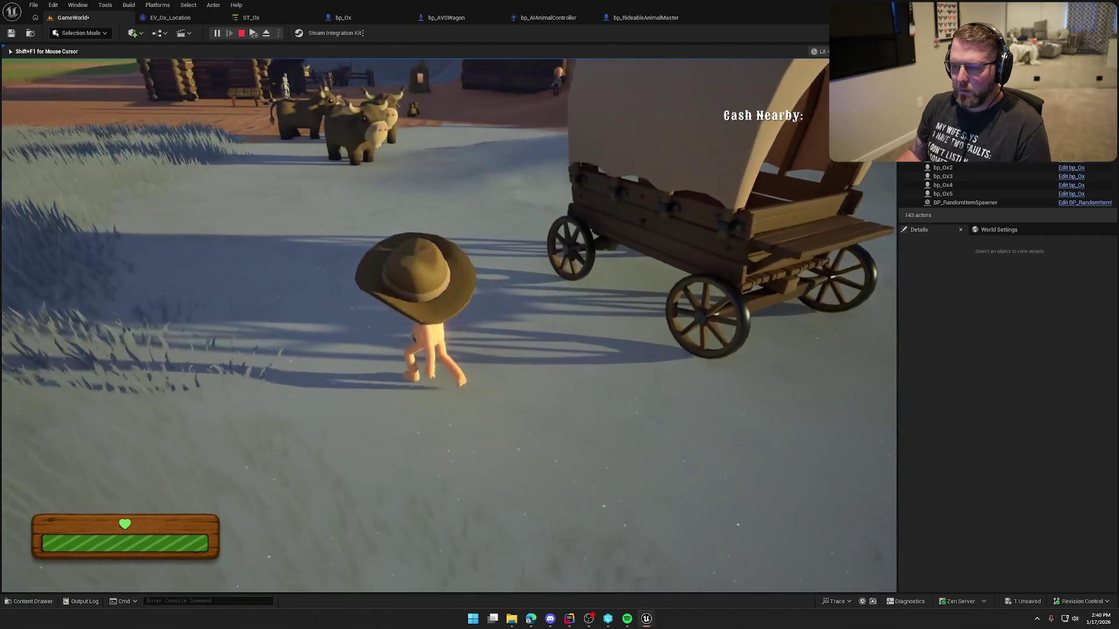
key("w")
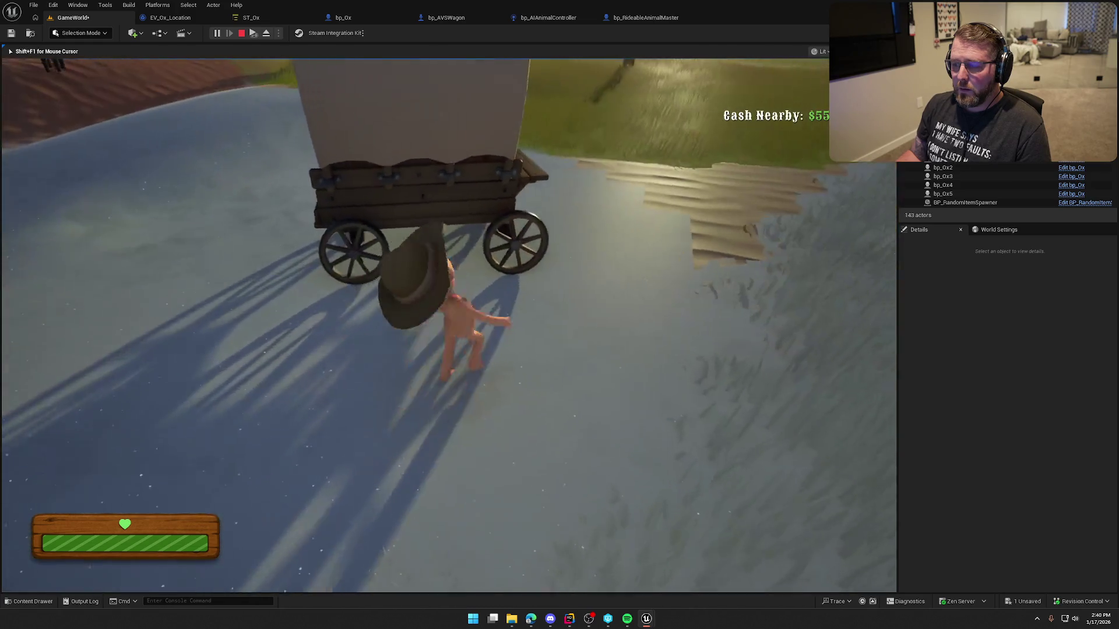
key("e")
key("w")
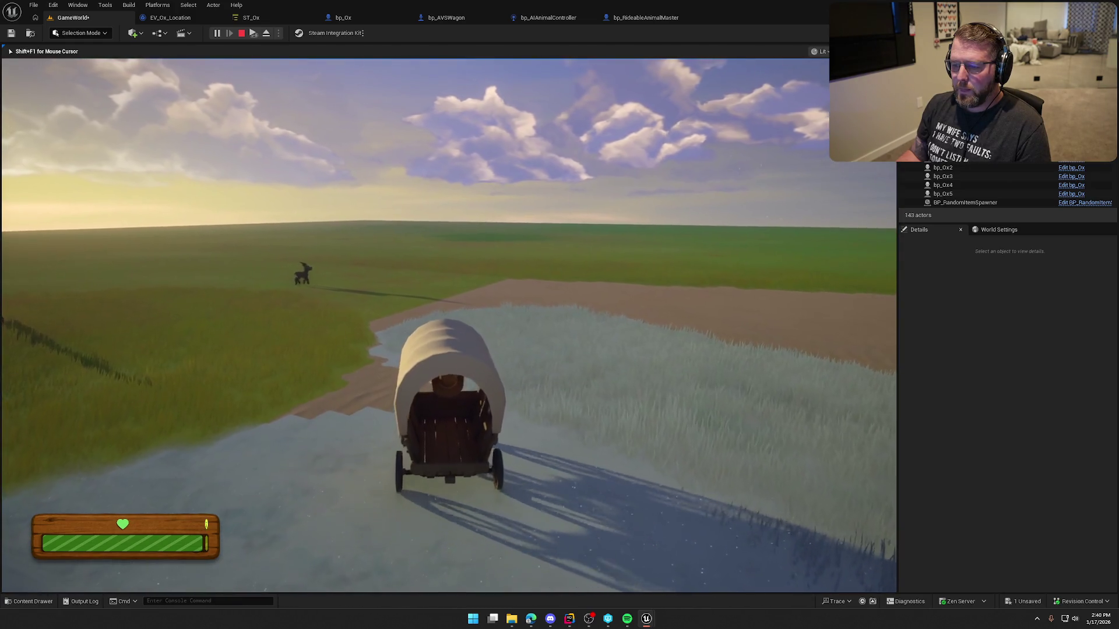
key("w")
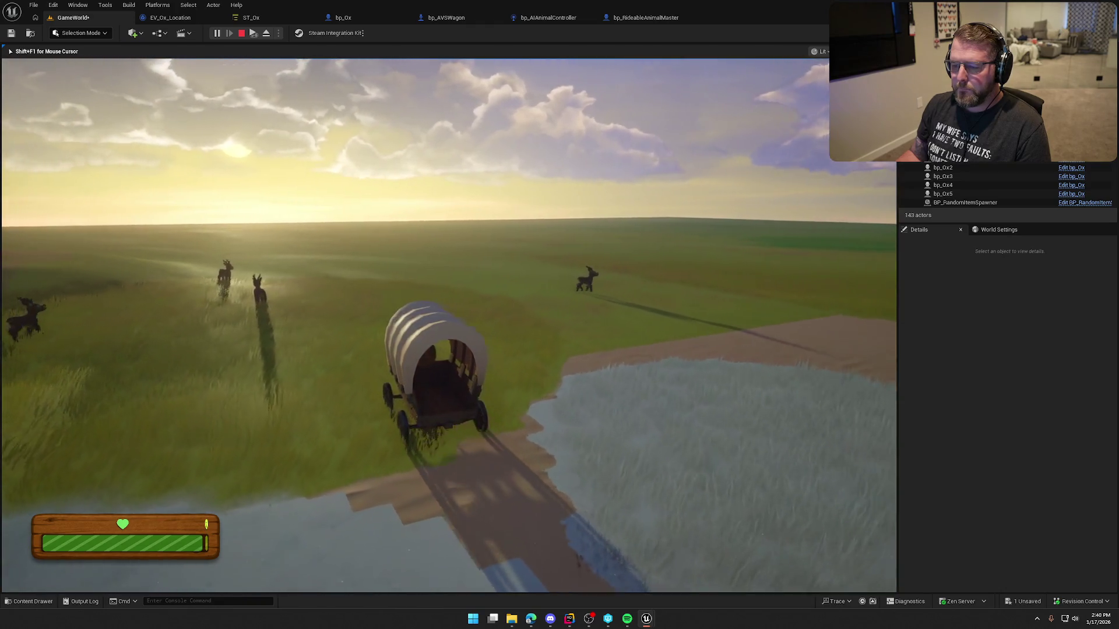
key("w")
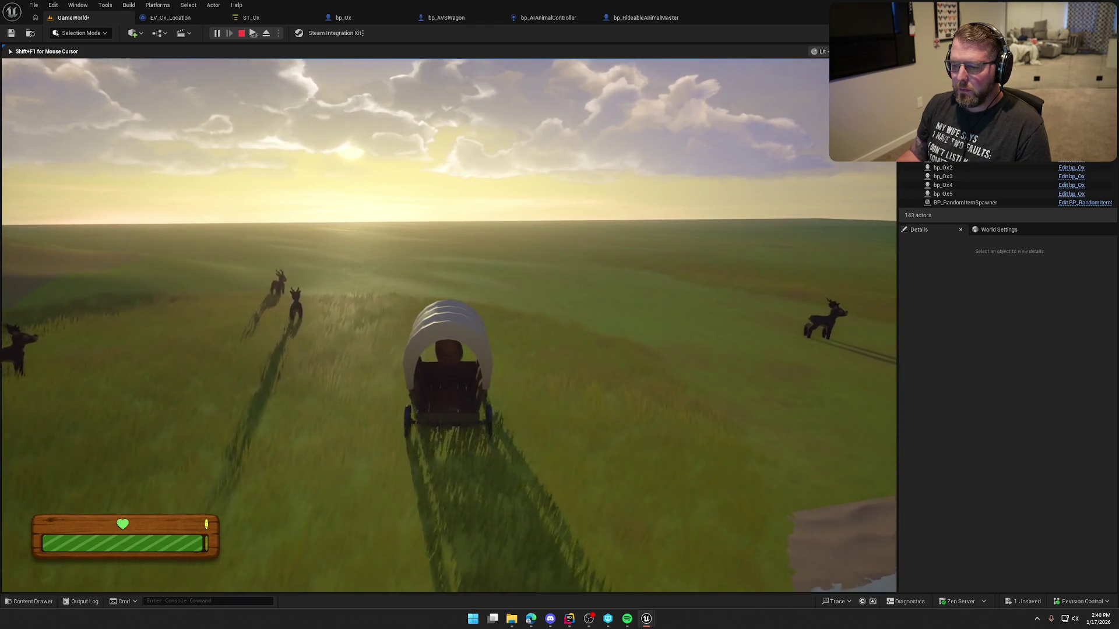
key("w")
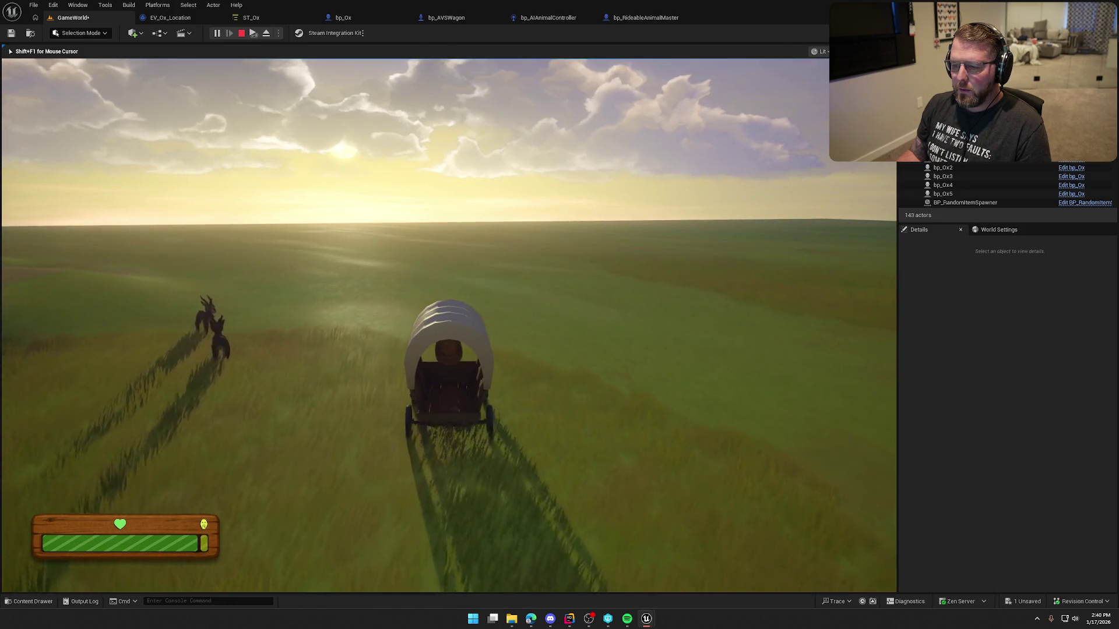
key("e")
key("w")
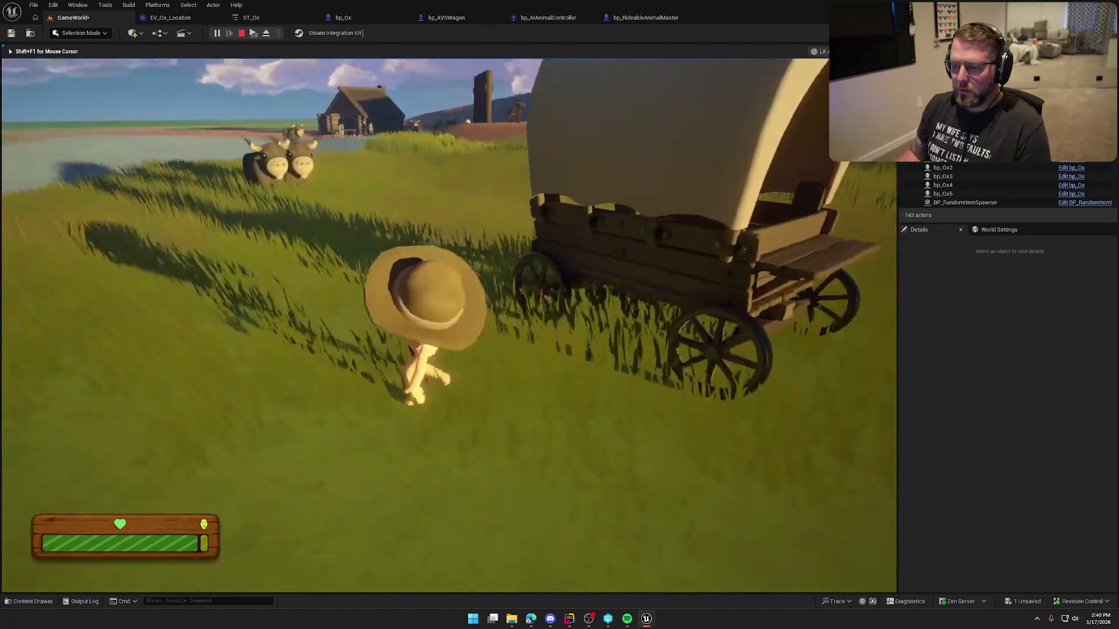
key("s")
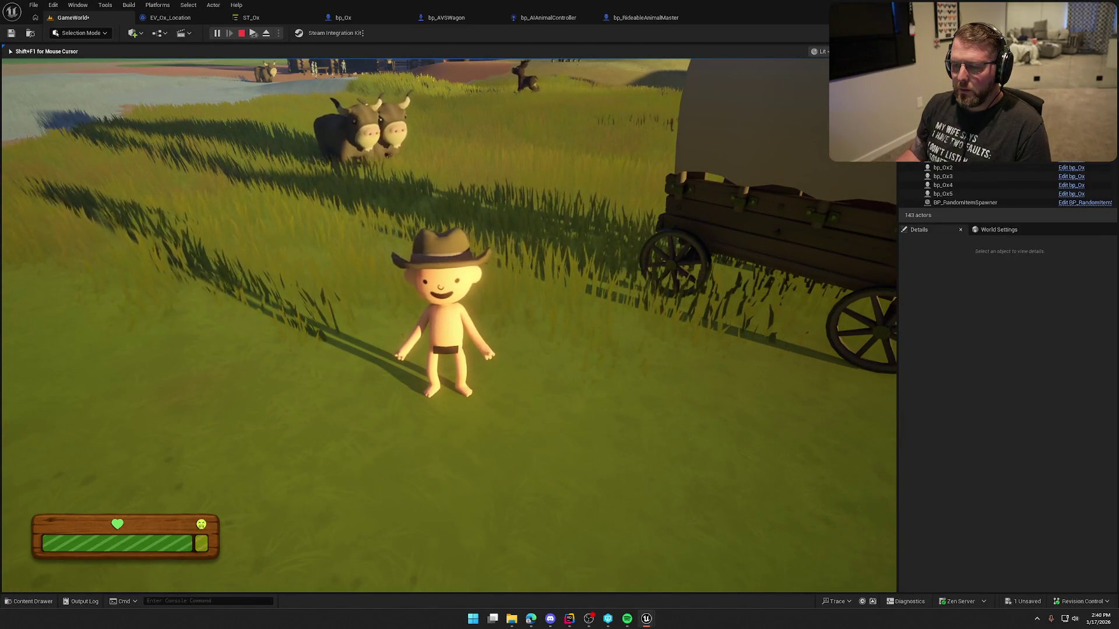
key("shift+F1")
key("Escape")
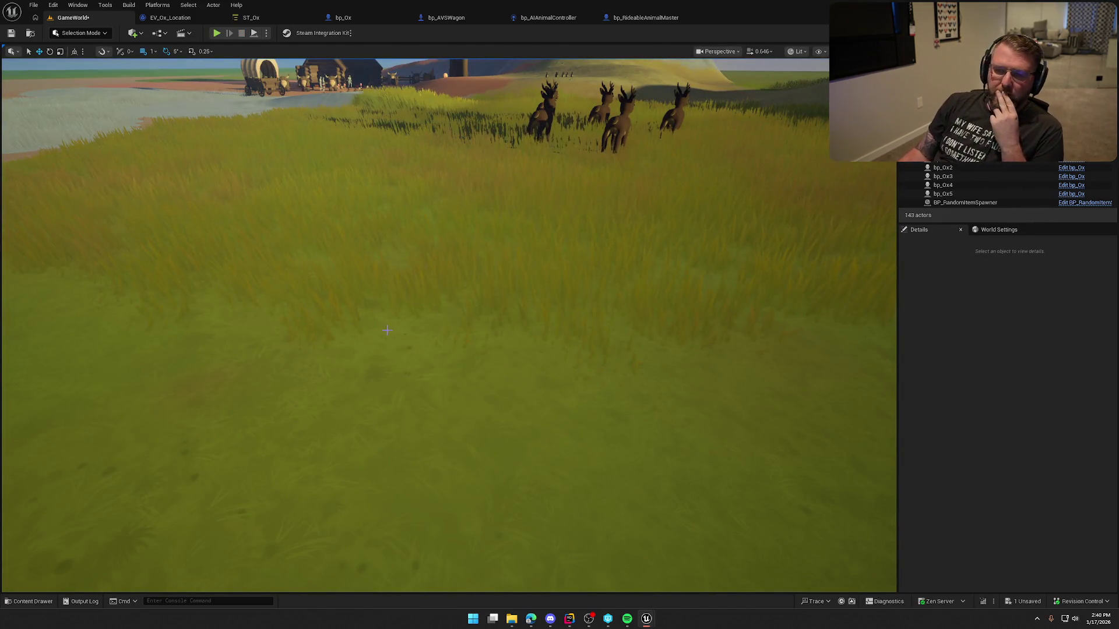
left_click(343, 17)
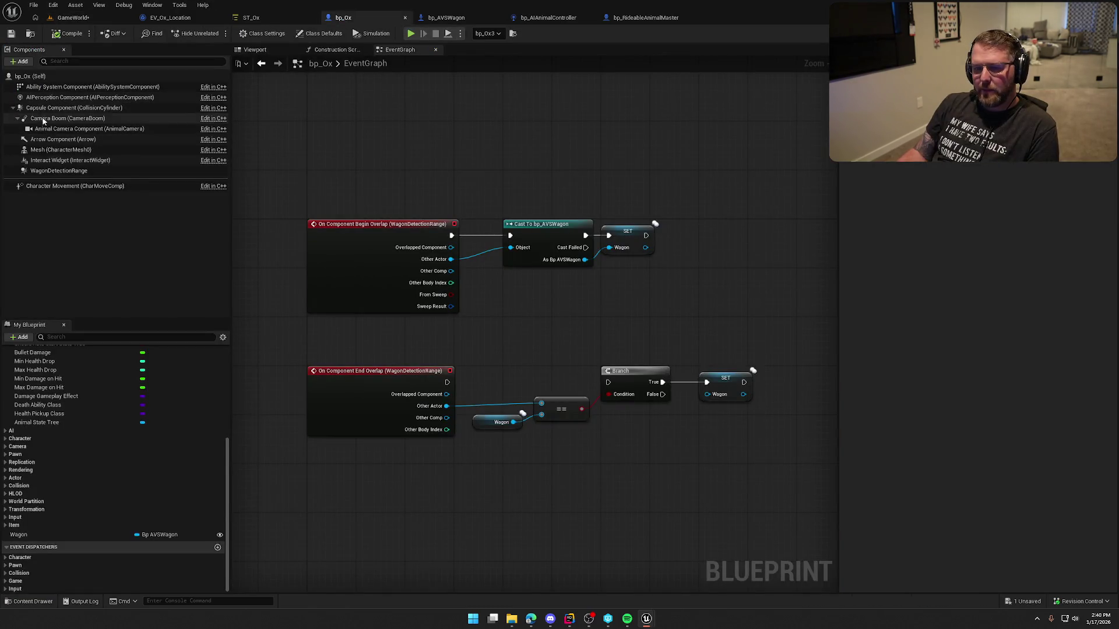
left_click(60, 149)
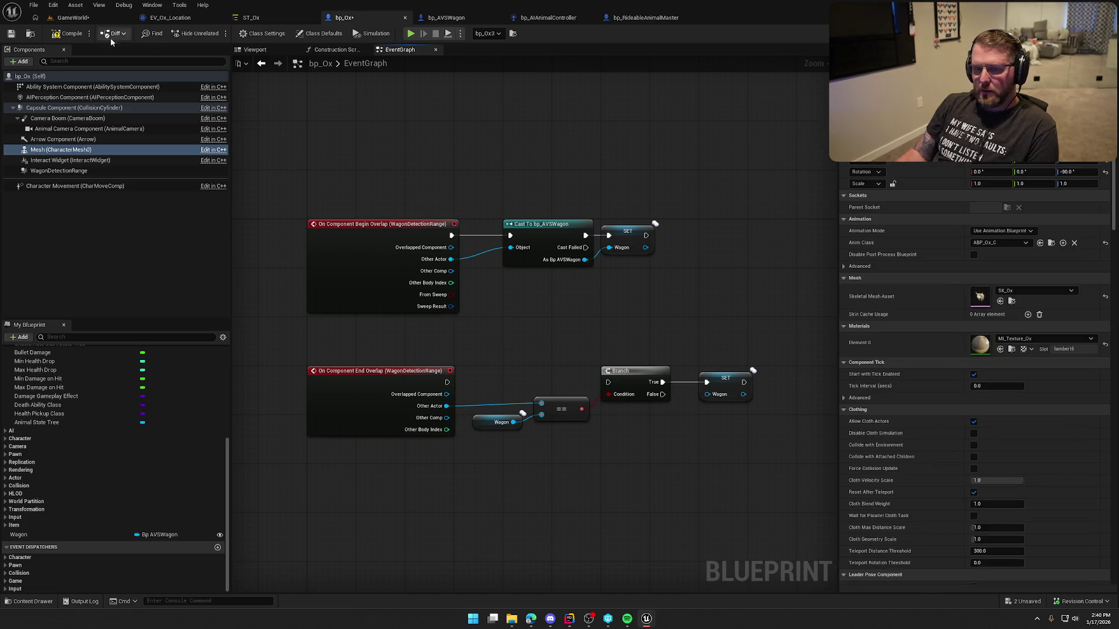
left_click(75, 18)
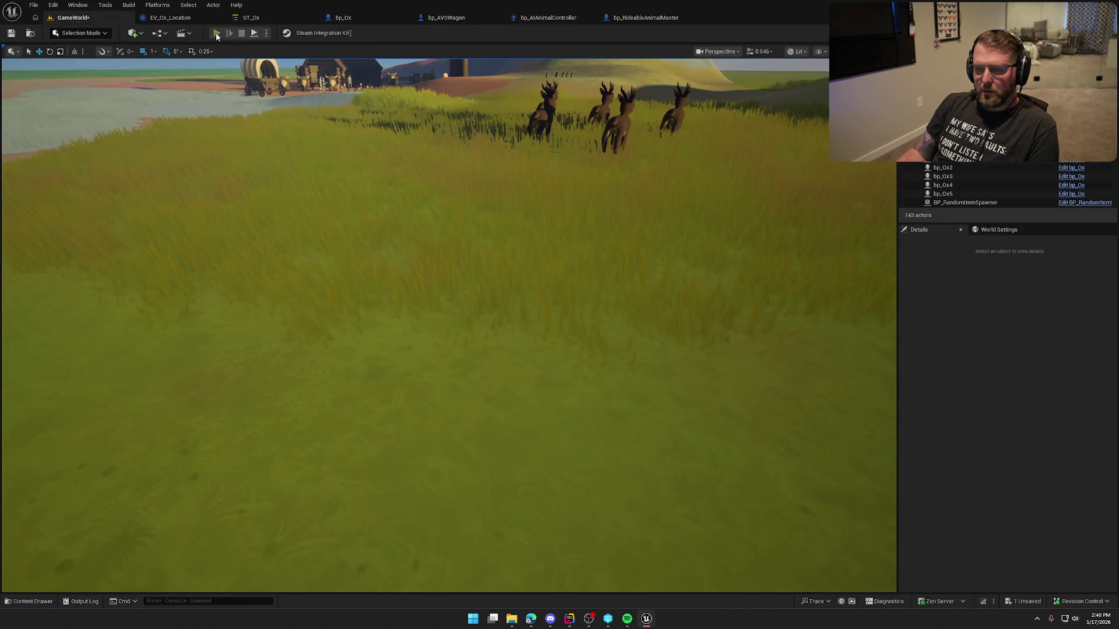
key("alt+p")
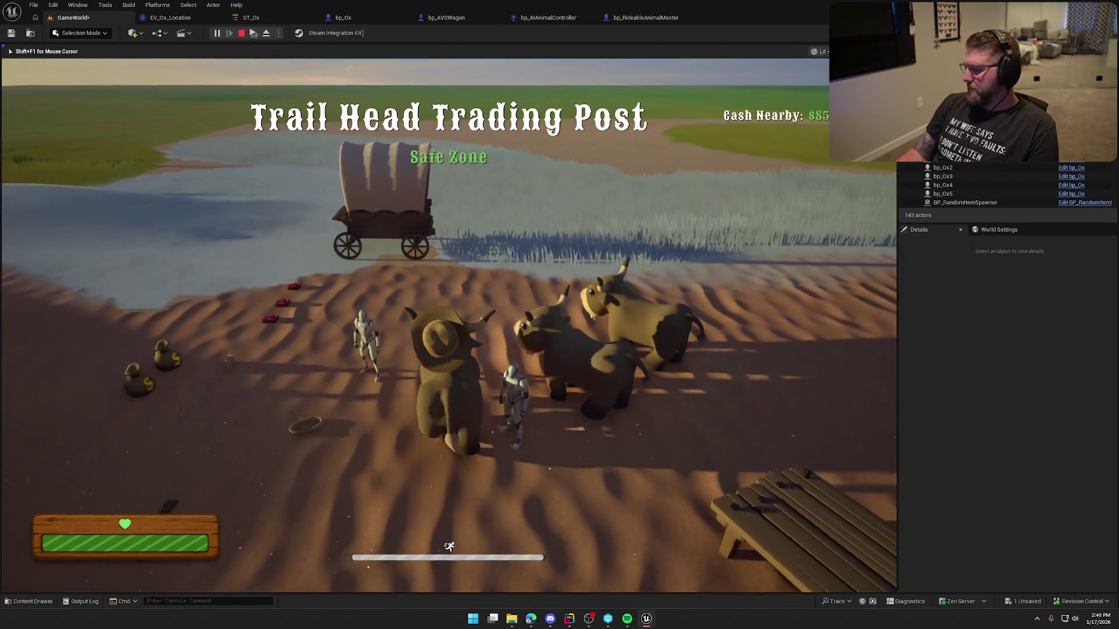
key("w")
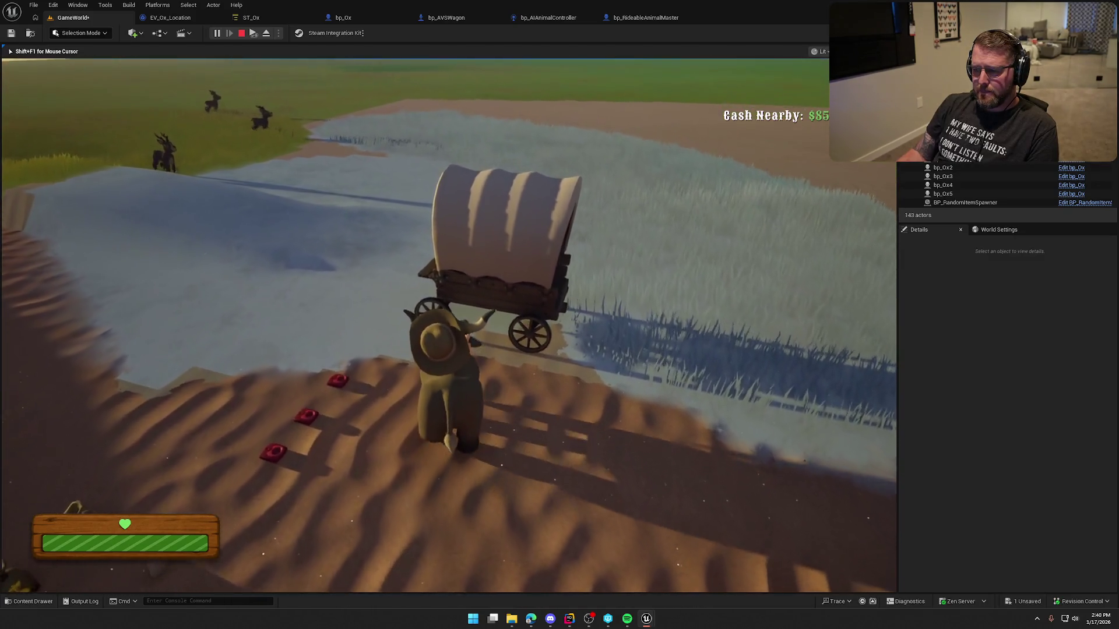
key("e")
key("w")
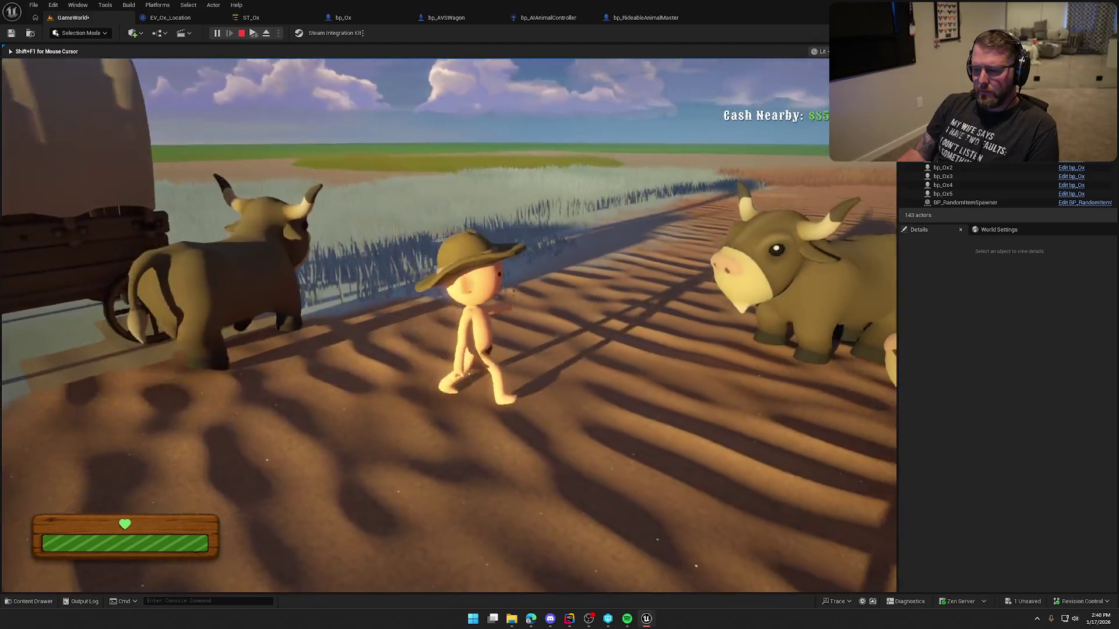
key("e")
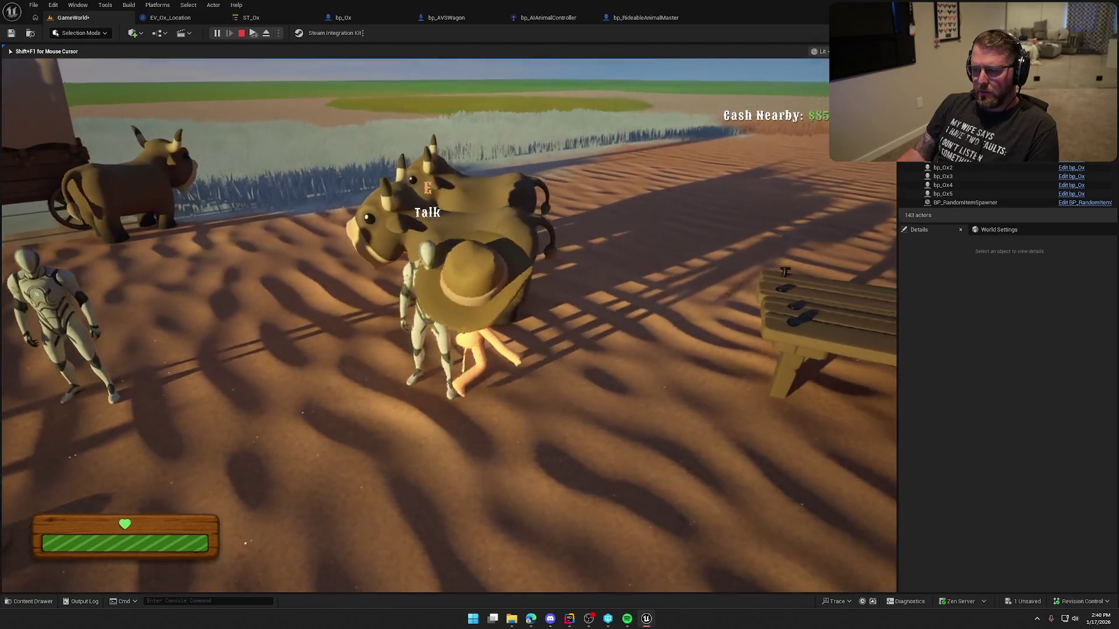
key("d")
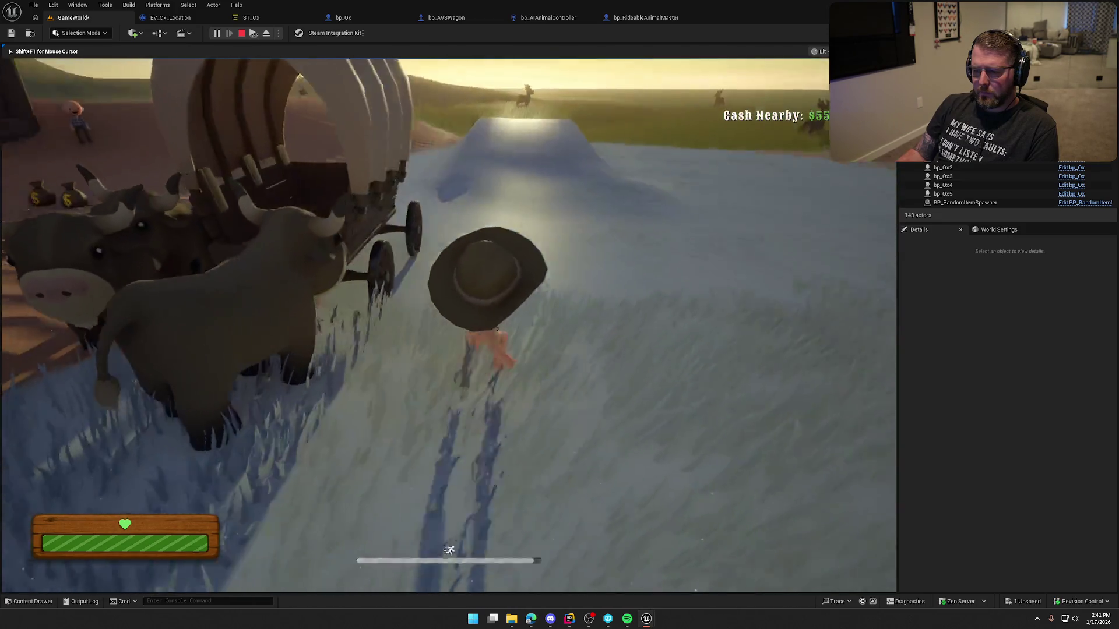
key("e")
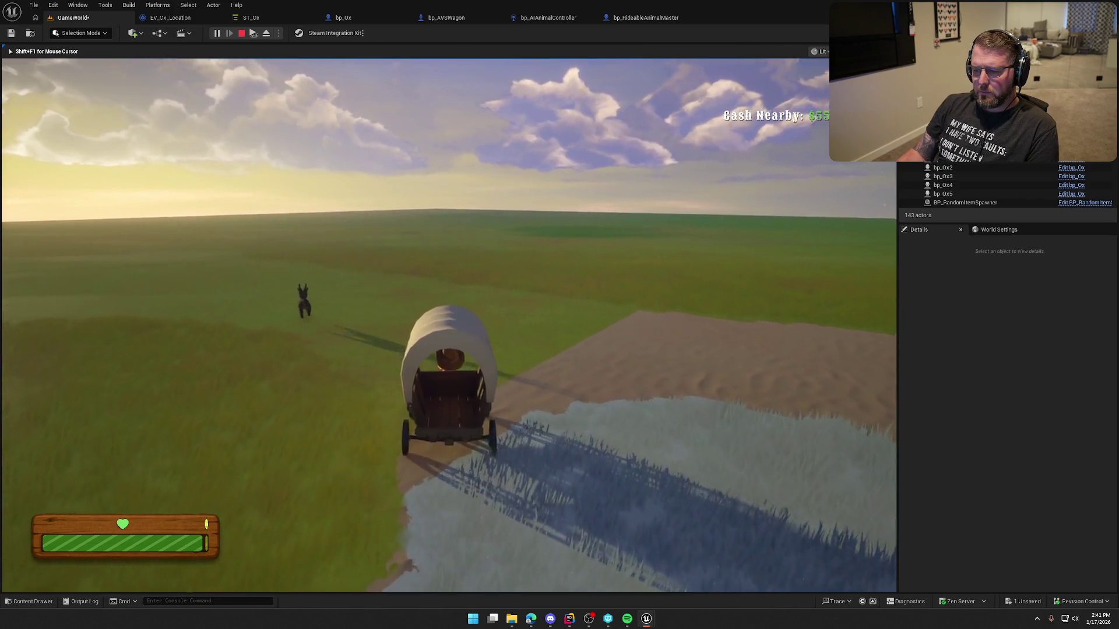
key("e")
key("shift+w")
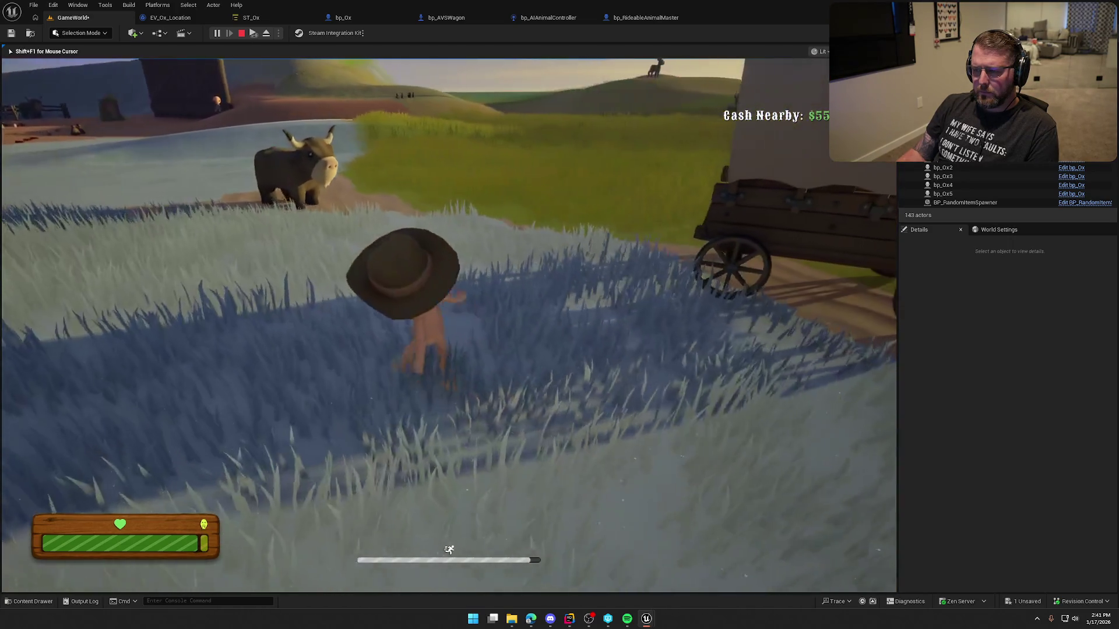
key("Escape")
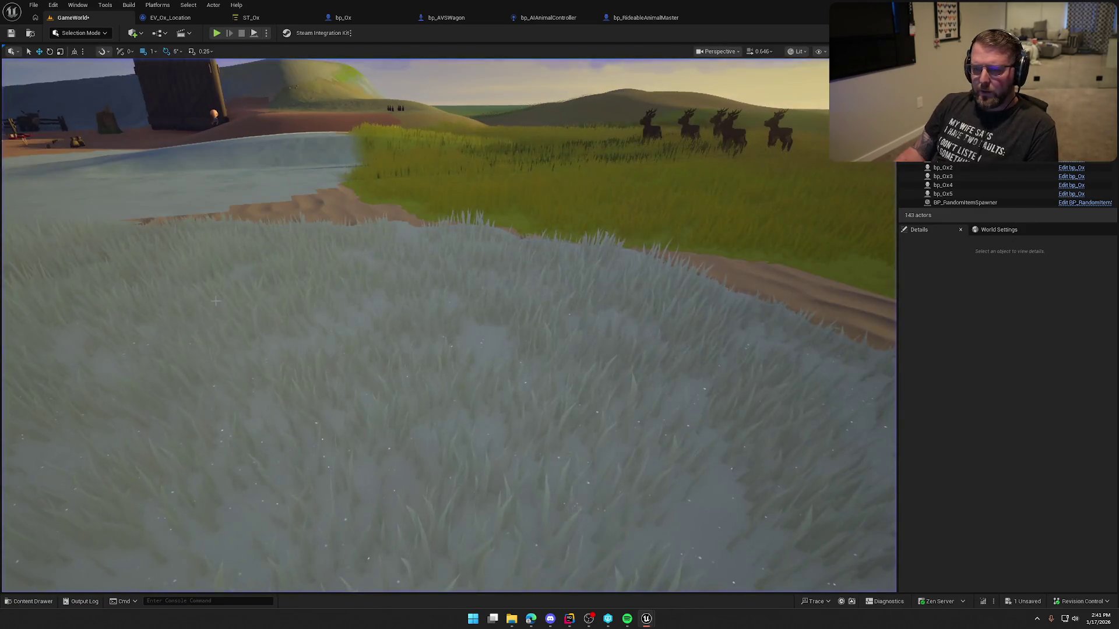
left_click(170, 18)
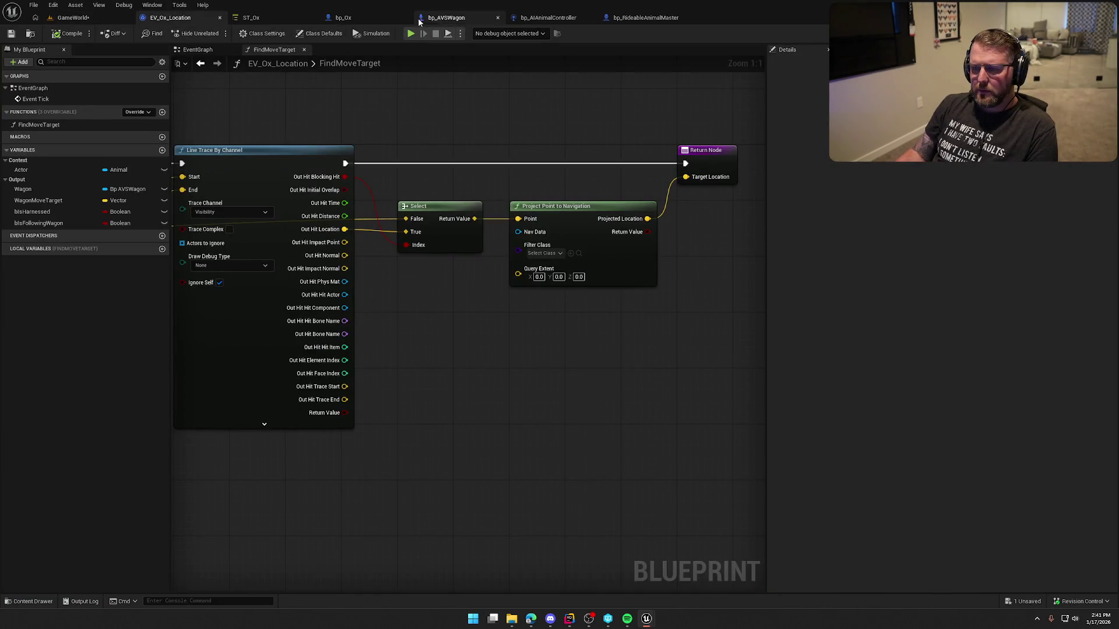
Shift bp_AVSWagon's Ox_Loc_Follow point along X in the Viewport and save the blueprint.
left_click(442, 17)
left_click(262, 51)
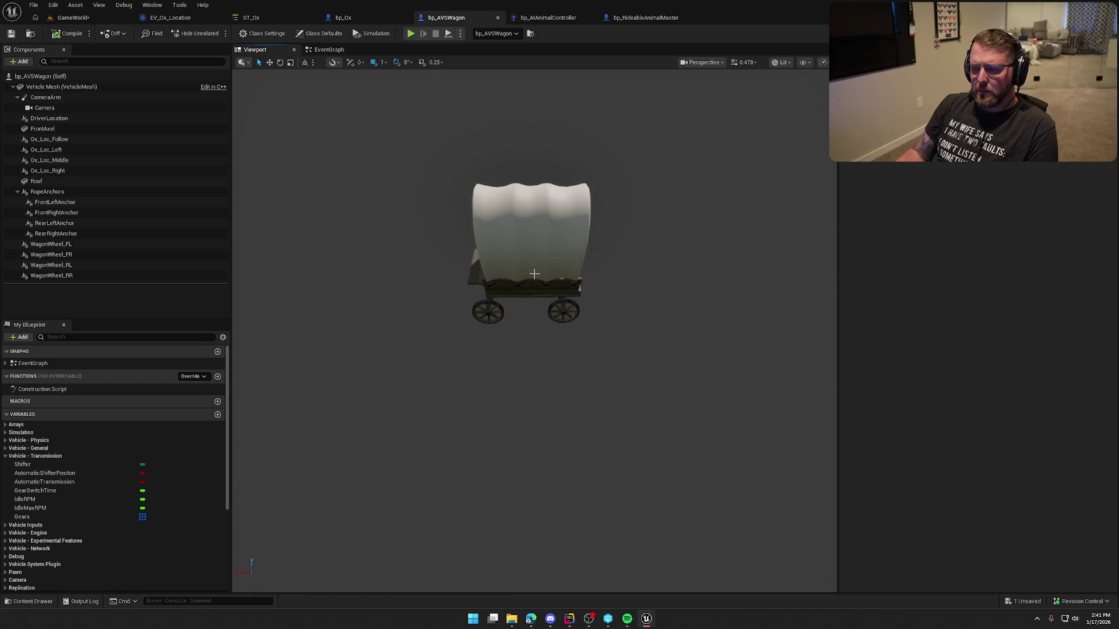
left_click(70, 143)
left_click_drag(667, 294, 604, 292)
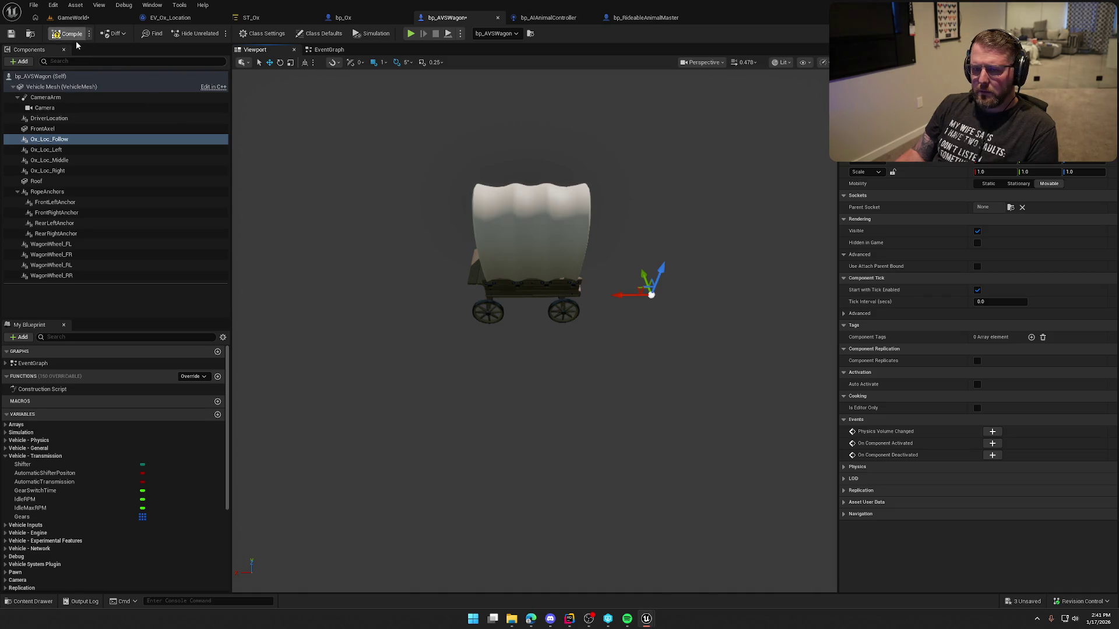
key("ctrl+s")
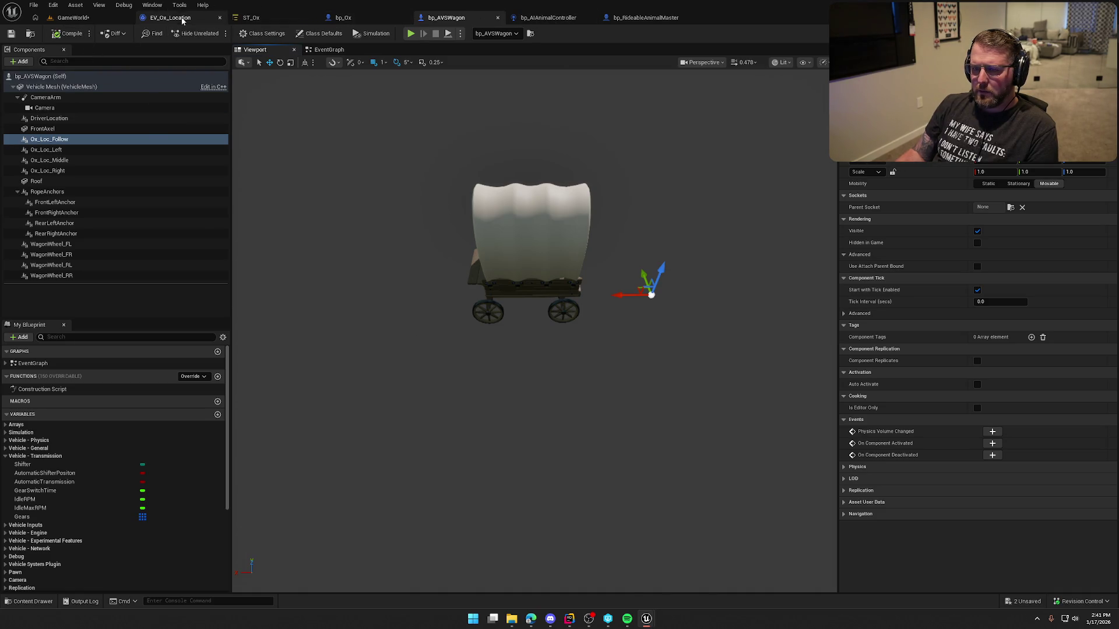
Check the EV_Ox_Location event graph, then bring up the ST_Ox StateTree.
left_click(170, 17)
left_click(197, 49)
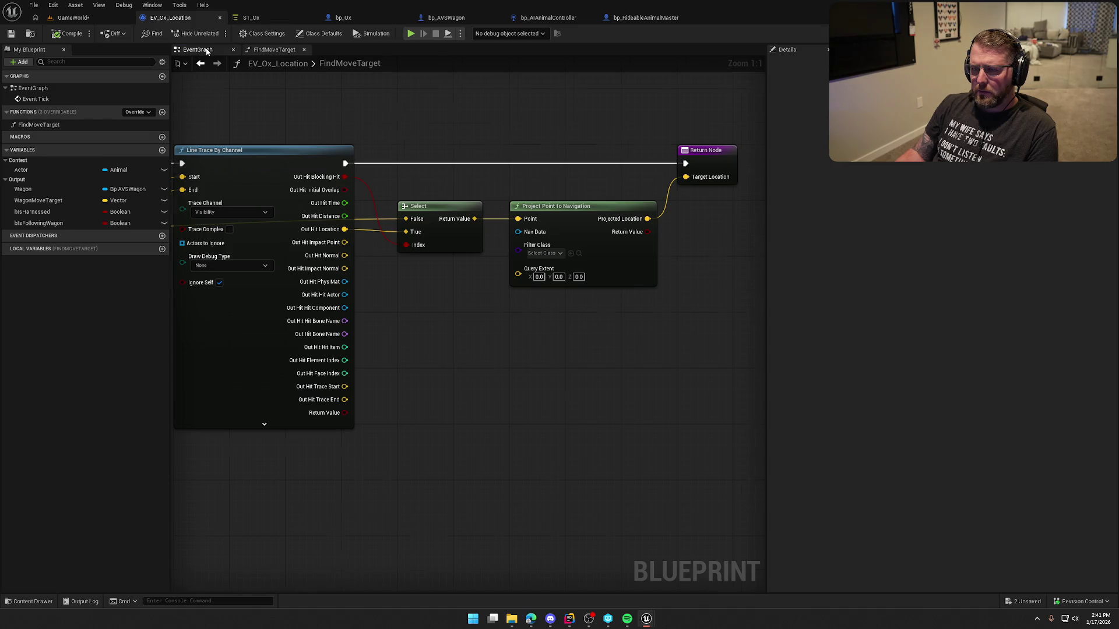
left_click(270, 17)
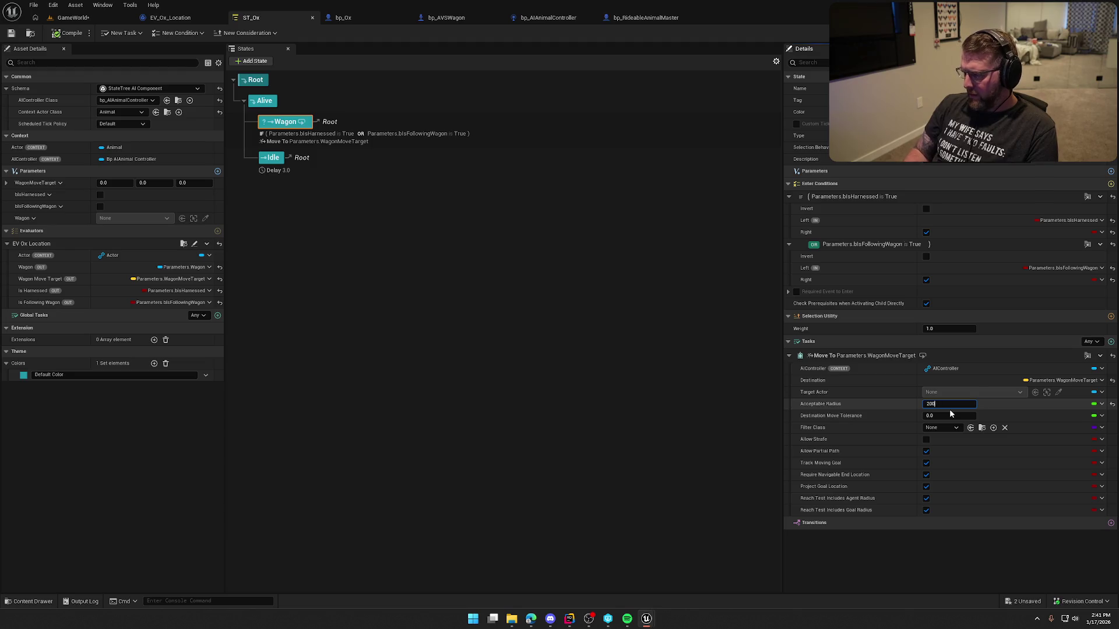
Commit 200 as the Move To task's Acceptable Radius.
key("Return")
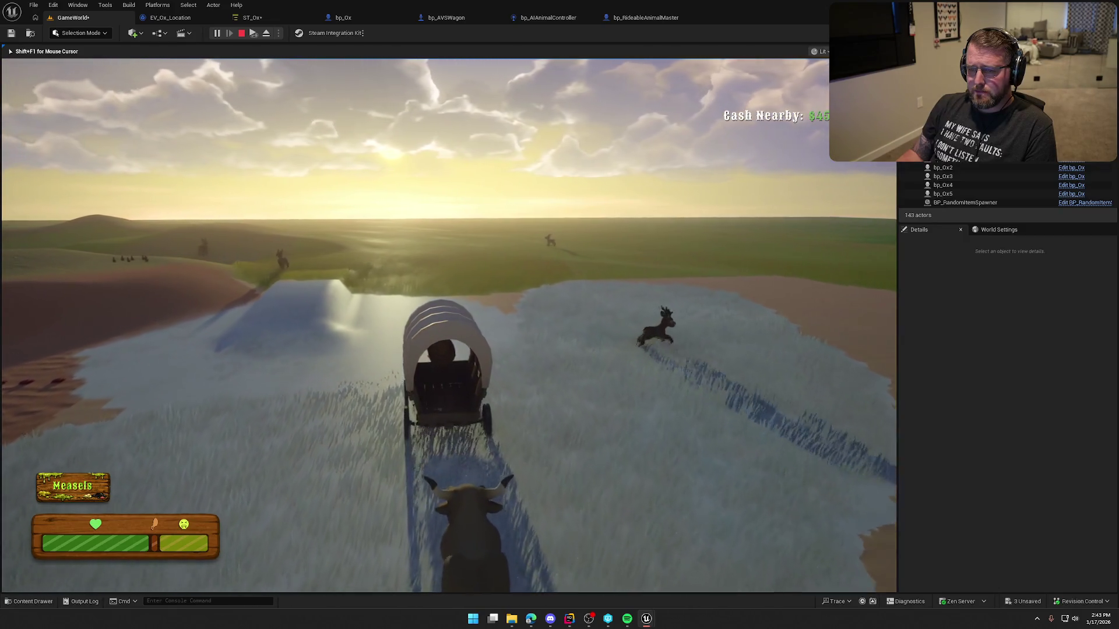
Walk the character to the oxen with the AI gameplay debugger toggled on, then off.
key("e")
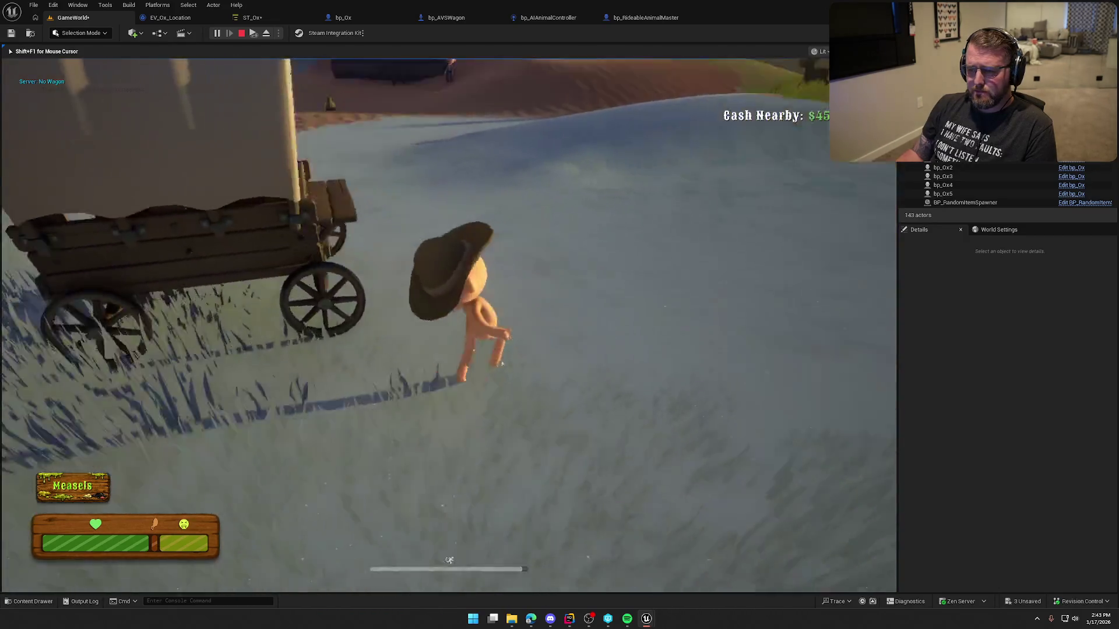
key("w")
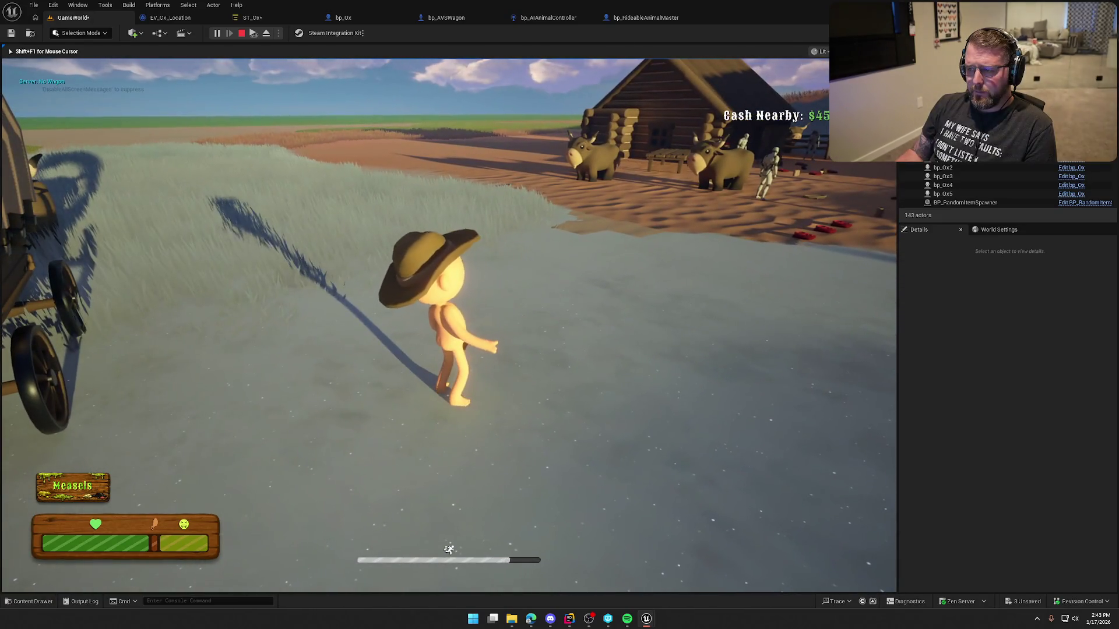
key("e")
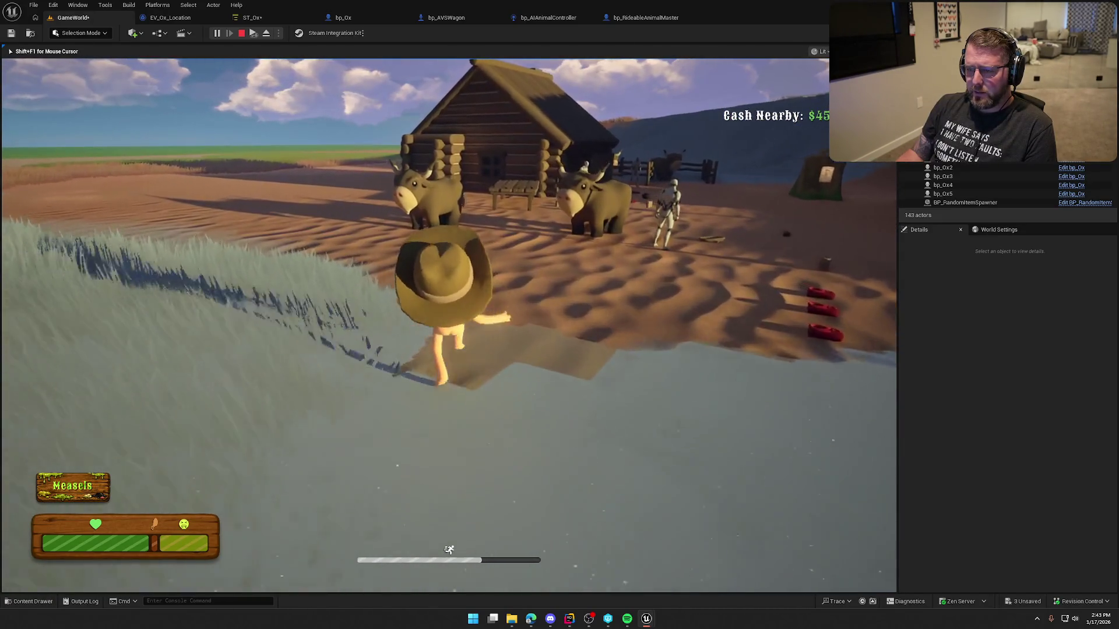
key("apostrophe")
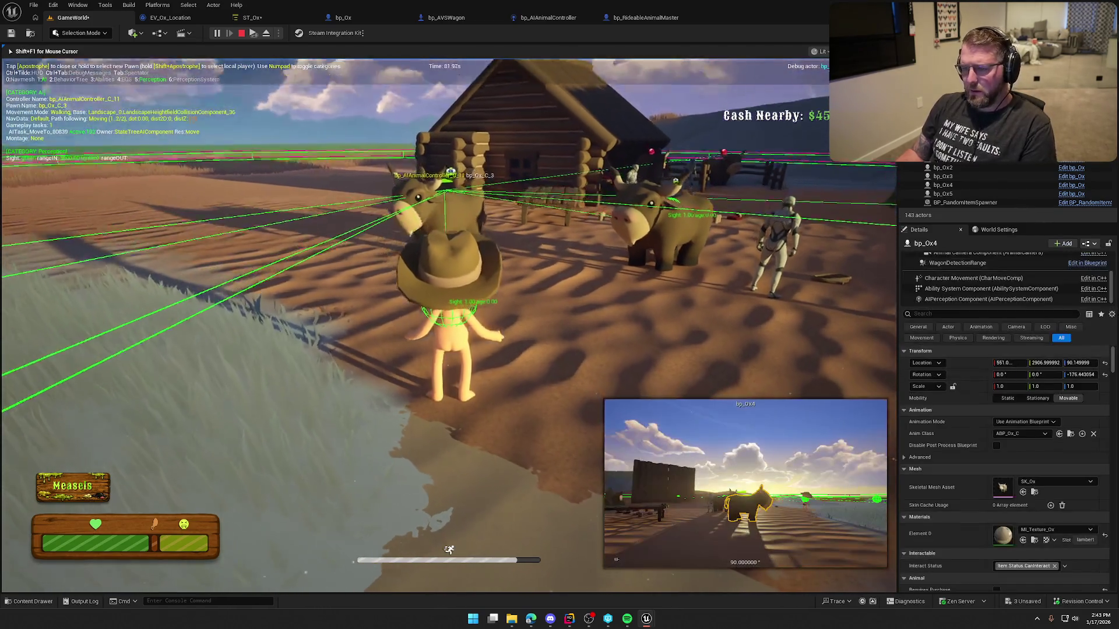
key("w")
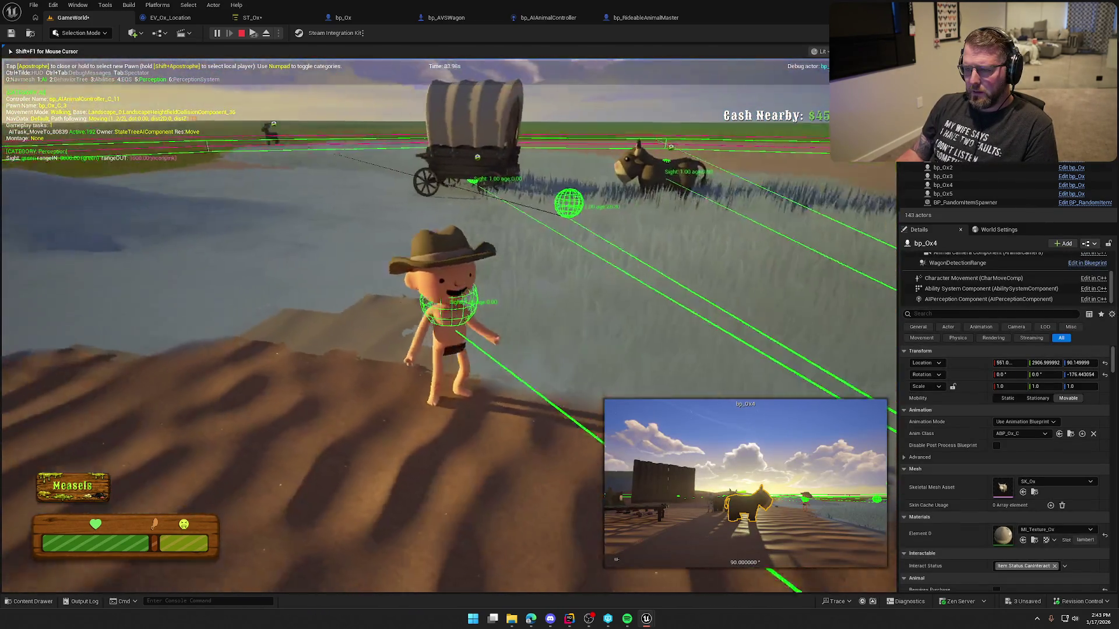
key("w")
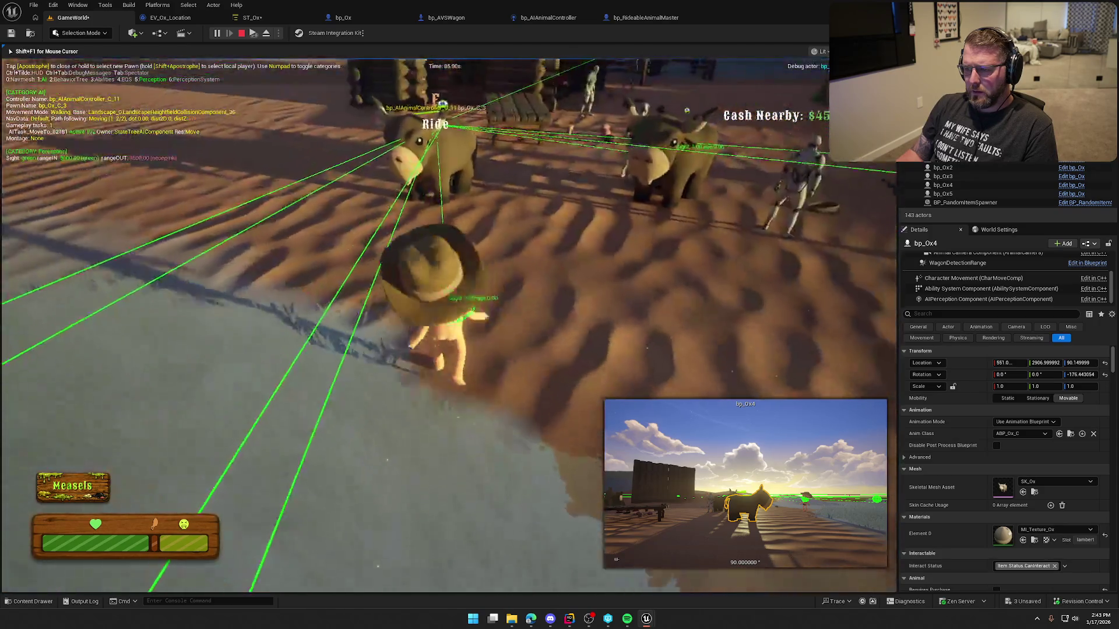
key("w")
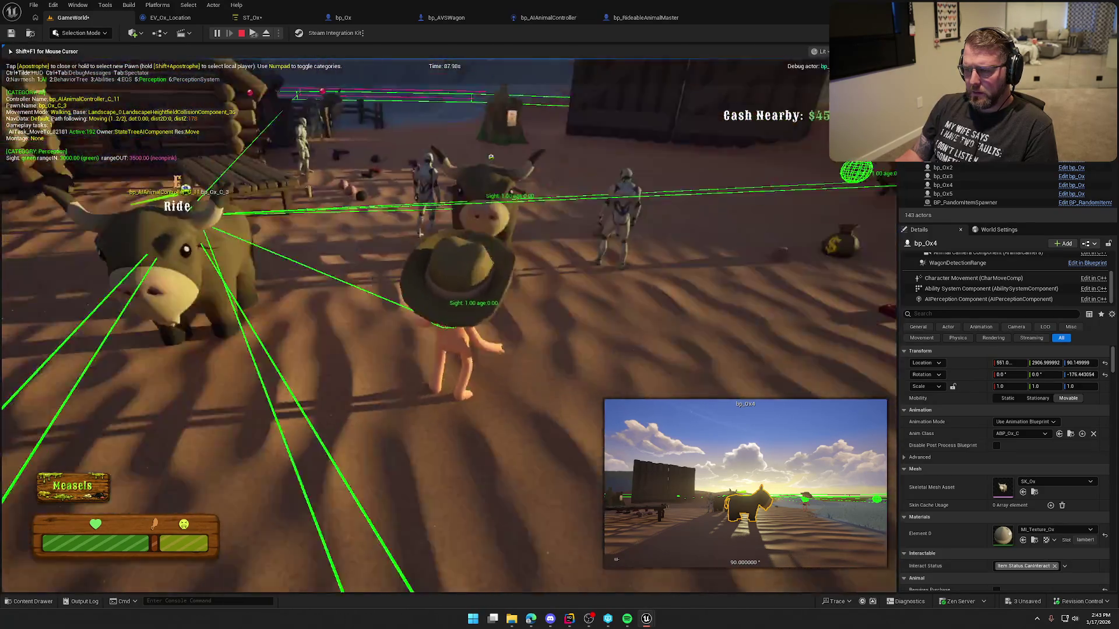
key("w")
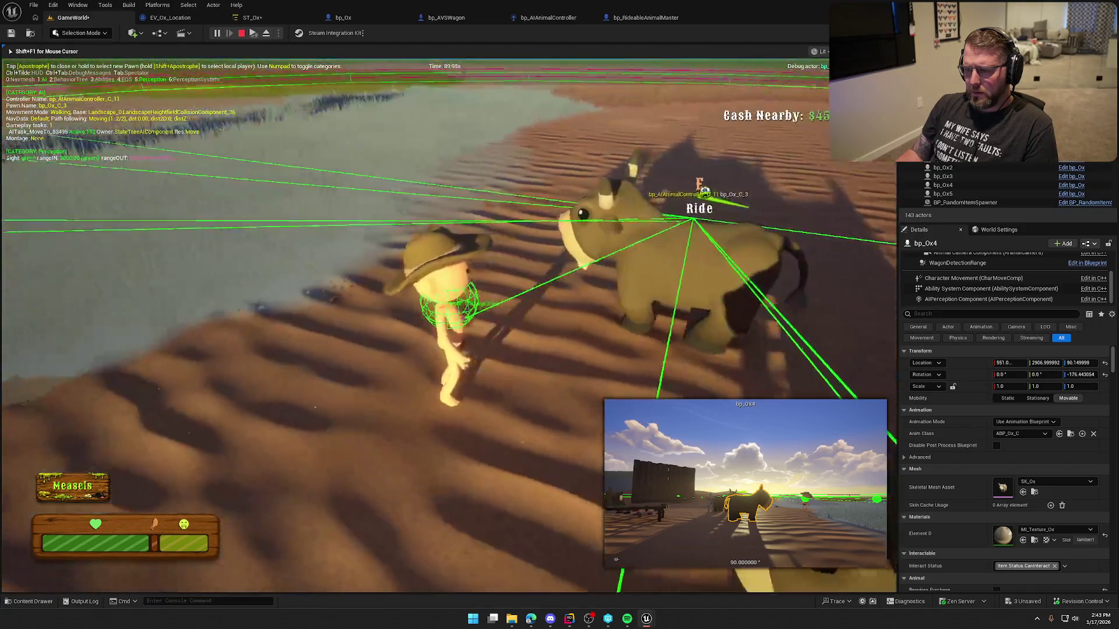
key("w")
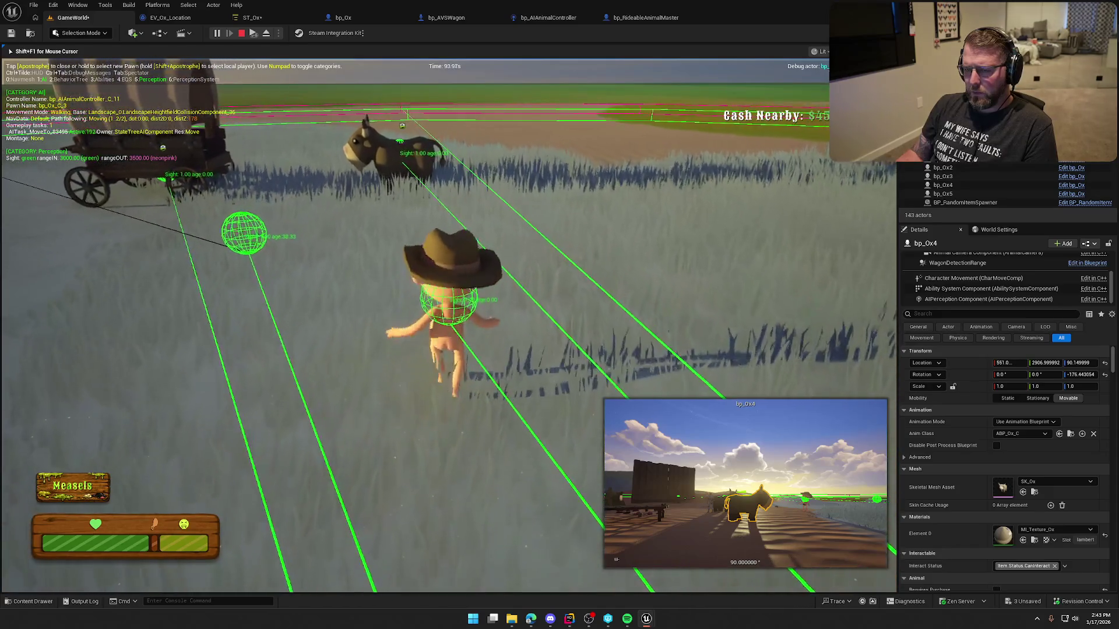
key("apostrophe")
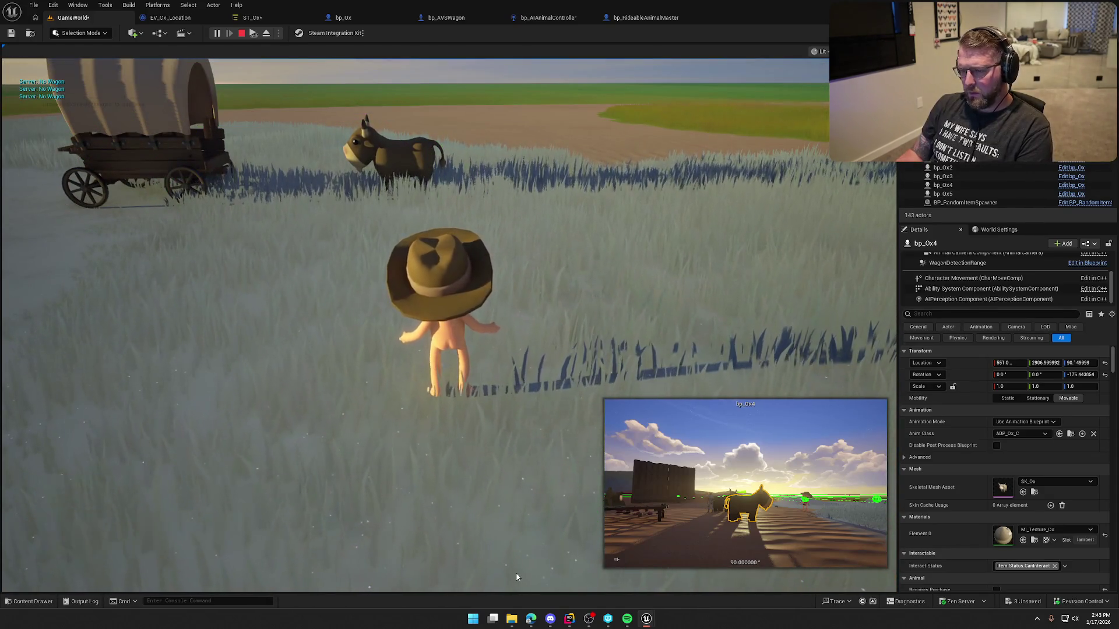
key("Escape")
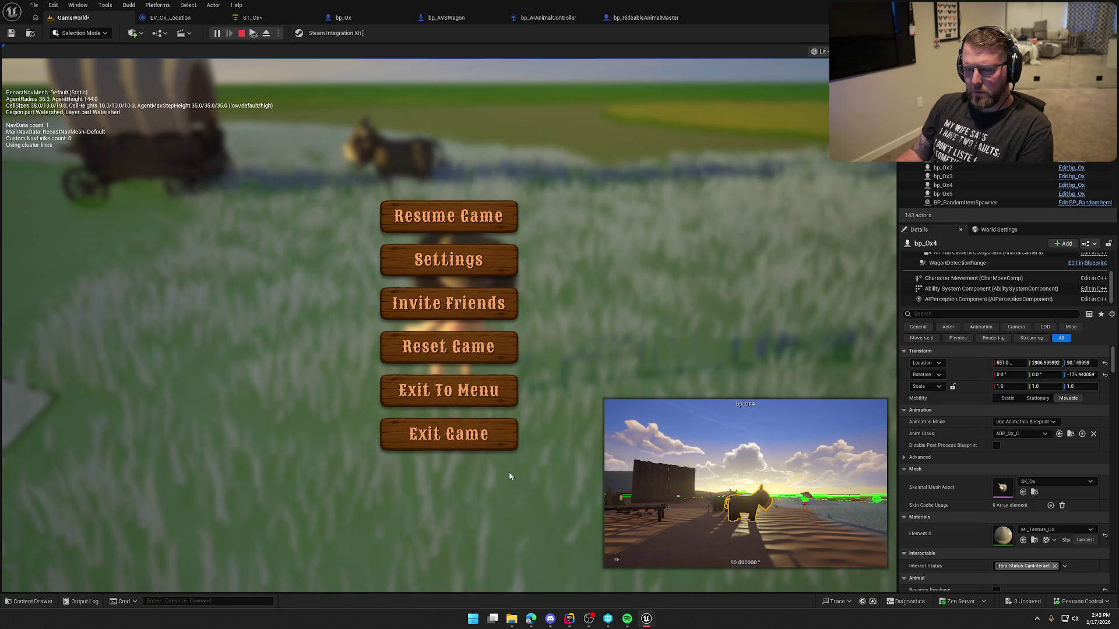
Ride an ox behind the rolling wagon, dismount on the sand, and stop the playtest.
key("w")
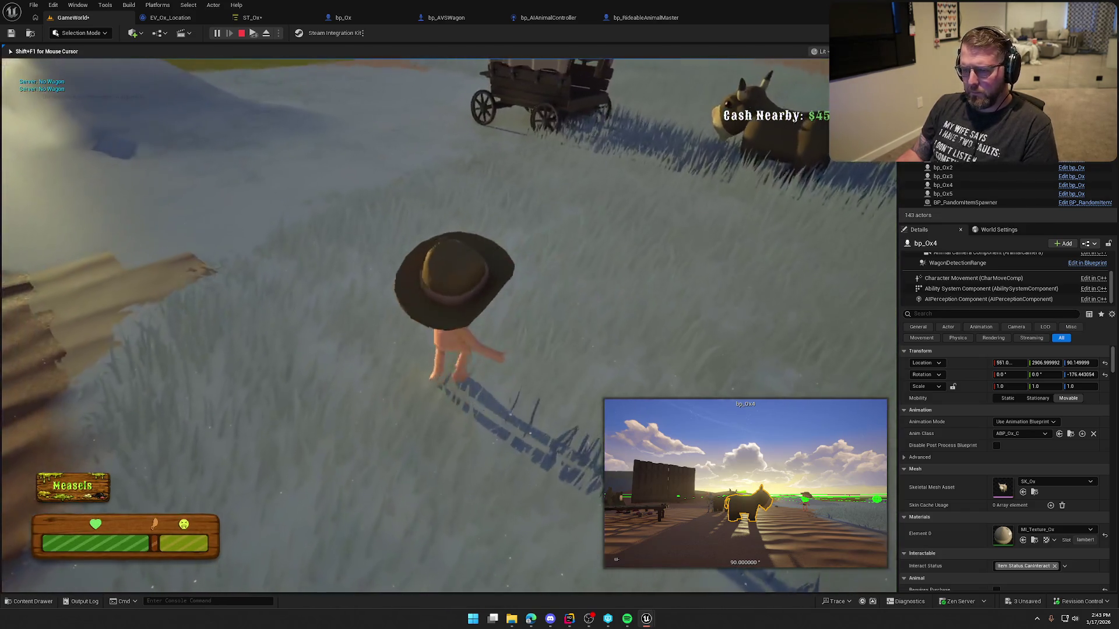
key("w")
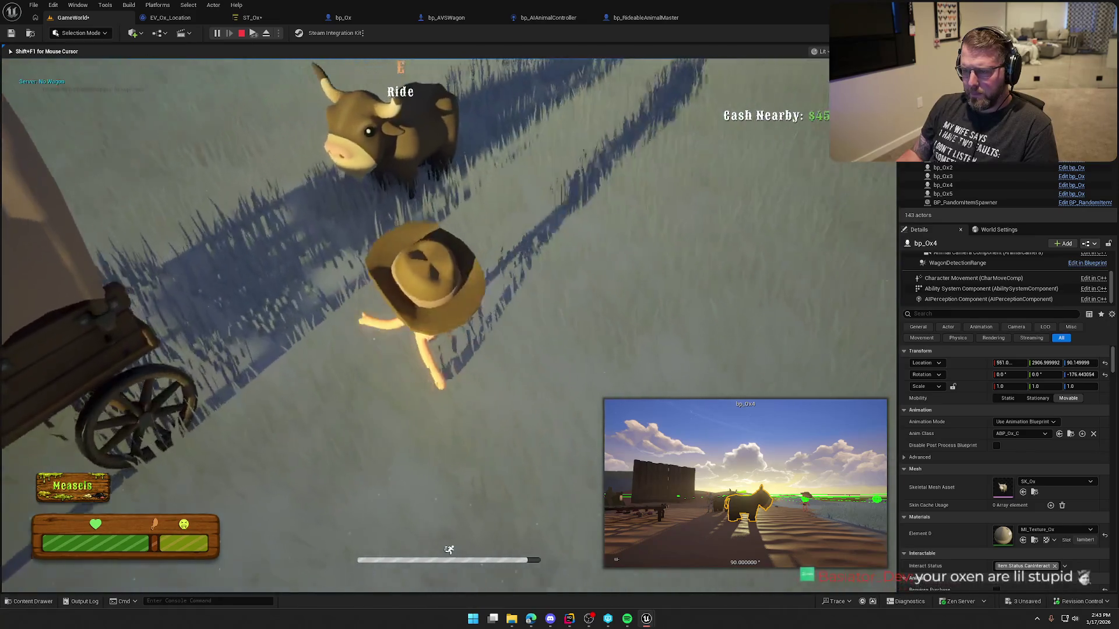
key("w")
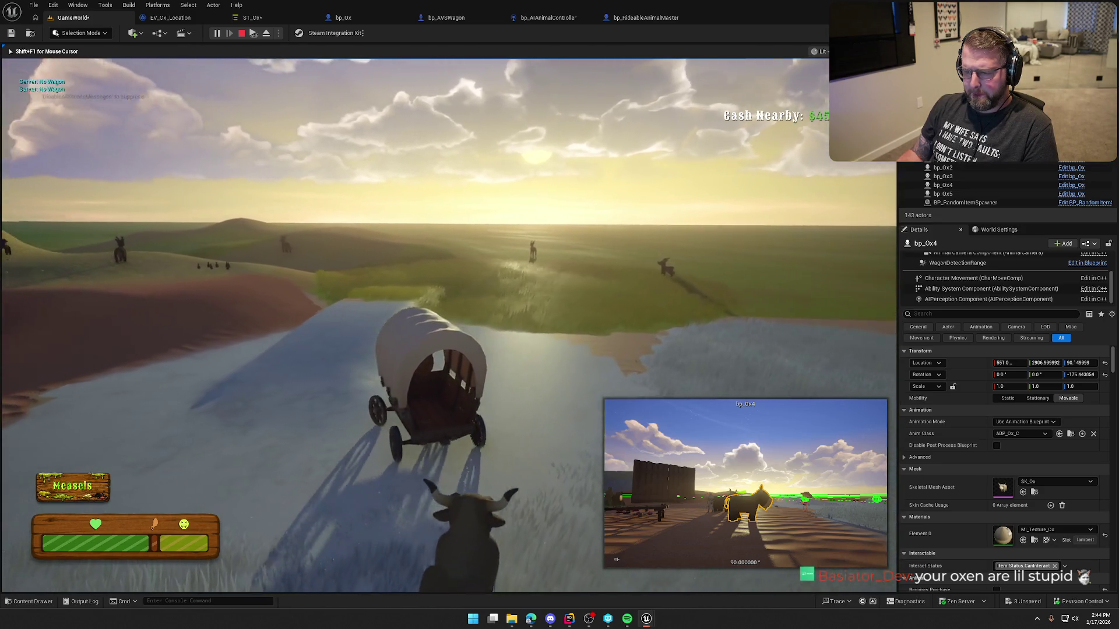
key("w")
key("w")
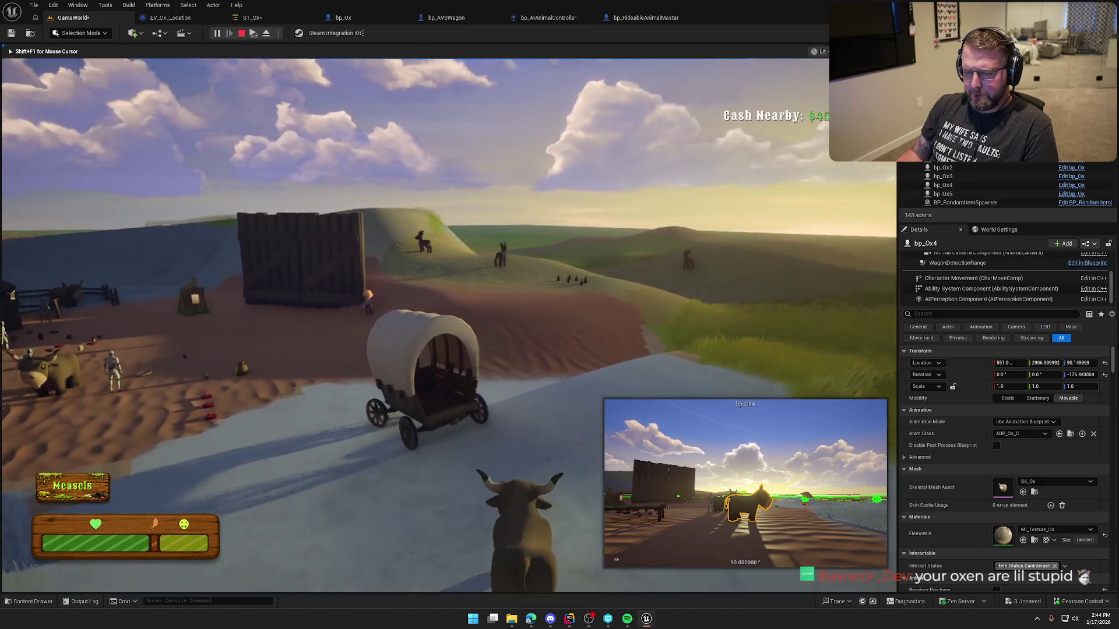
key("w")
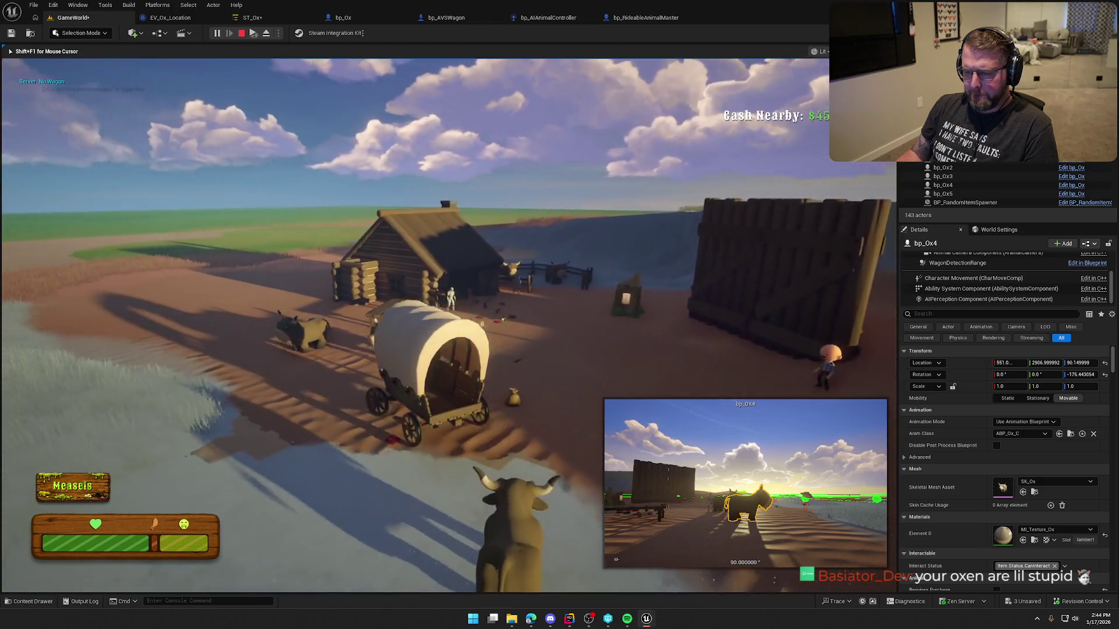
key("w")
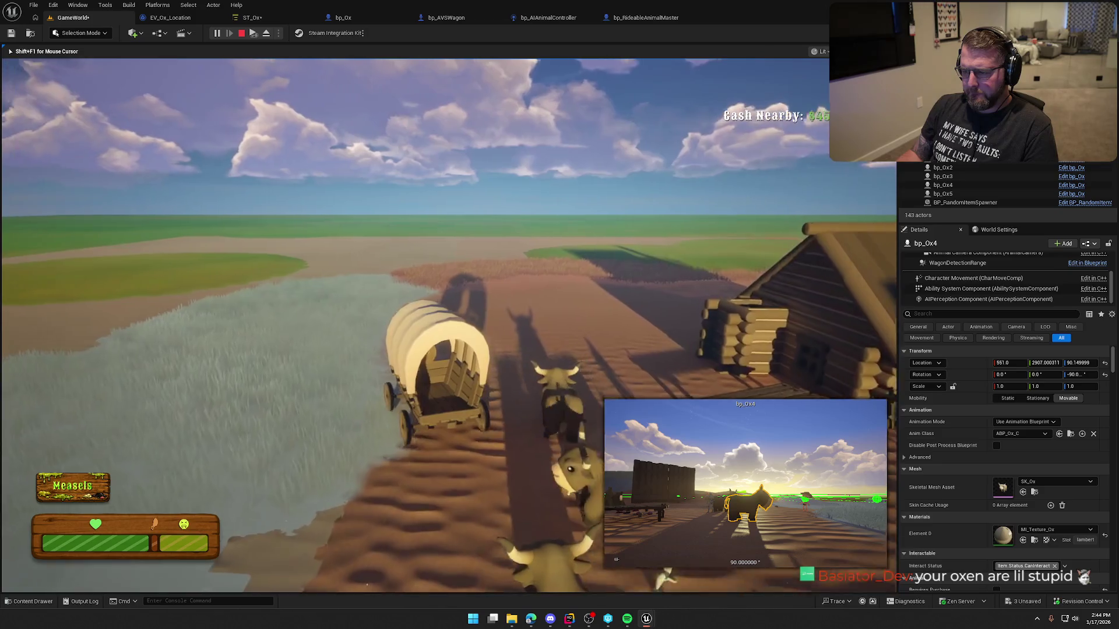
key("w")
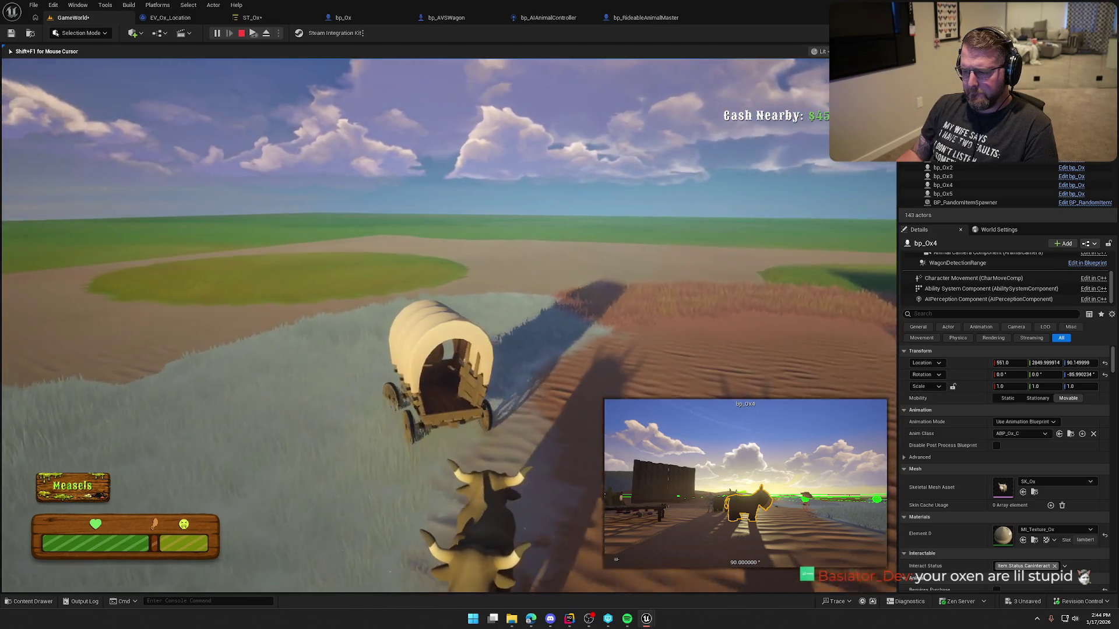
key("w")
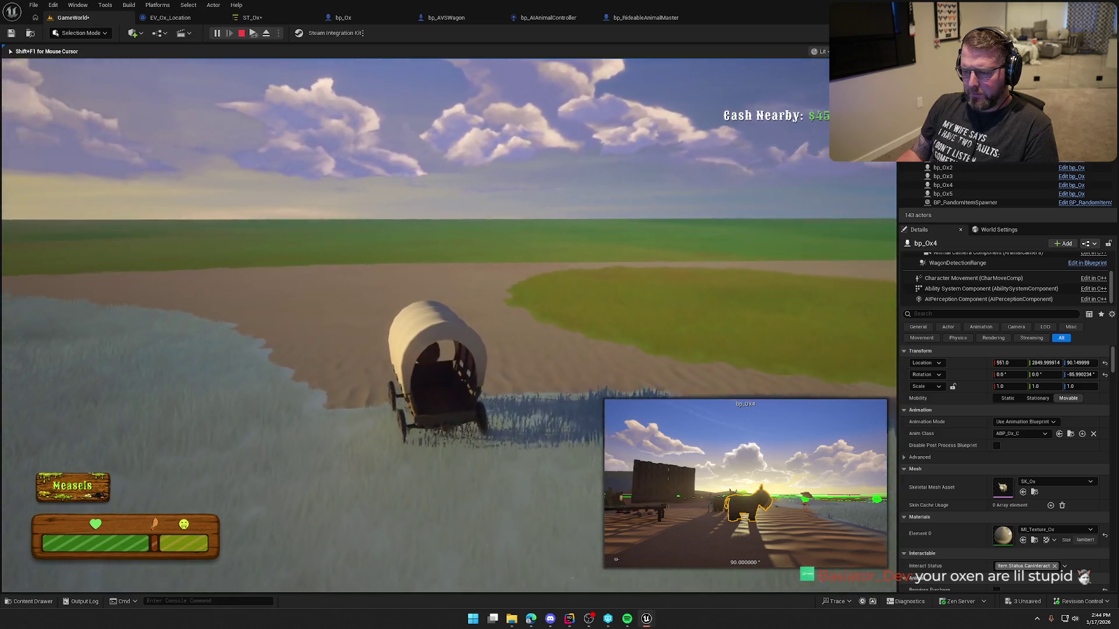
key("e")
key("w")
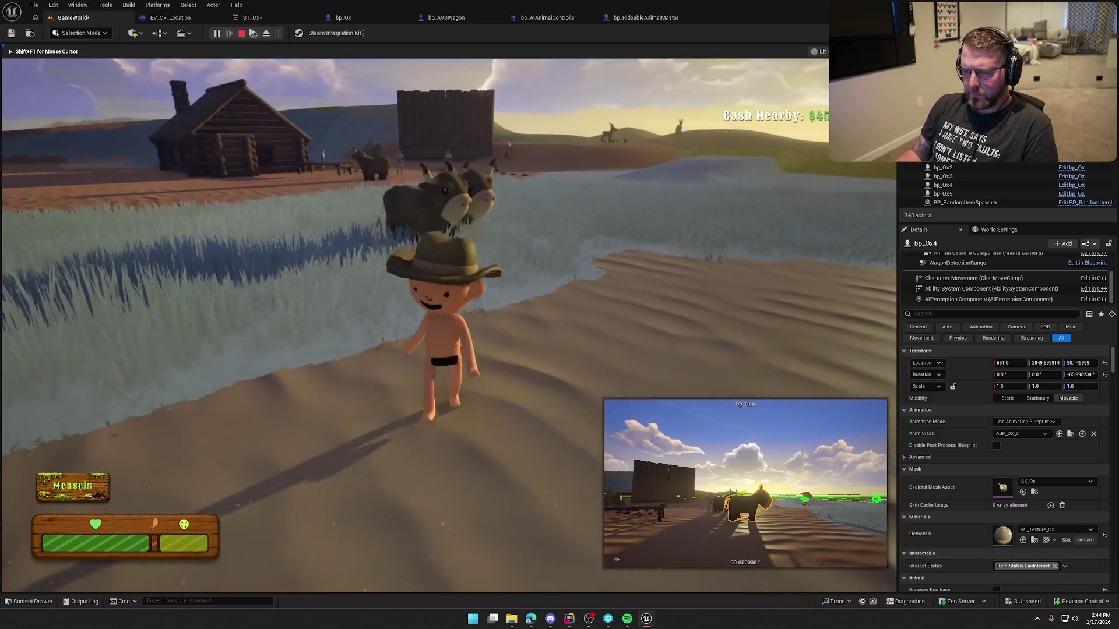
key("w")
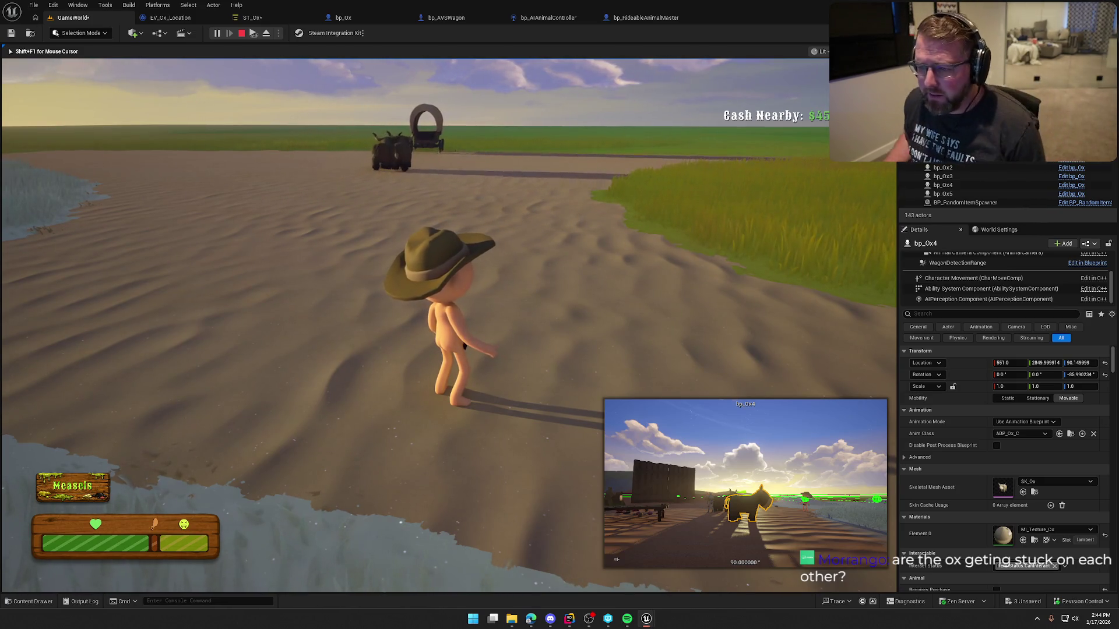
key("Escape")
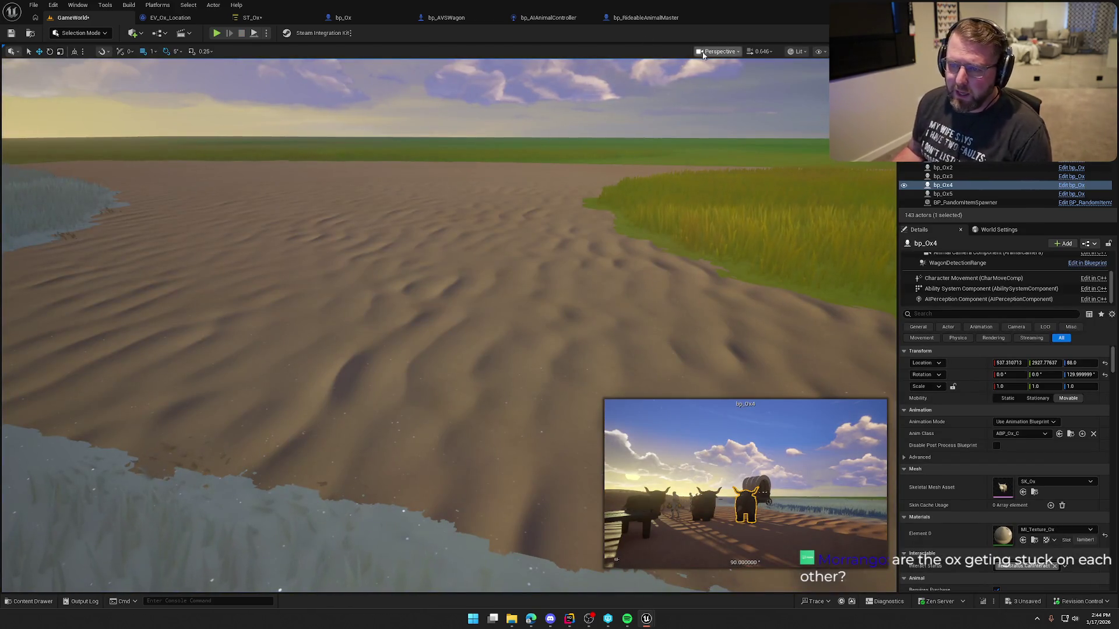
left_click(252, 18)
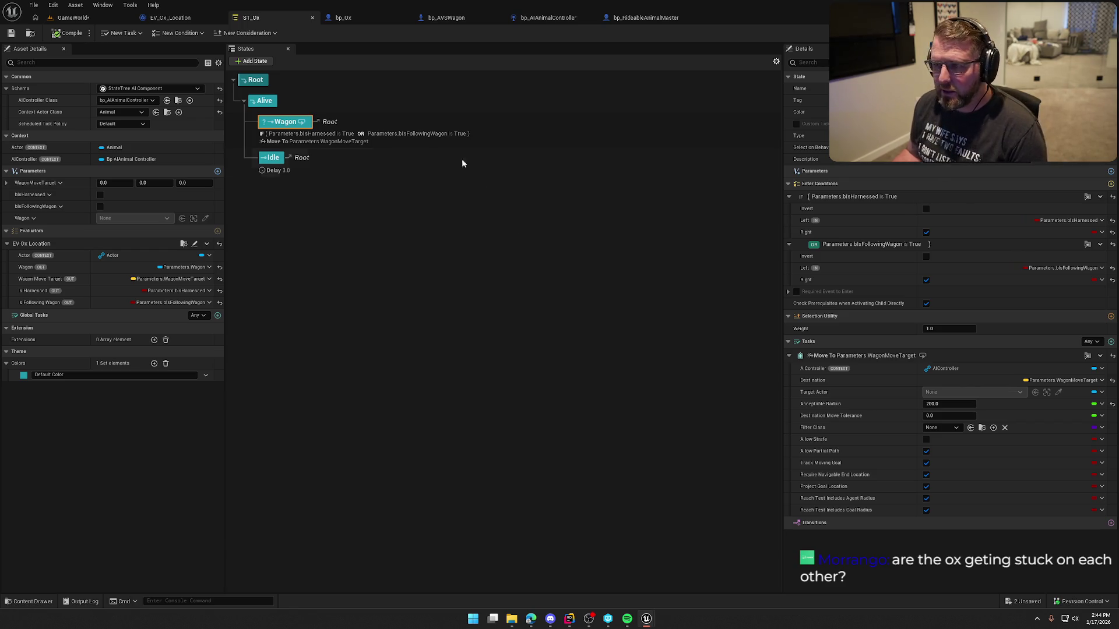
Glance at bp_AVSWagon, then view the EV_Ox_Location event graph zoomed to 1:1.
left_click(445, 18)
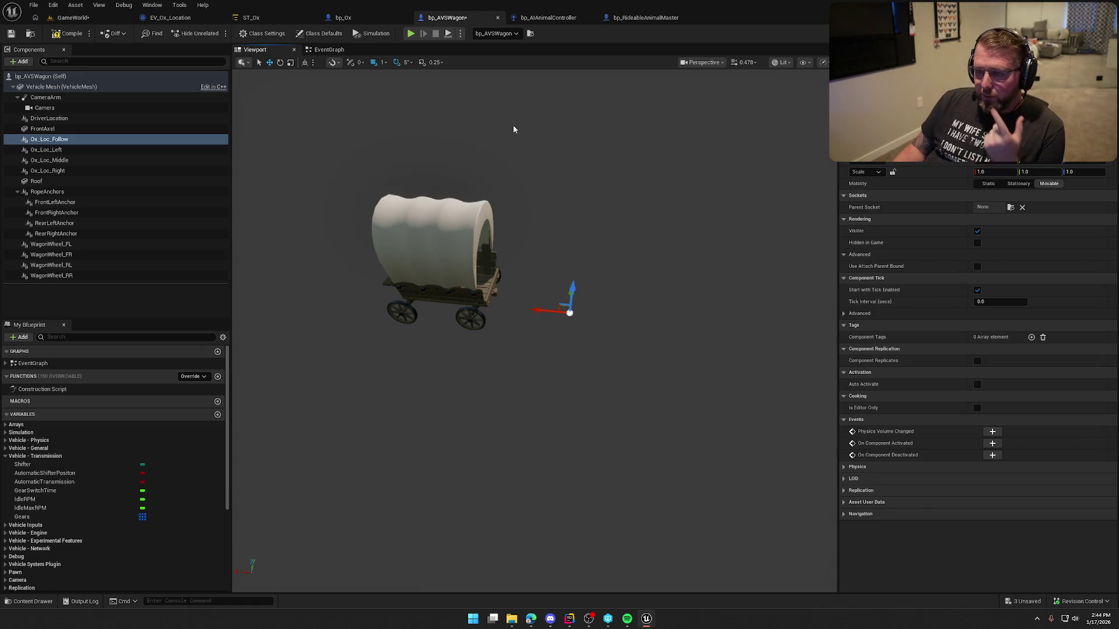
left_click(201, 19)
scroll(332, 285, "up", 3)
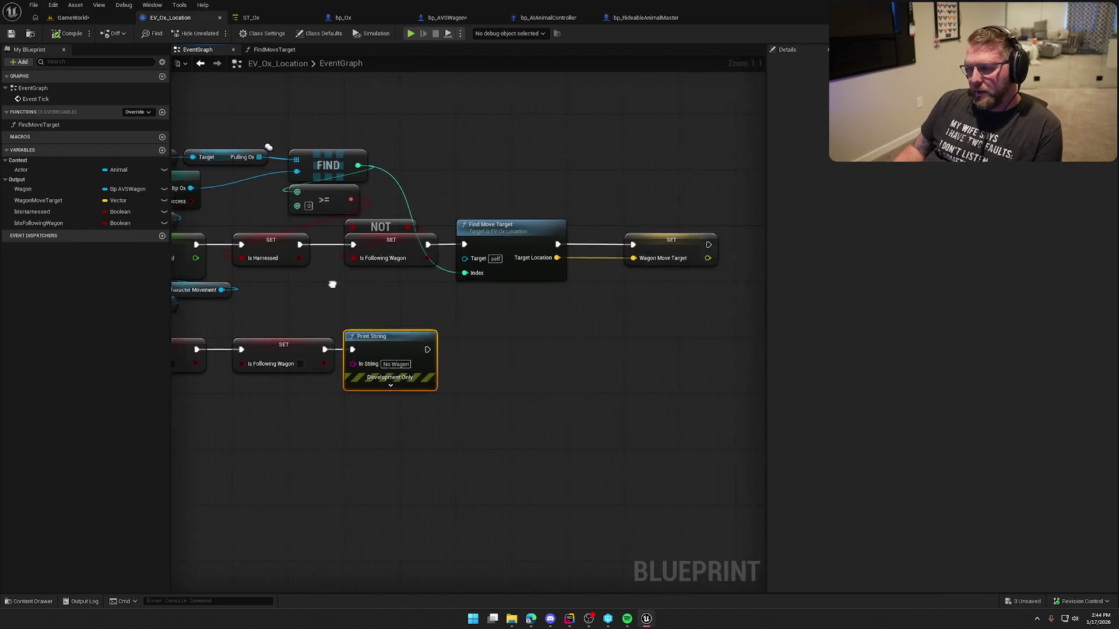
Open the FindMoveTarget function graph and delete the extra lower Select node.
left_click(505, 244)
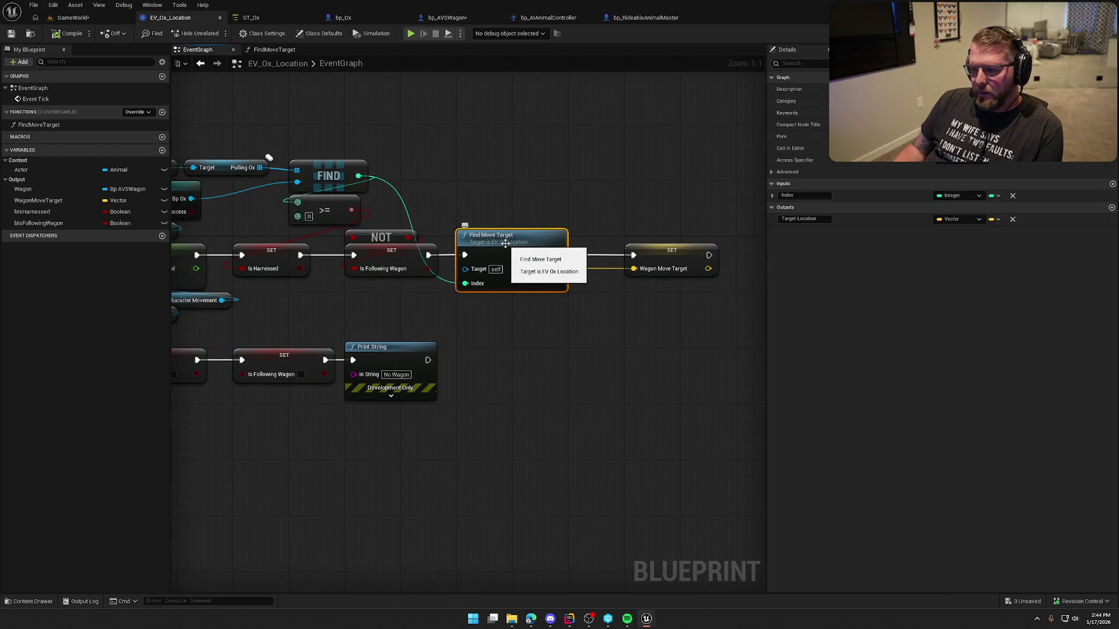
double_click(506, 243)
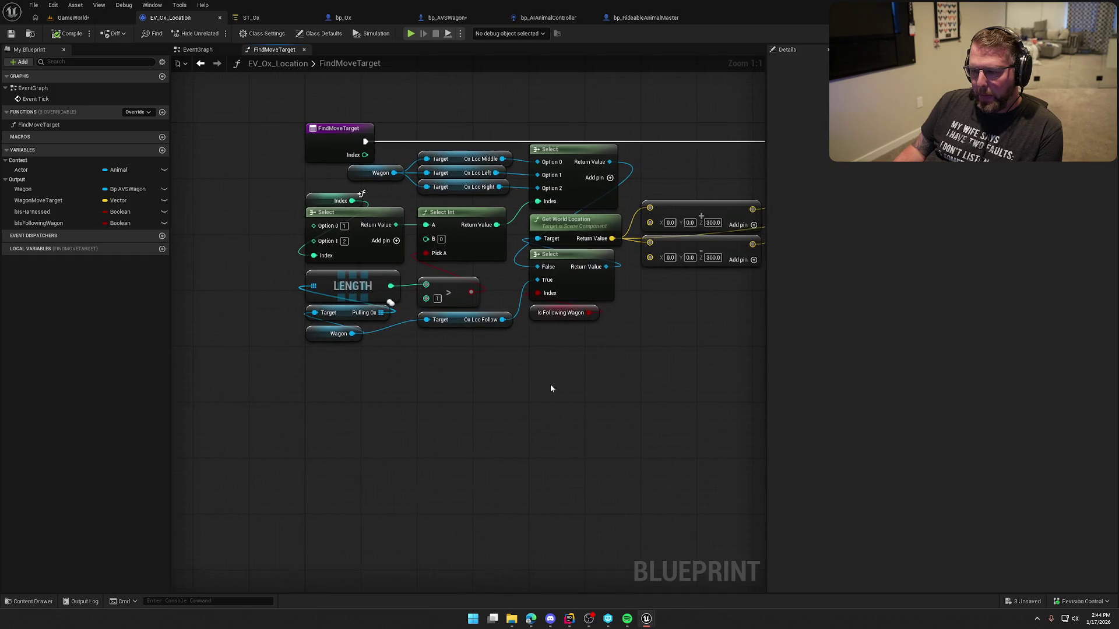
mouse_move(505, 382)
left_mouse_down()
mouse_move(429, 326)
mouse_move(373, 336)
mouse_move(487, 425)
mouse_move(412, 412)
mouse_move(394, 379)
mouse_move(464, 373)
left_mouse_up()
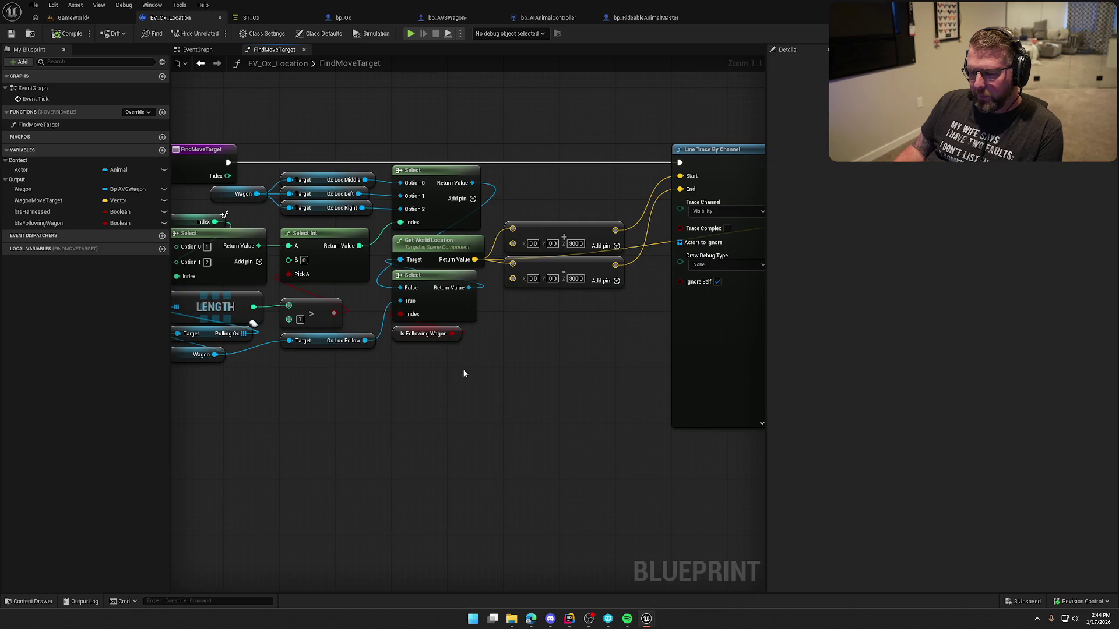
left_click(462, 321)
mouse_move(477, 190)
left_mouse_down()
mouse_move(402, 260)
mouse_move(428, 288)
left_mouse_up()
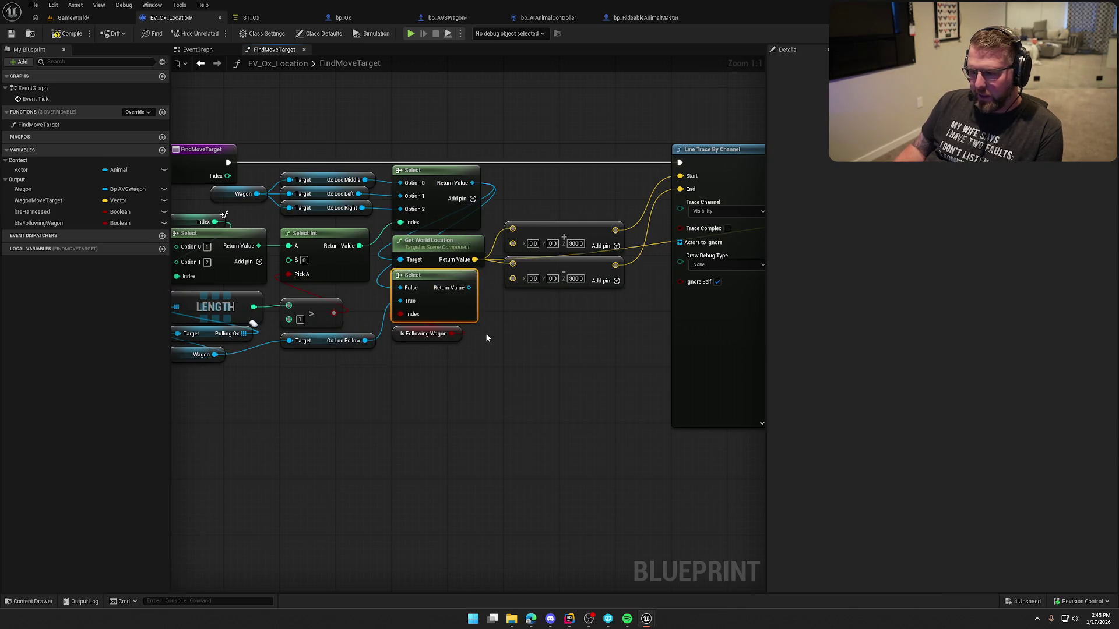
key("Delete")
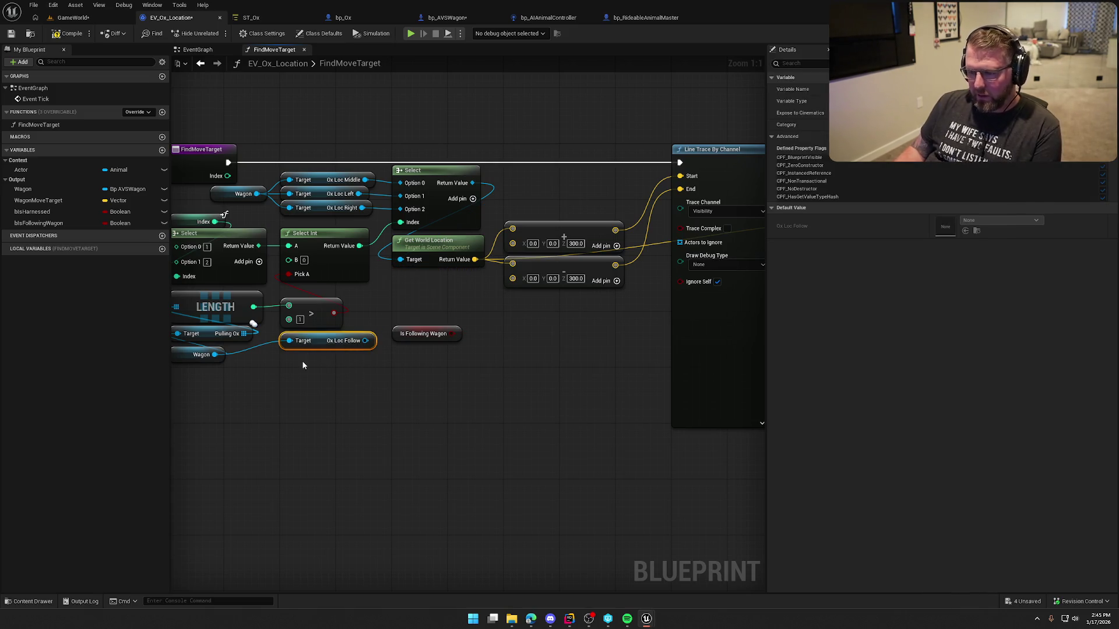
Move the Is Following Wagon node down-left beside the Select Int and Ox Loc getters.
scroll(424, 415, "down", 1)
scroll(309, 343, "up", 1)
left_click_drag(309, 343, 384, 266)
left_click_drag(344, 318, 316, 360)
left_click(387, 278)
mouse_move(399, 239)
left_mouse_down()
mouse_move(425, 312)
mouse_move(410, 299)
left_mouse_up()
left_click(402, 293)
Add a vector Select node indexed by Is Following Wagon, with the world location as False.
mouse_move(449, 240)
left_mouse_down()
mouse_move(463, 254)
mouse_move(408, 290)
left_mouse_up()
type("sele")
key("Down")
key("Down")
key("Return")
left_click_drag(345, 356, 422, 354)
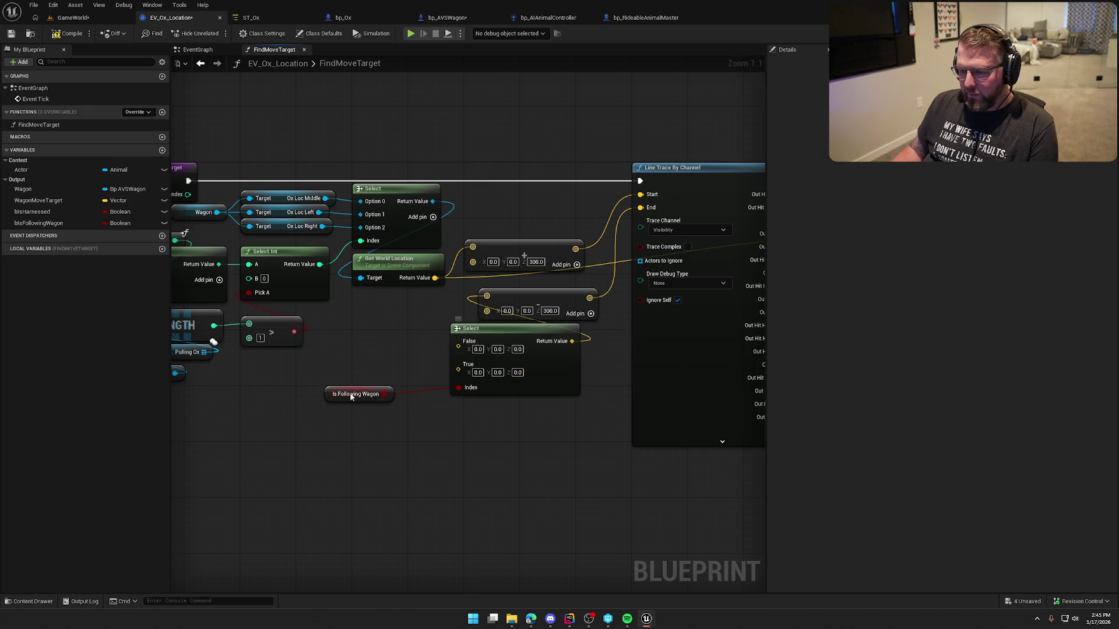
left_click_drag(457, 353, 435, 278)
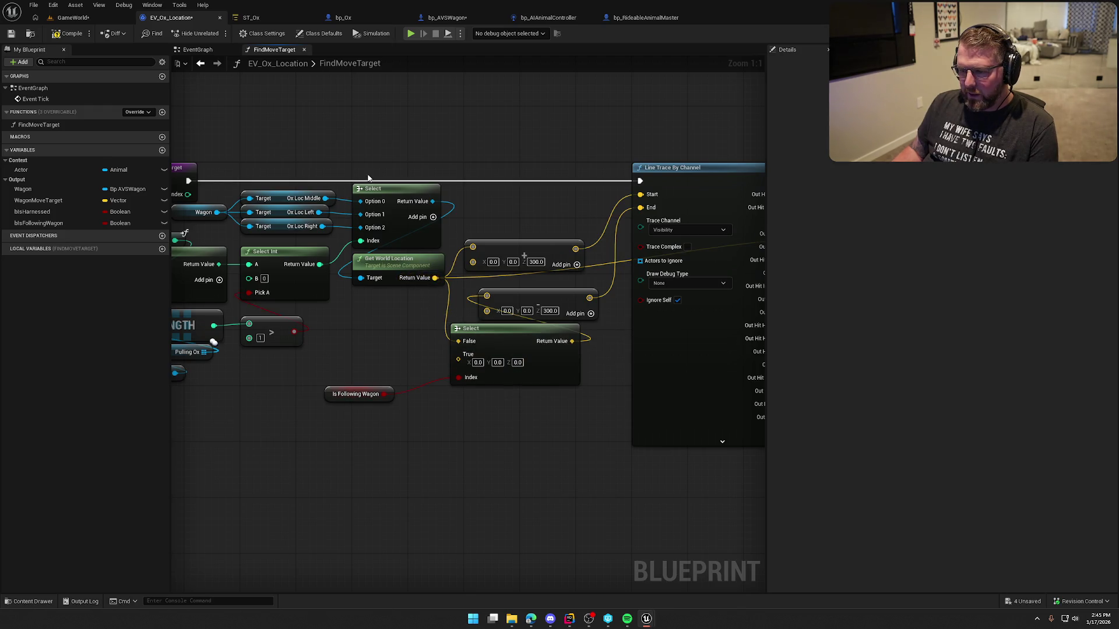
Position Select and Is Following Wagon under the vector nodes, left of Line Trace By Channel.
left_click_drag(333, 398, 459, 399)
left_click(490, 335, "ctrl")
mouse_move(490, 335)
left_mouse_down()
mouse_move(396, 338)
mouse_move(507, 344)
left_mouse_up()
left_click(422, 363)
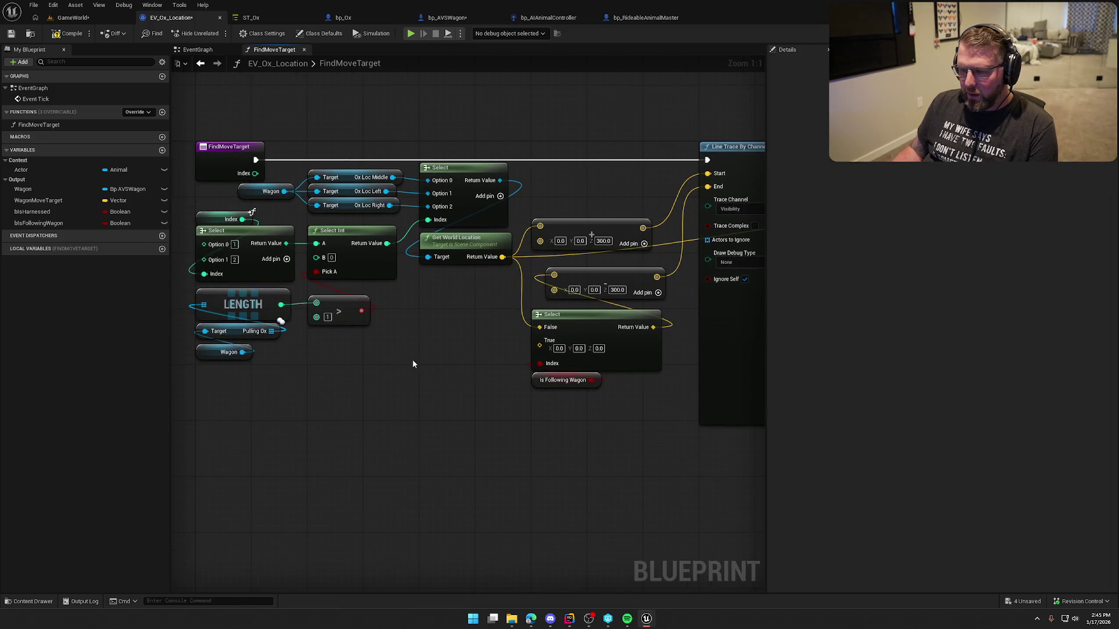
Add a Get Random Reachable Point in Radius node to the graph.
left_click_drag(241, 352, 313, 366)
type("get")
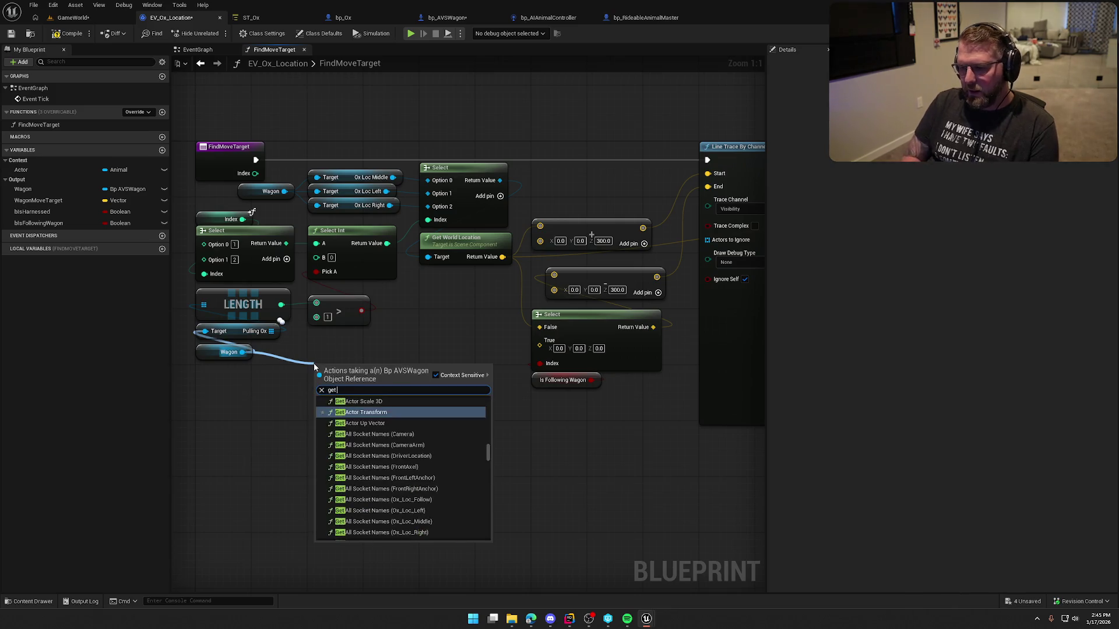
type(" random")
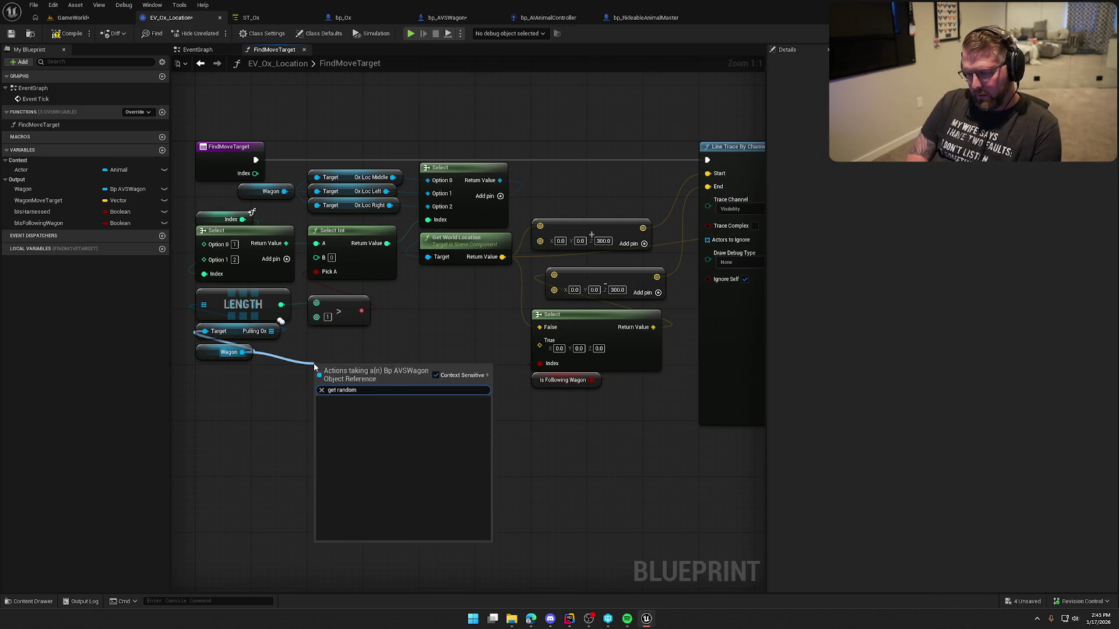
key("Escape")
right_click(352, 367)
type("get r")
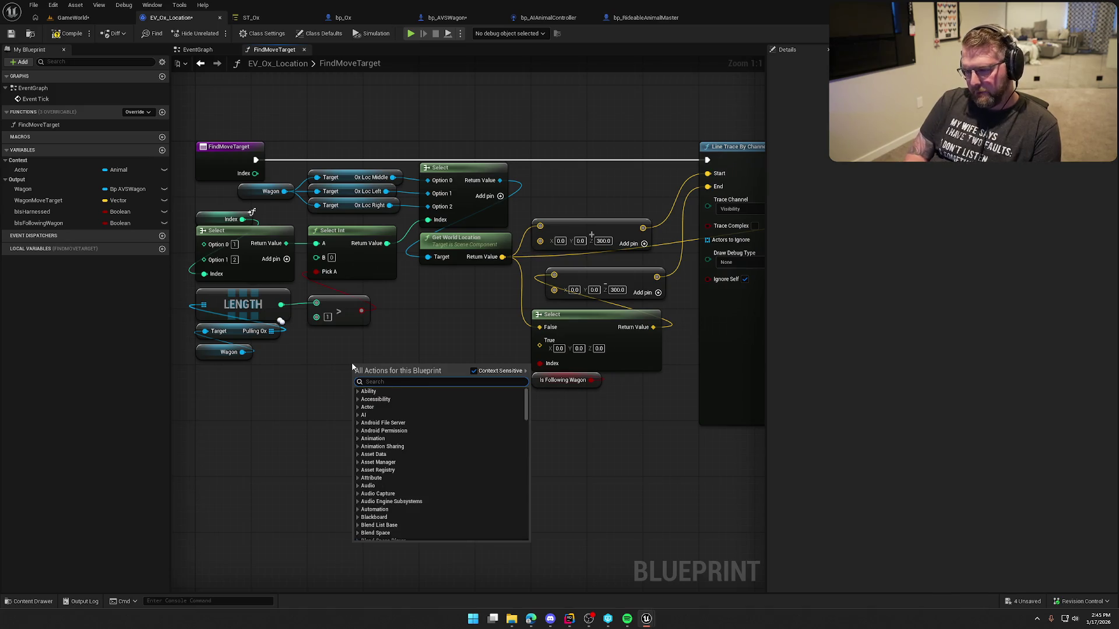
type("andom point")
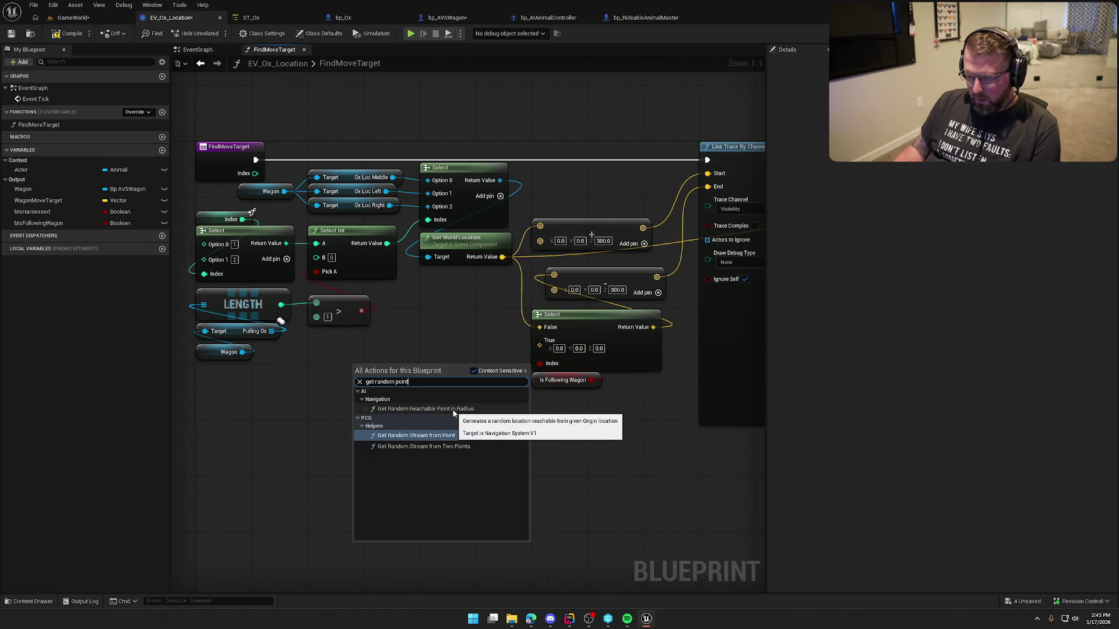
left_click(452, 410)
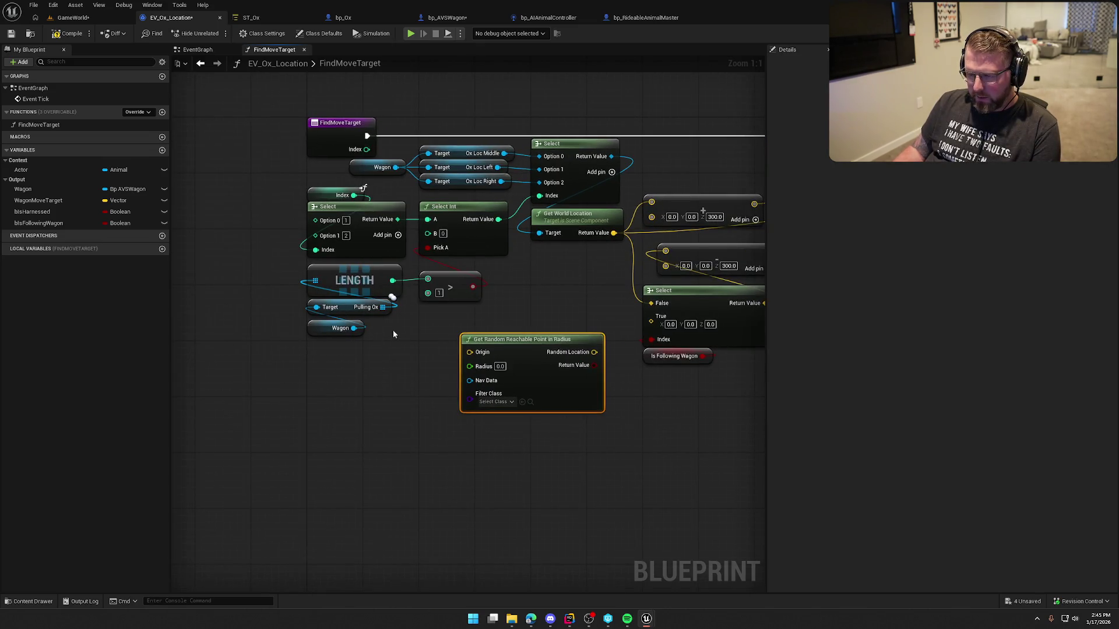
Feed the Wagon's Get Actor Location into Origin and set Radius to 500.
left_click_drag(354, 328, 371, 370)
type("get actor loca")
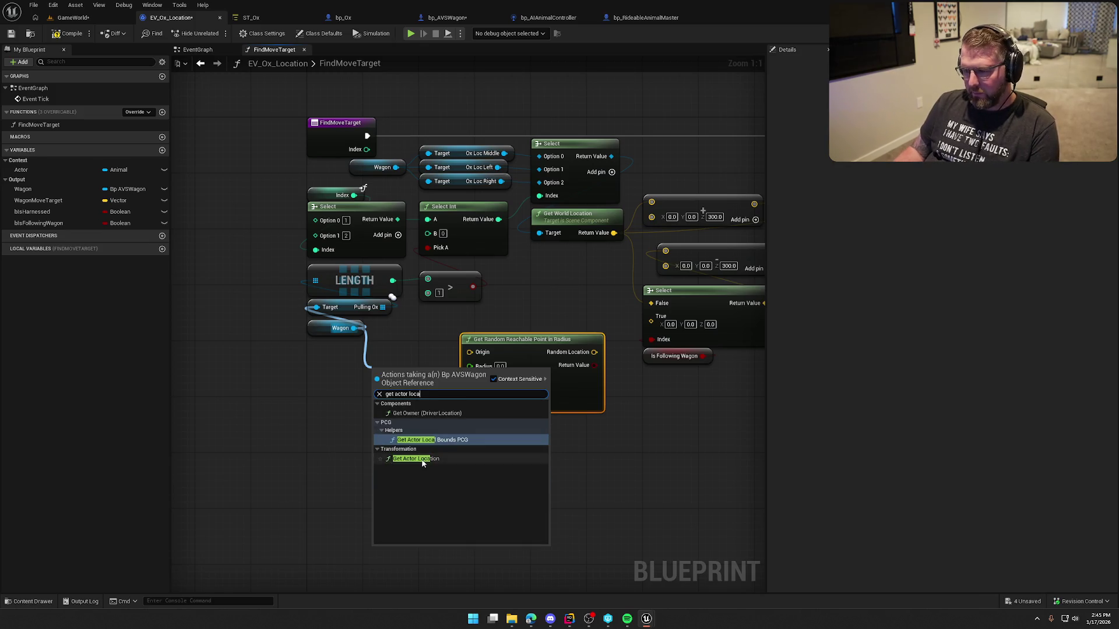
left_click(416, 457)
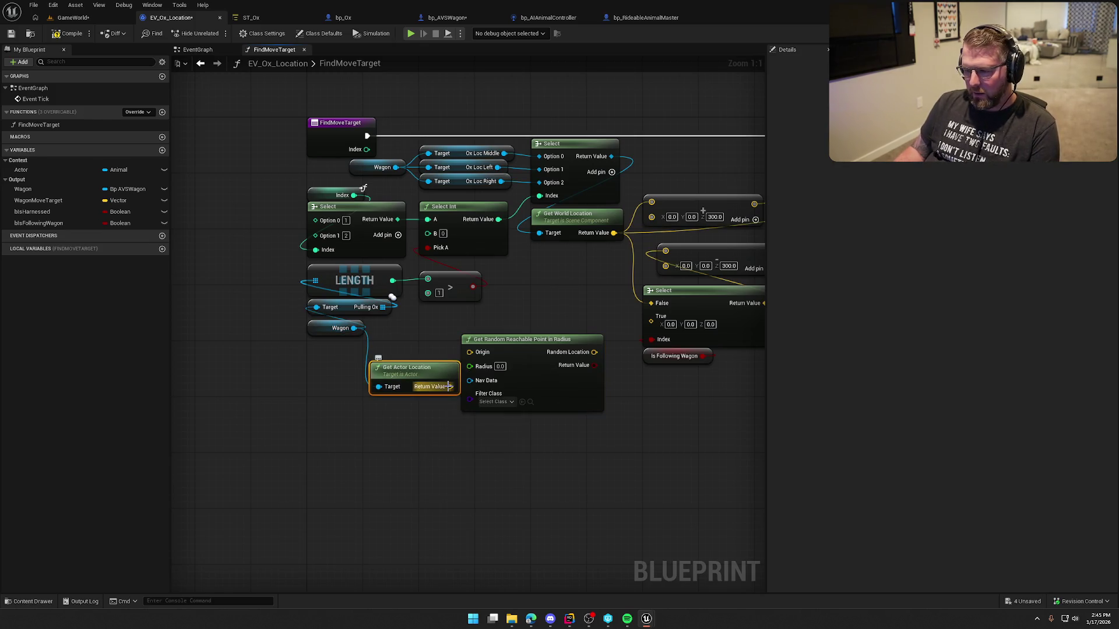
left_click_drag(432, 376, 425, 362)
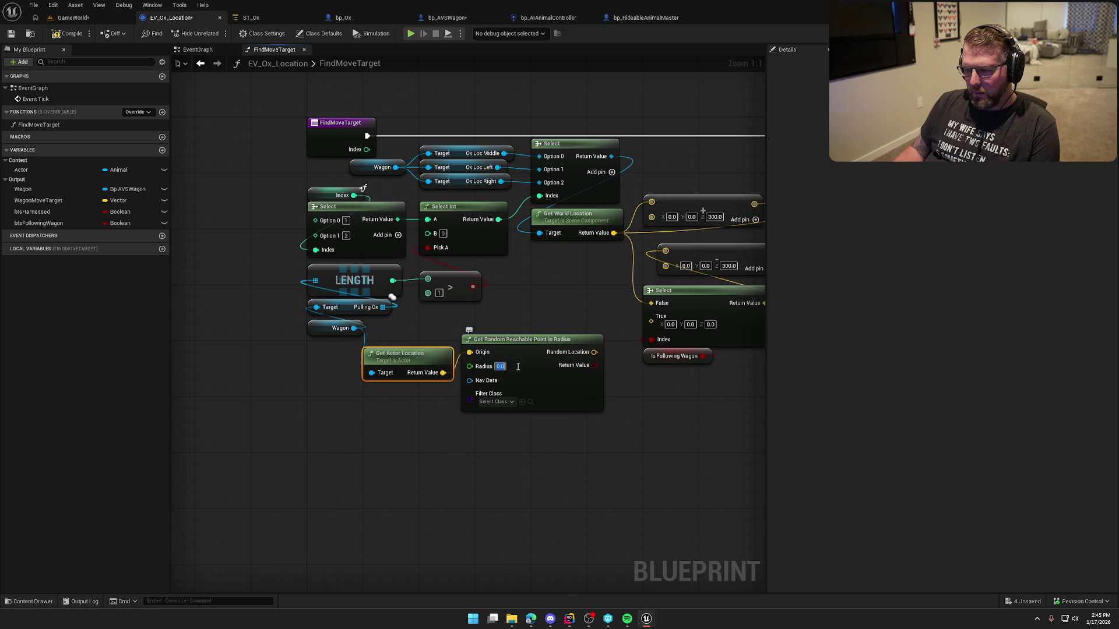
type("500")
key("Return")
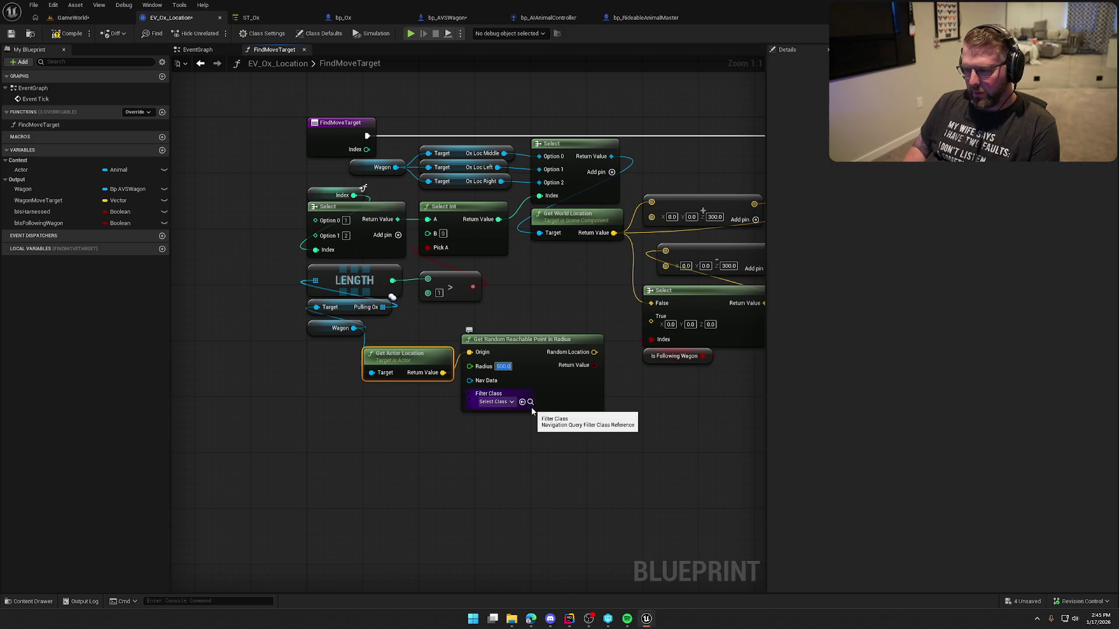
left_click(550, 479)
Wire Random Location into the Select's True input and tidy the nodes.
left_click_drag(540, 344, 602, 309)
left_click_drag(507, 335, 521, 342)
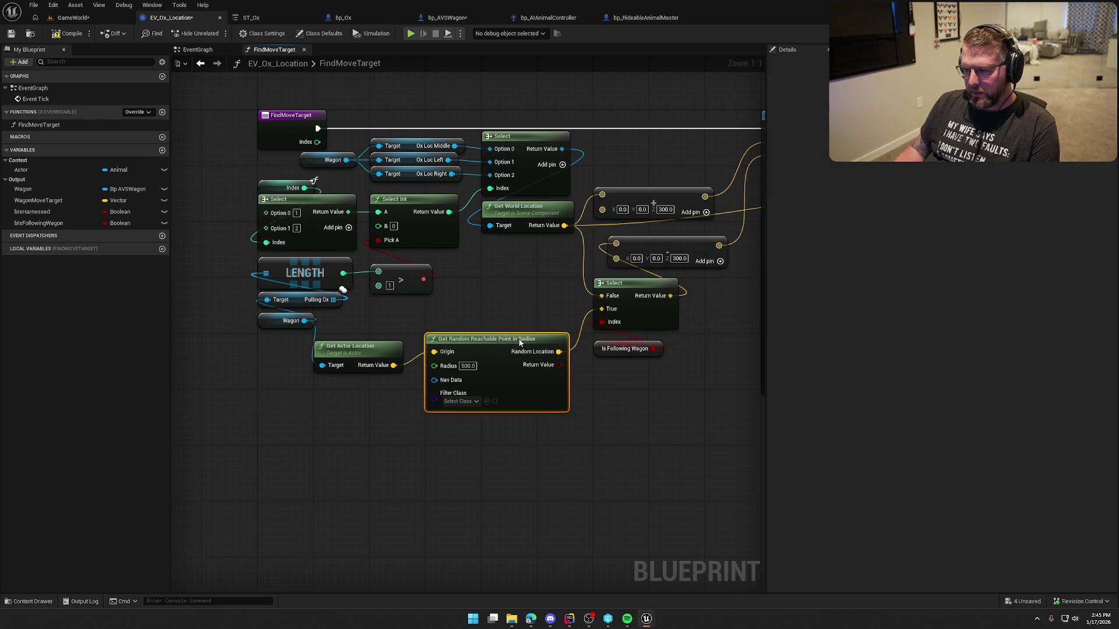
left_click_drag(515, 301, 354, 316)
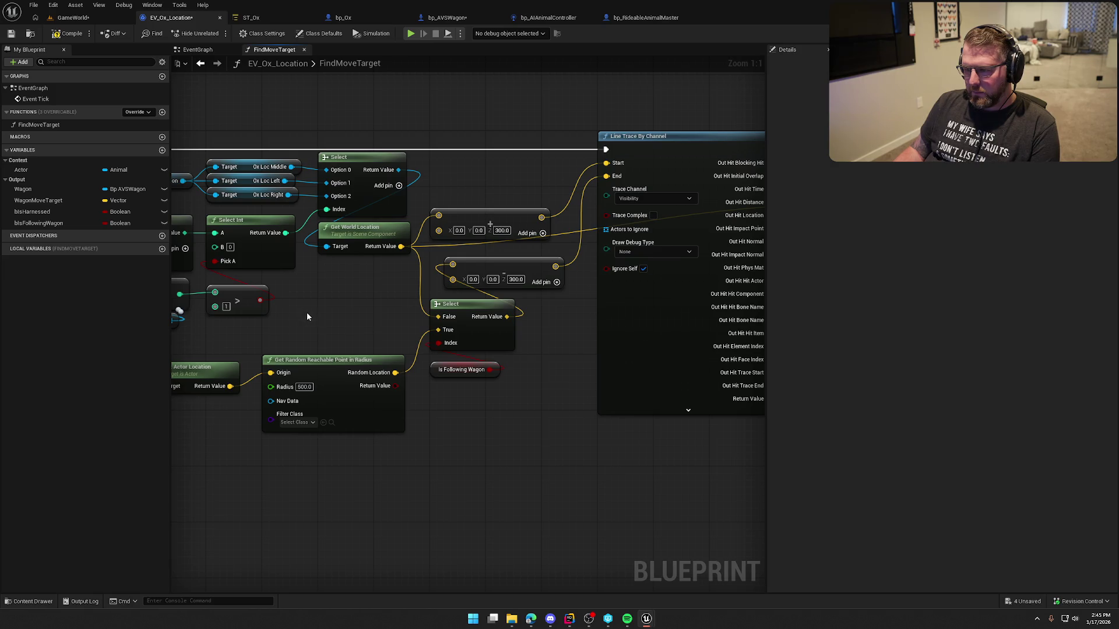
Delete the Get Actor Location, random-point and Select nodes.
scroll(307, 312, "down", 2)
mouse_move(304, 413)
left_mouse_down()
mouse_move(332, 462)
mouse_move(467, 443)
left_mouse_up()
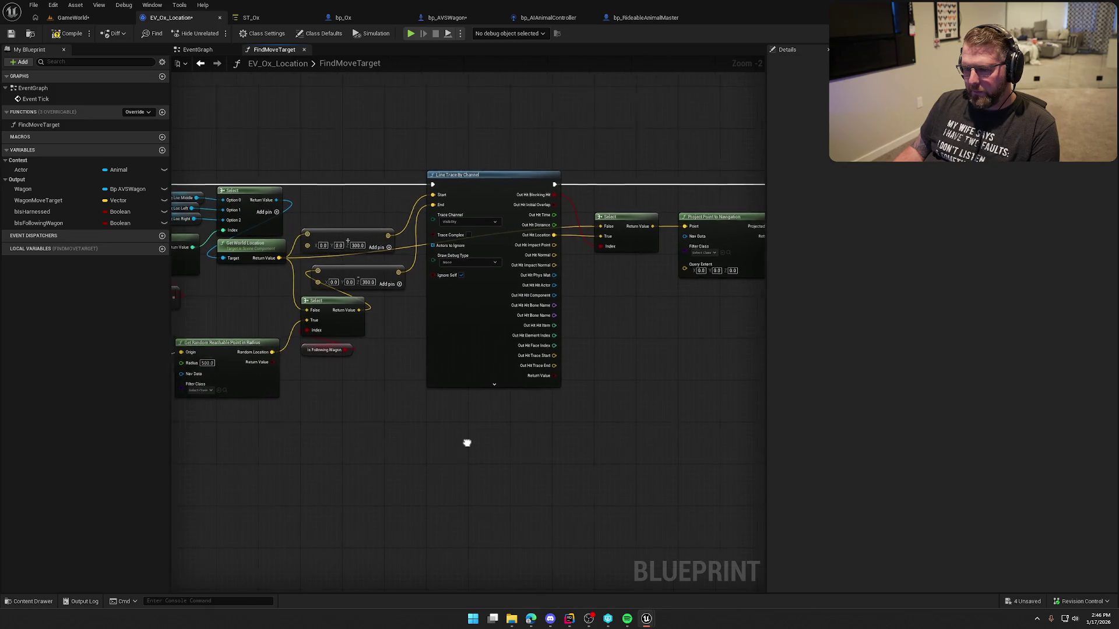
left_click_drag(255, 465, 364, 432)
left_click_drag(333, 390, 236, 313)
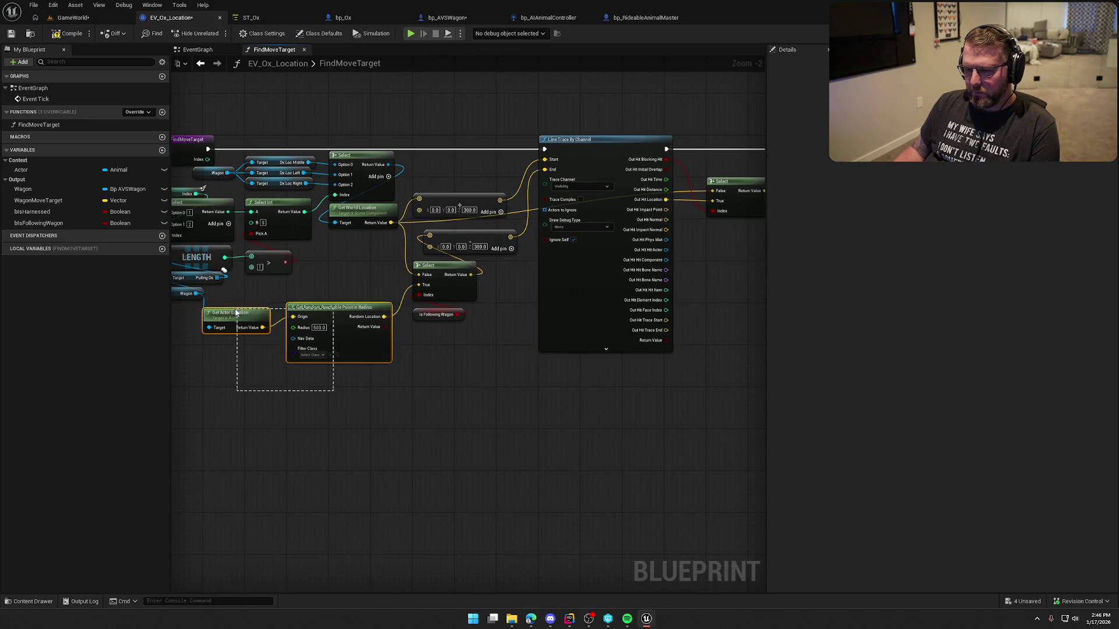
key("Delete")
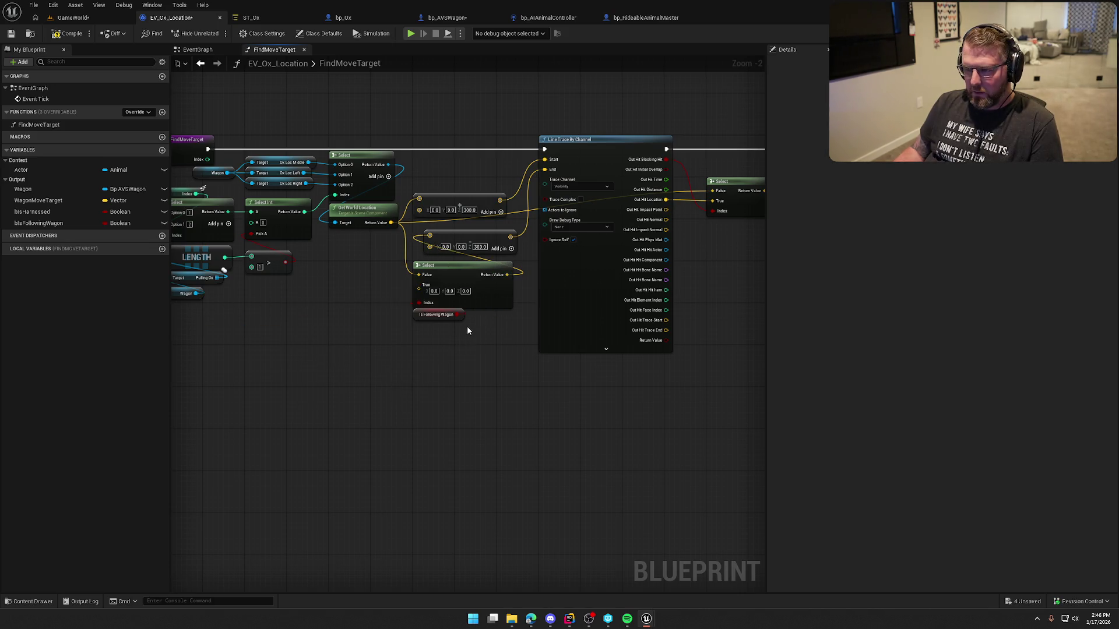
mouse_move(373, 338)
left_mouse_down()
mouse_move(197, 382)
mouse_move(337, 359)
mouse_move(533, 353)
mouse_move(195, 367)
mouse_move(430, 379)
left_mouse_up()
left_click(530, 337)
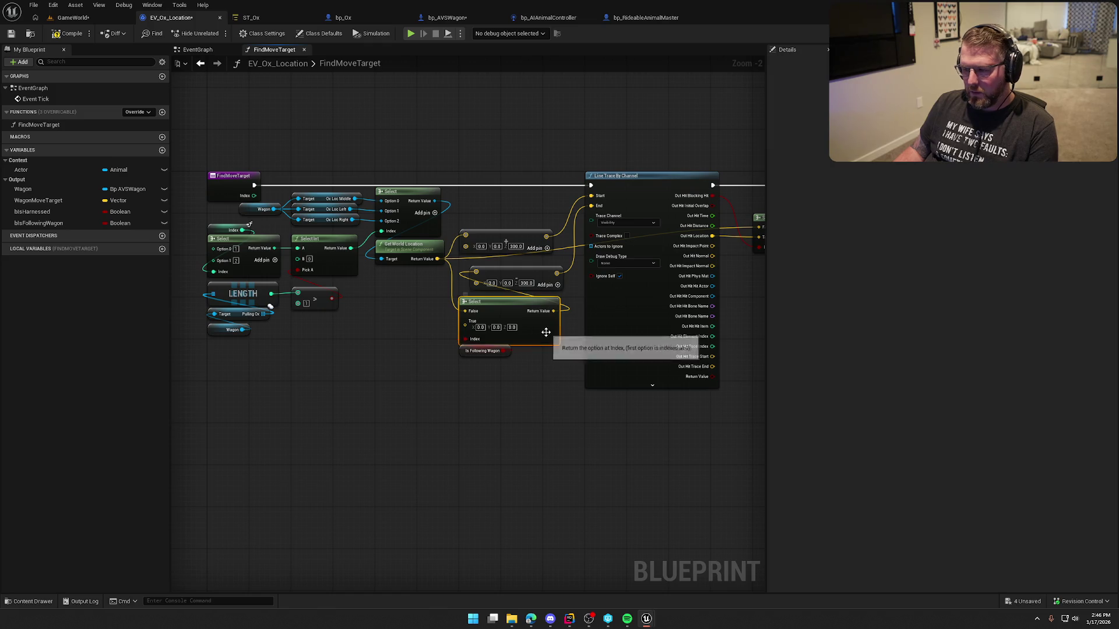
left_click_drag(437, 258, 476, 272)
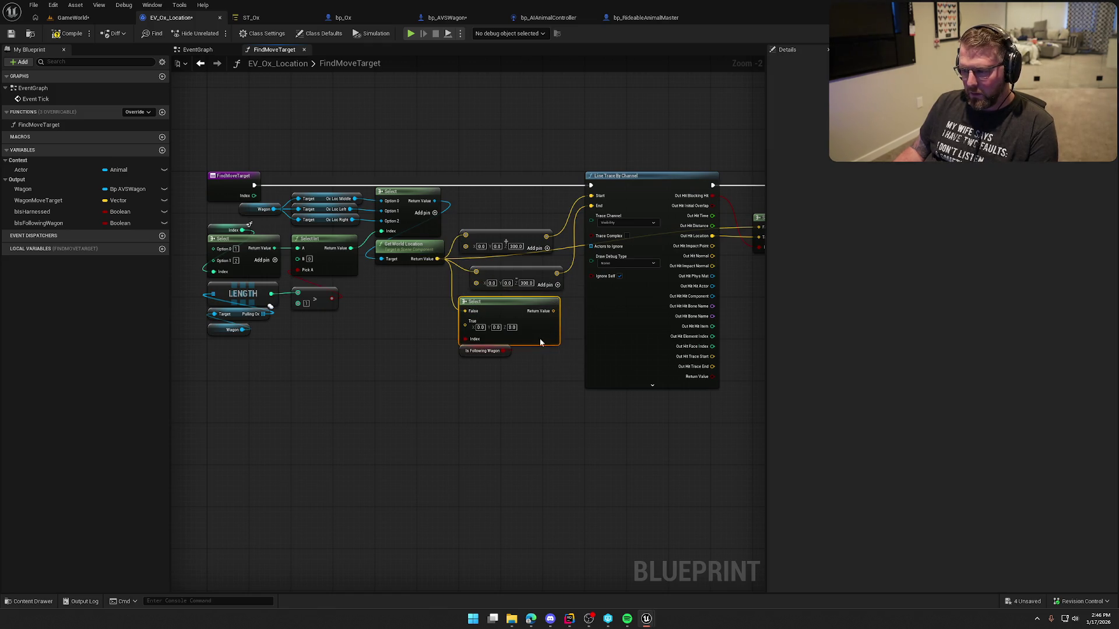
key("Delete")
Move Is Following Wagon above the graph and lower the left-hand node group.
left_click_drag(475, 349, 286, 109)
left_click(371, 186)
left_click_drag(447, 347, 204, 205)
mouse_move(504, 342)
left_mouse_down("shift")
mouse_move(453, 230)
mouse_move(494, 305)
left_mouse_up("shift")
left_click(366, 209)
left_click_drag(321, 198, 324, 261)
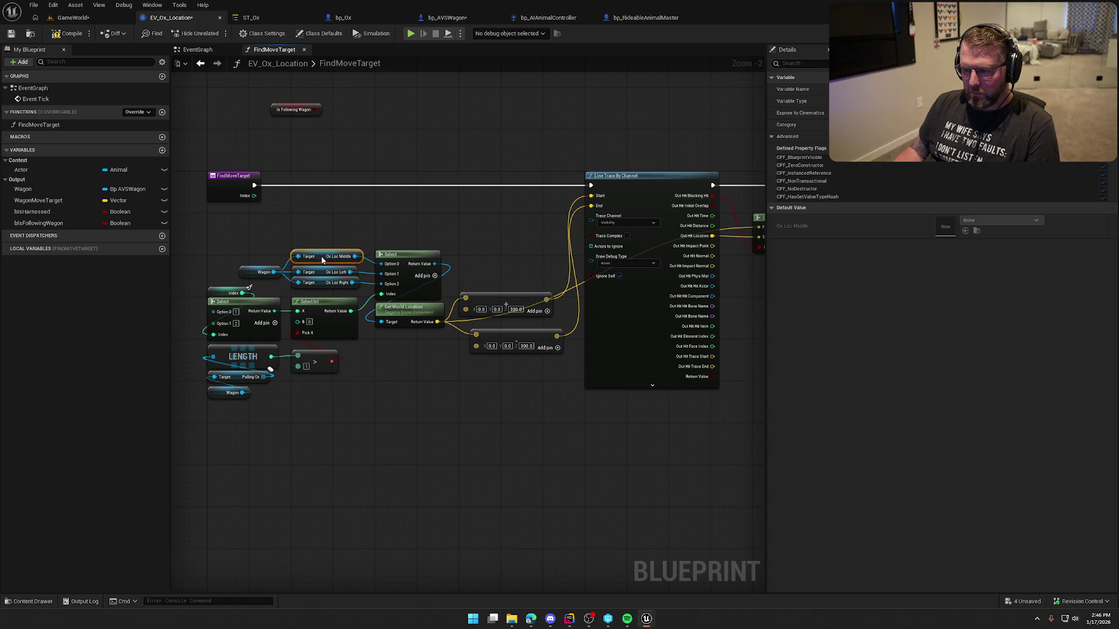
scroll(408, 298, "up", 2)
Add a Branch after FindMoveTarget's entry with Is Following Wagon as its Condition.
left_click(409, 283)
mouse_move(298, 277)
left_mouse_down()
mouse_move(417, 296)
mouse_move(425, 270)
left_mouse_up()
left_click(343, 187)
mouse_move(336, 173)
left_mouse_down()
mouse_move(342, 297)
mouse_move(635, 275)
left_mouse_up()
scroll(493, 325, "down", 5)
Rearrange the node groups, shifting Line Trace By Channel left and the Return Node down.
left_click_drag(259, 346, 495, 455)
left_click_drag(474, 287, 606, 441)
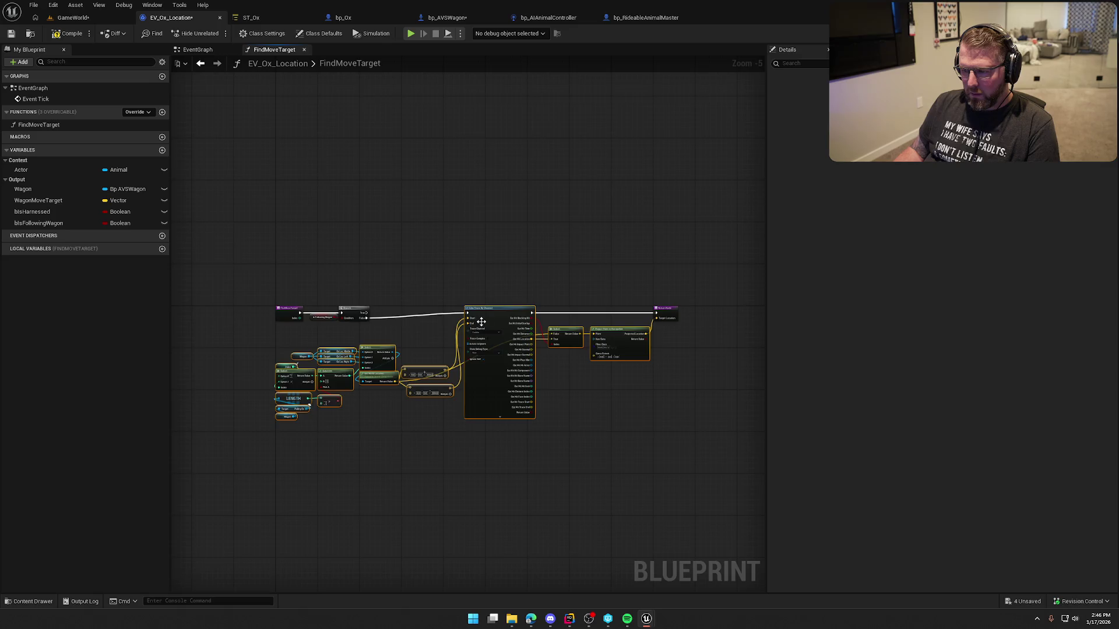
scroll(481, 321, "up", 5)
mouse_move(537, 309)
left_mouse_down()
mouse_move(381, 262)
mouse_move(630, 295)
left_mouse_up()
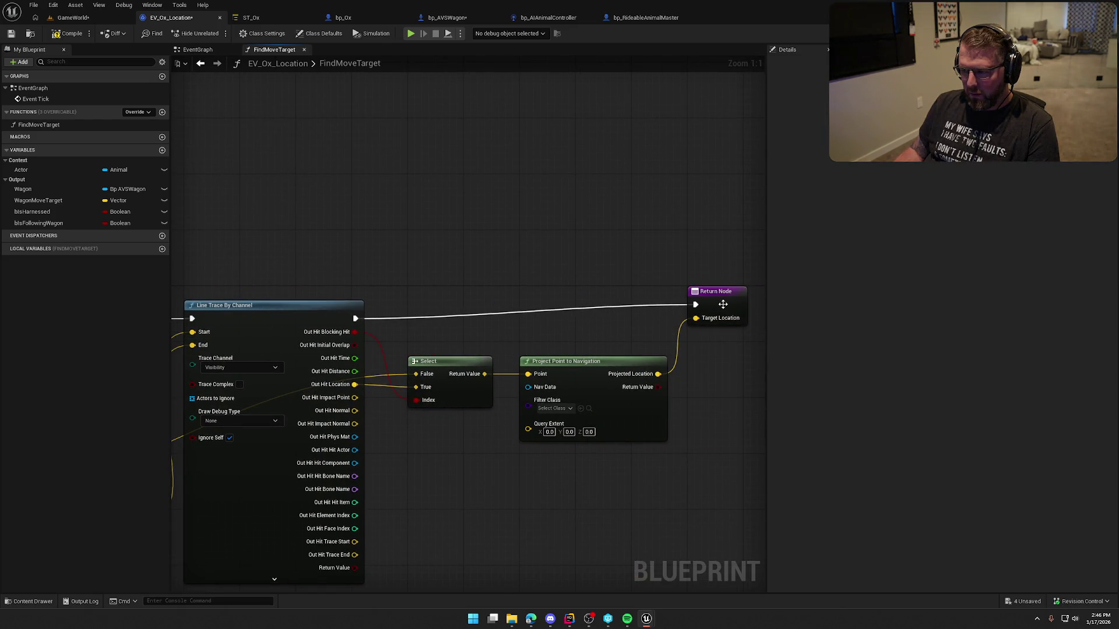
left_click_drag(723, 304, 727, 319)
left_click_drag(175, 227, 558, 284)
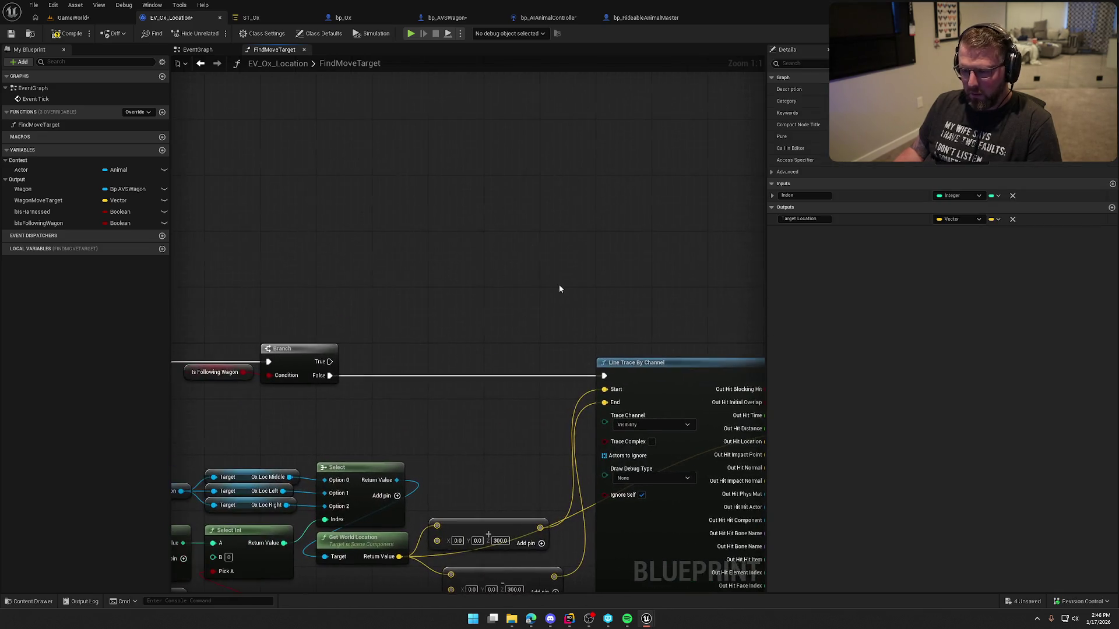
Paste a second Return Node and connect it to the Branch's True output.
key("ctrl+v")
left_click_drag(409, 305, 330, 362)
mouse_move(436, 298)
left_mouse_down()
mouse_move(402, 298)
mouse_move(606, 273)
mouse_move(670, 218)
left_mouse_up()
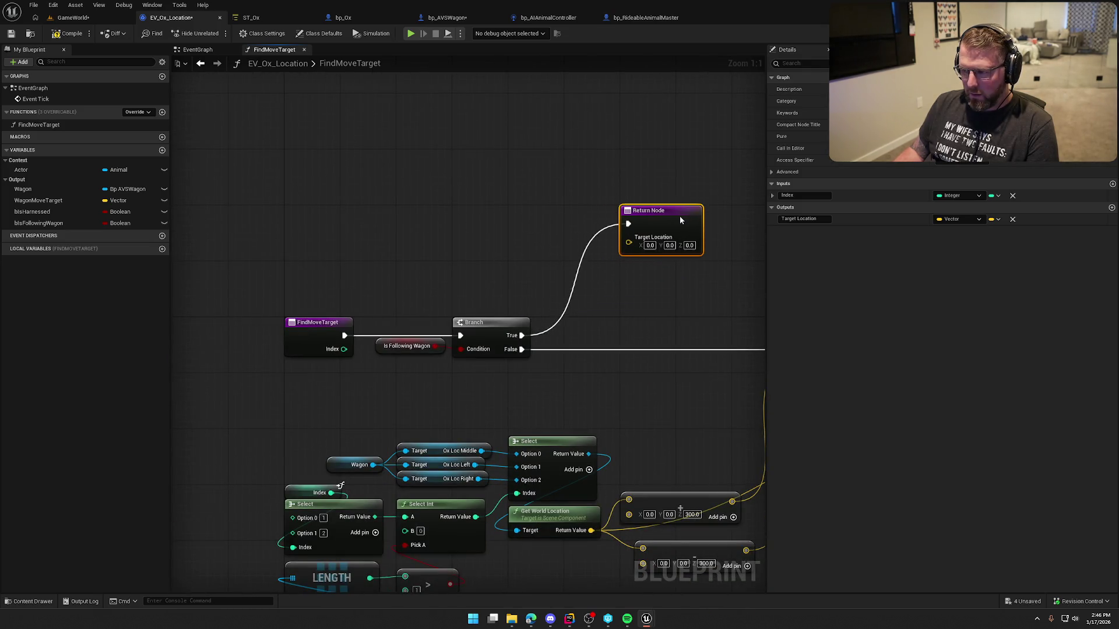
left_click(394, 197)
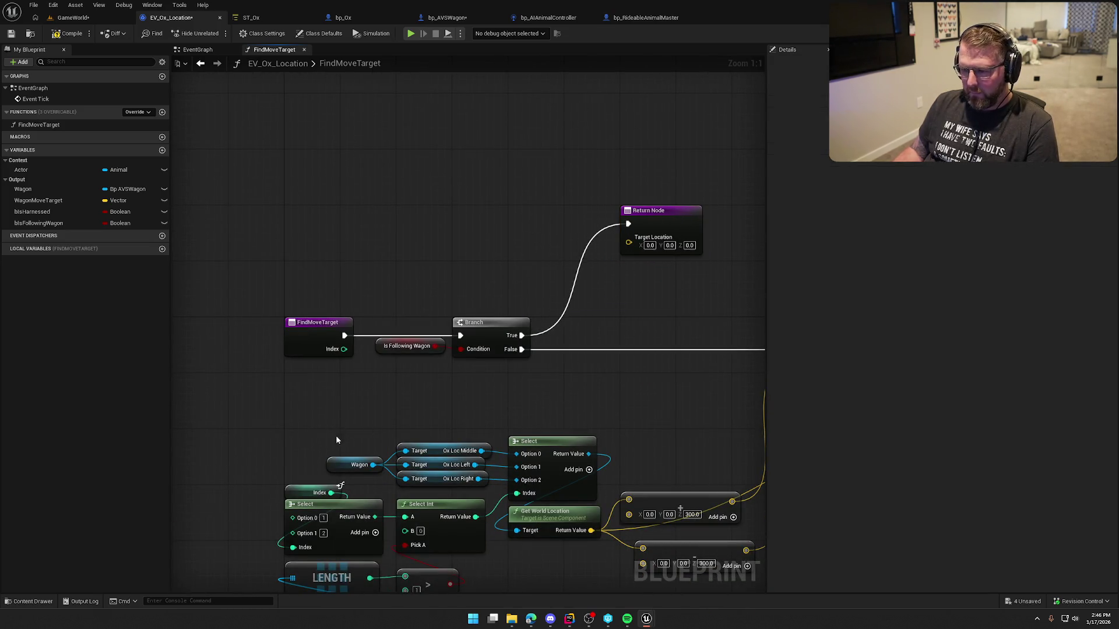
Duplicate the Wagon reference and add a Get Random Reachable Point in Radius node.
left_click(353, 464)
key("ctrl+v")
left_click(416, 225)
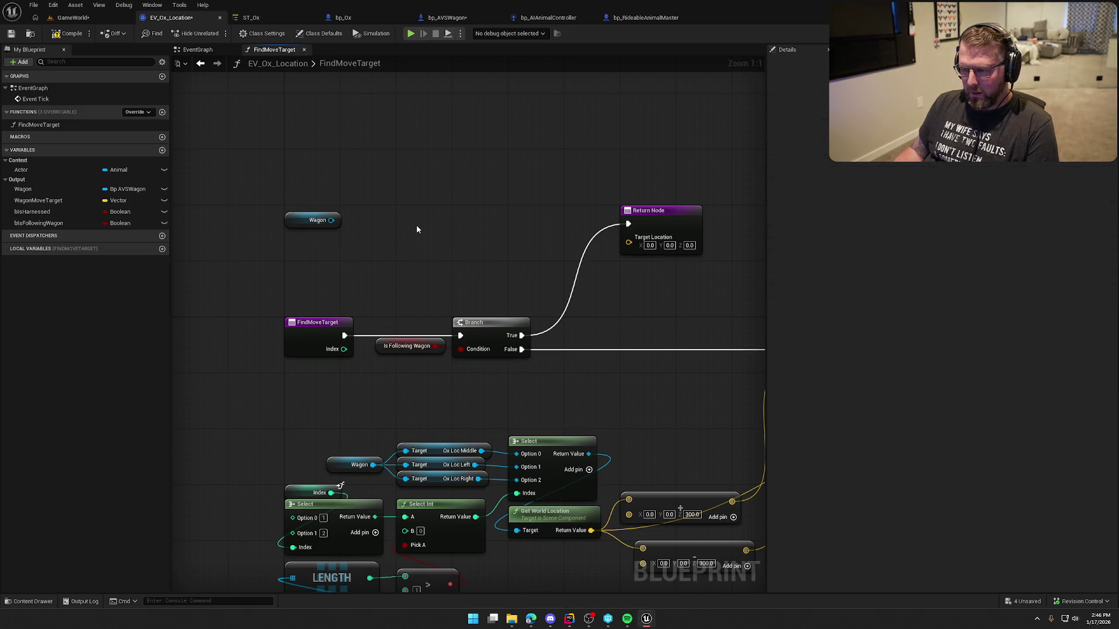
right_click(416, 226)
type("get random poin")
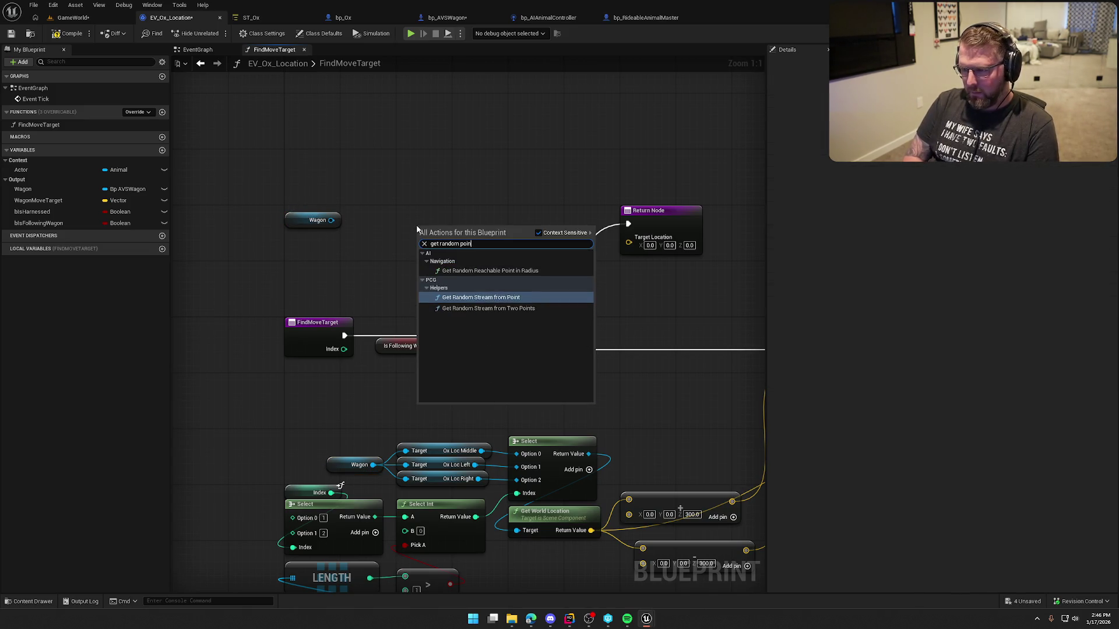
left_click(490, 270)
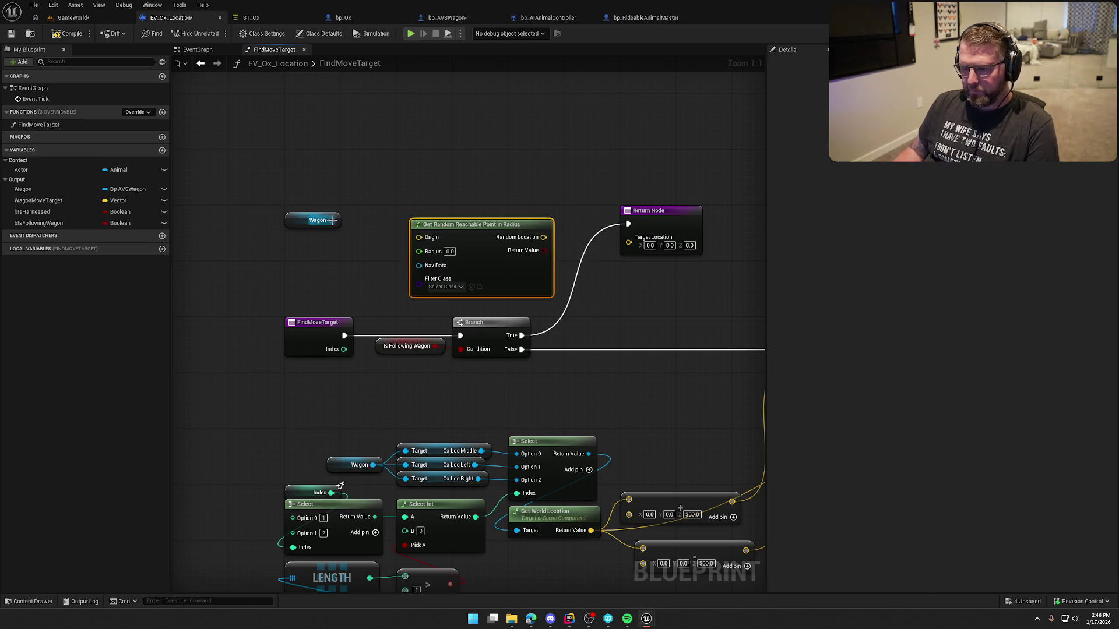
Feed the Wagon's Get Actor Location into Origin and set Radius to 500.
left_click_drag(331, 220, 323, 248)
type("get ac")
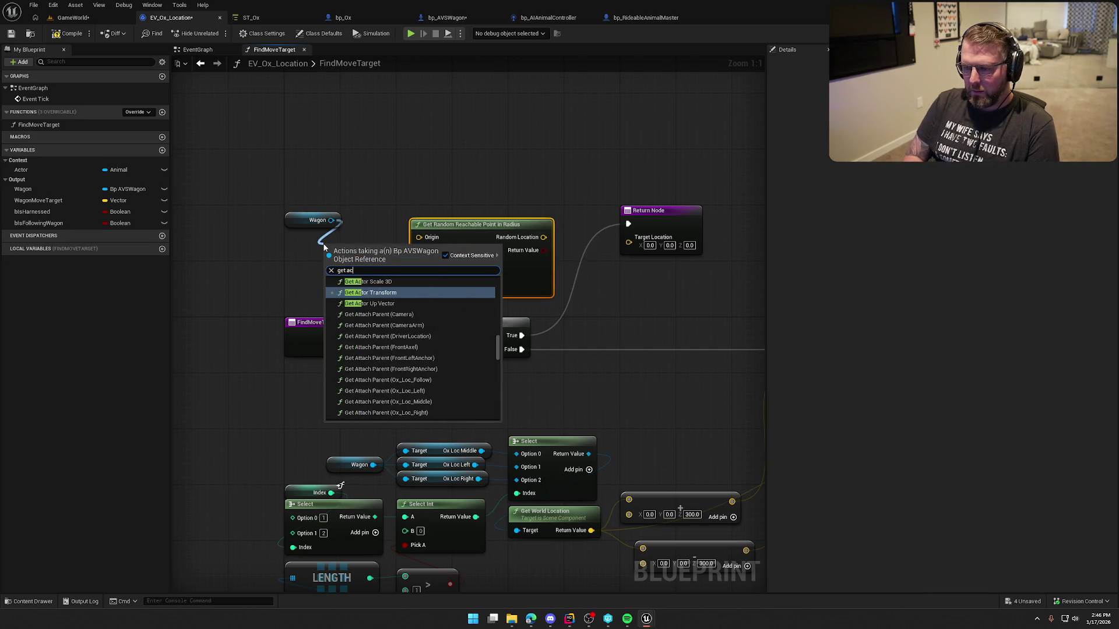
type("tor lo")
left_click(332, 338)
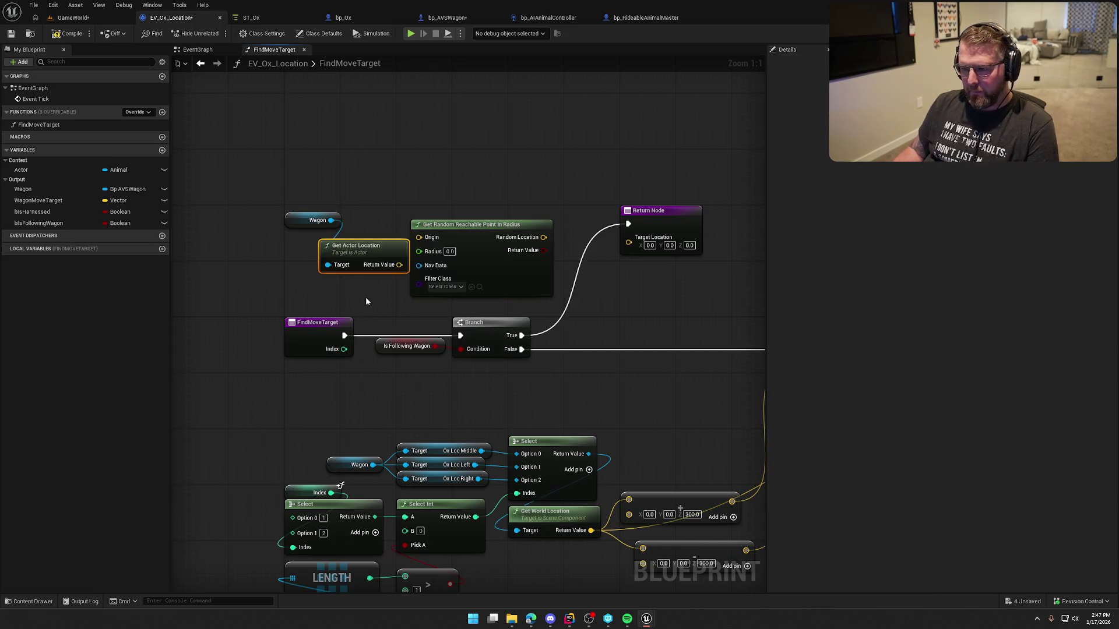
mouse_move(353, 258)
left_mouse_down()
mouse_move(346, 250)
mouse_move(376, 267)
mouse_move(431, 244)
left_mouse_up()
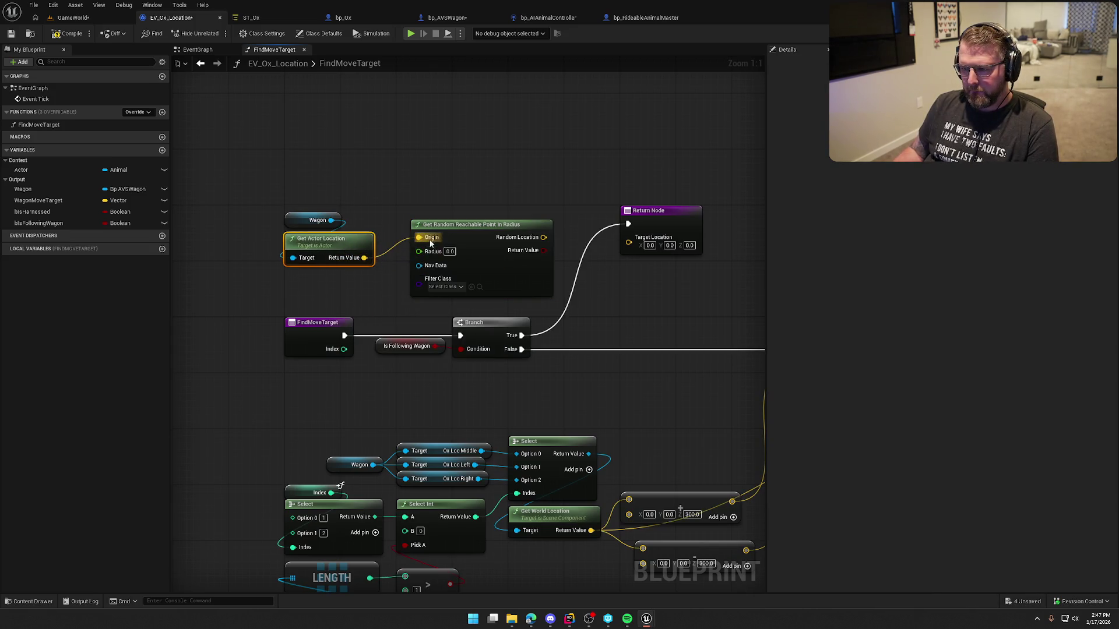
type("500")
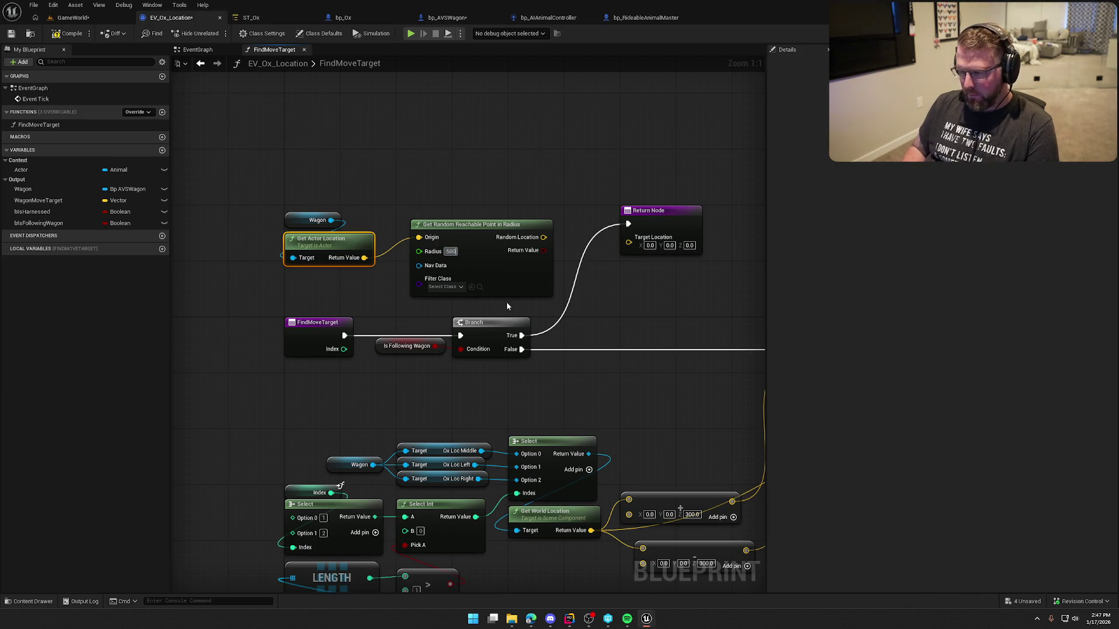
left_click(506, 302)
Wire Random Location into the new Return Node's Target Location, tidy up, and return to GameWorld.
left_click_drag(543, 237, 628, 240)
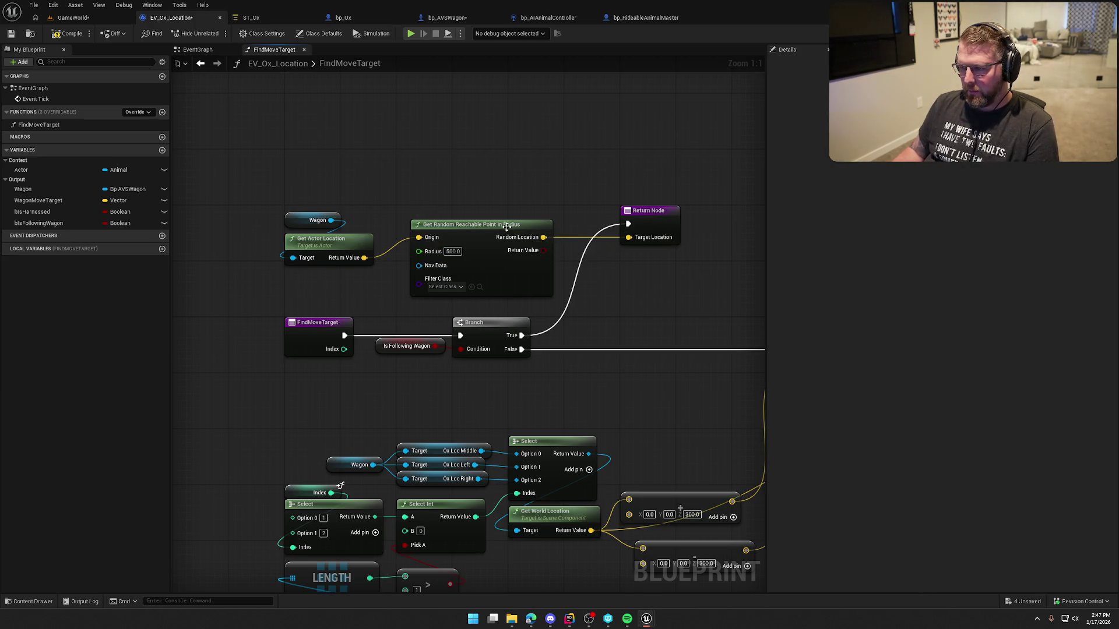
left_click_drag(484, 227, 471, 227)
left_click(682, 208)
mouse_move(662, 217)
left_mouse_down()
mouse_move(617, 229)
mouse_move(603, 266)
left_mouse_up()
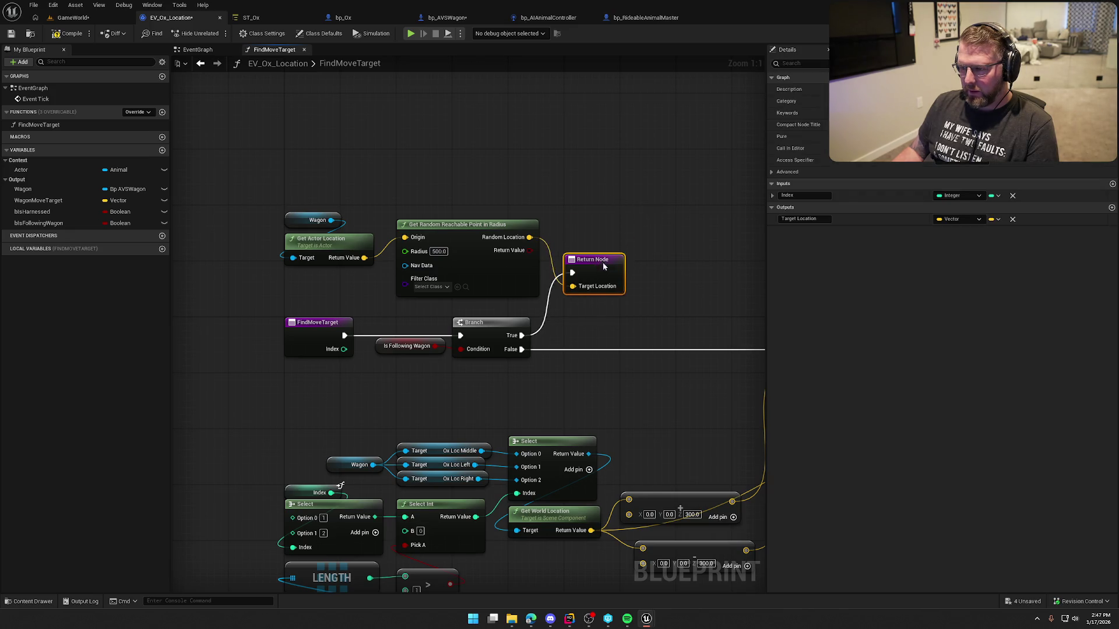
left_click(588, 215)
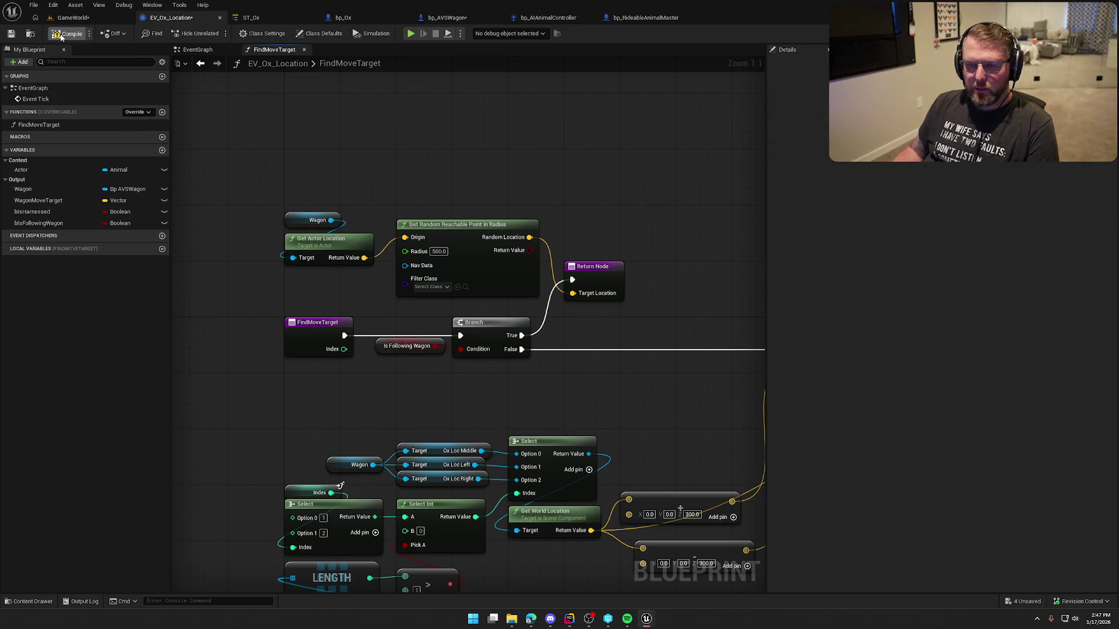
left_click(69, 17)
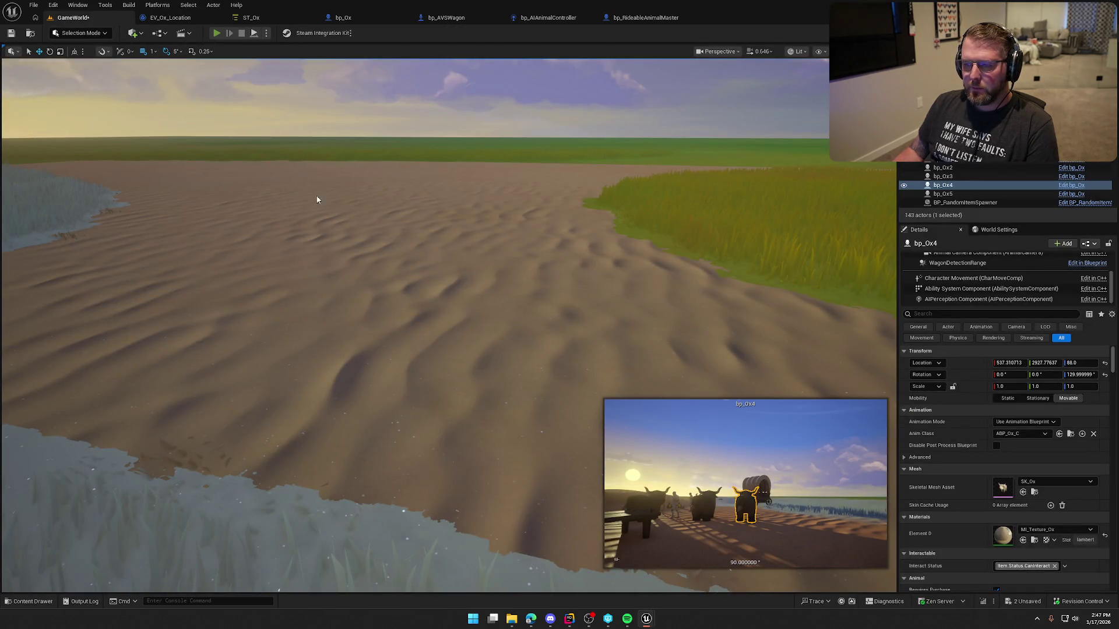
key("alt+p")
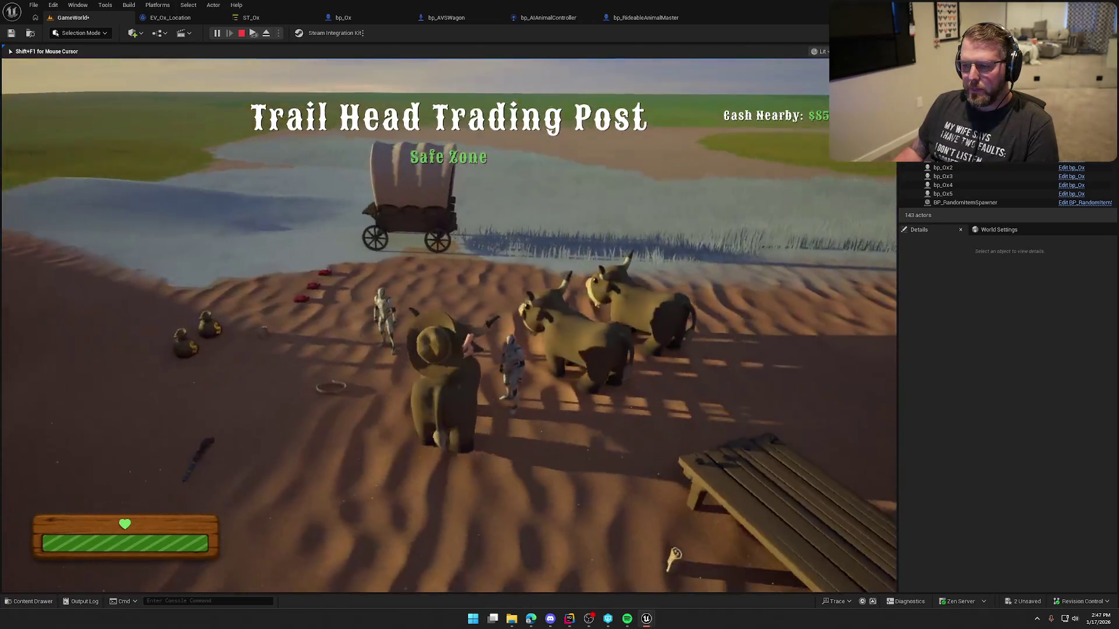
key("w")
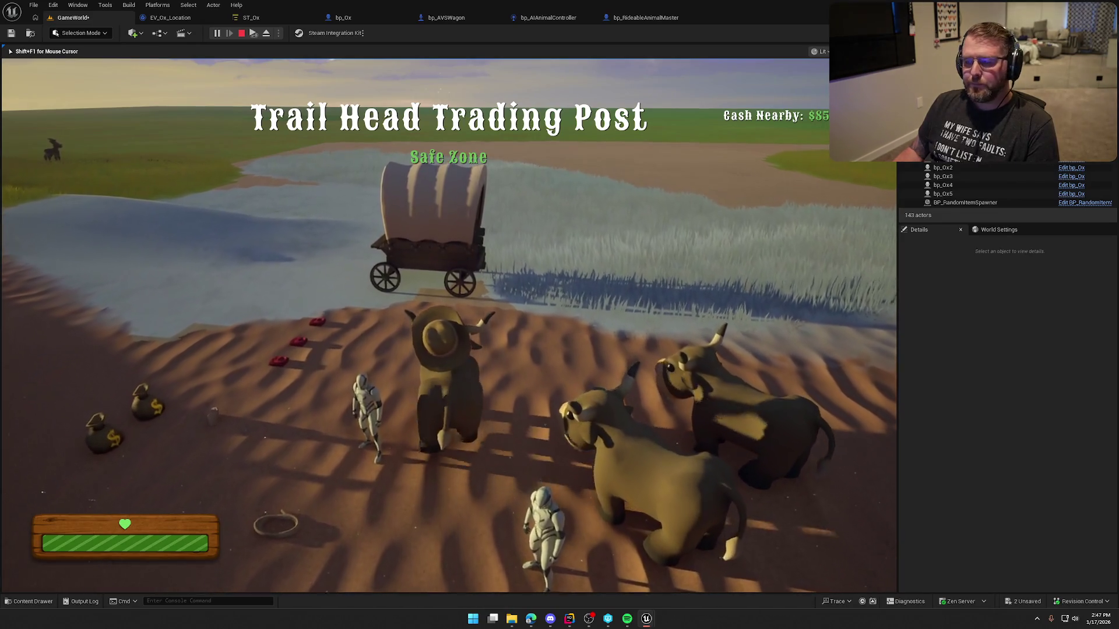
key("w")
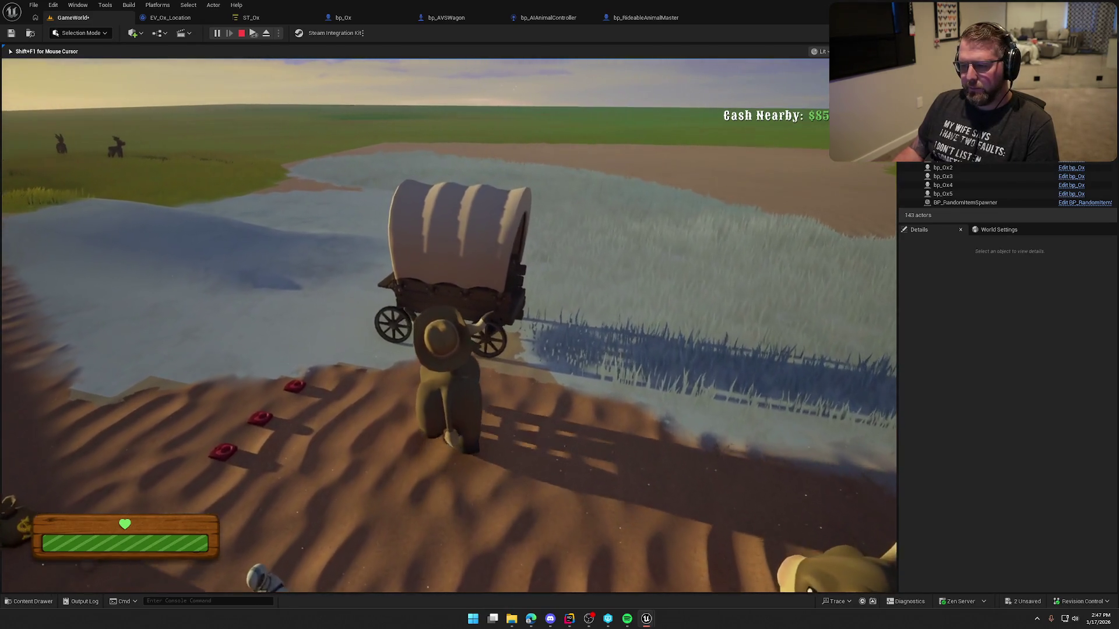
key("e")
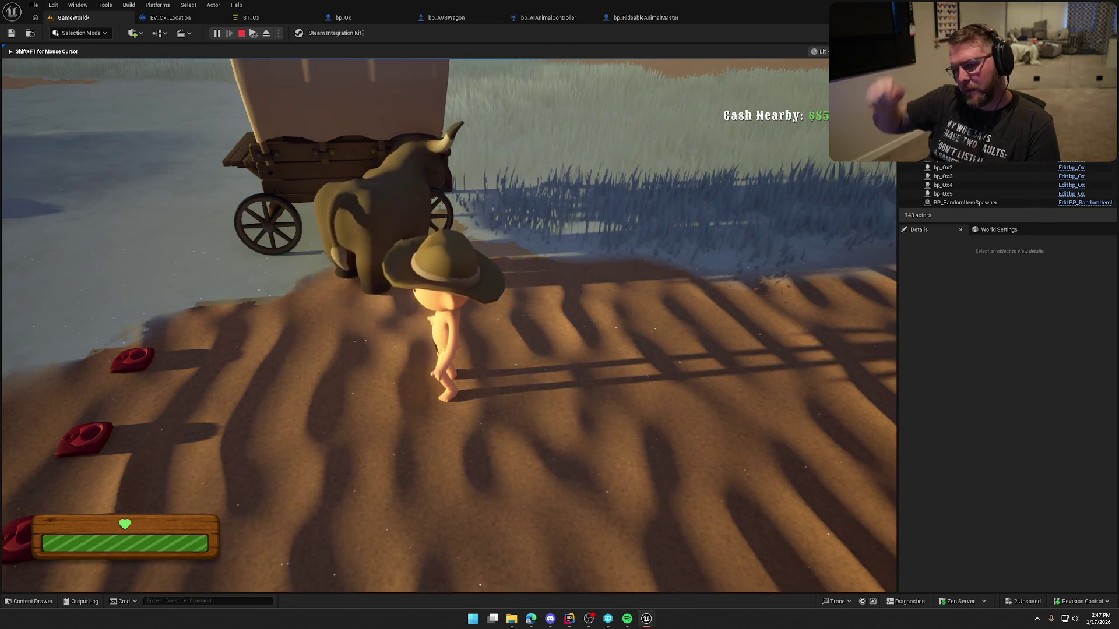
key("Escape")
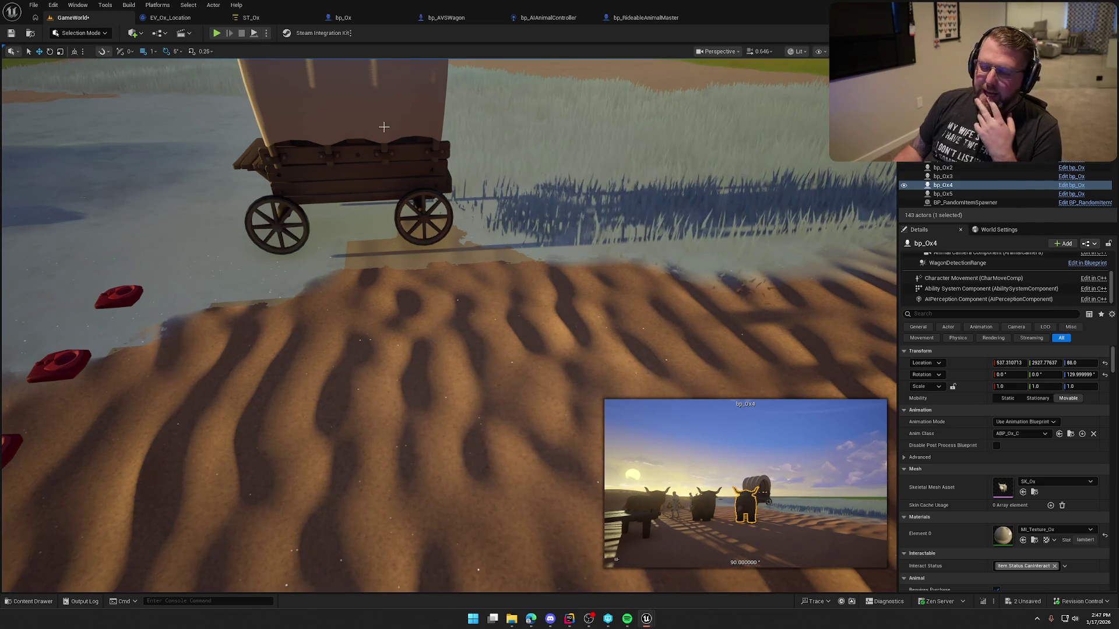
left_click(274, 18)
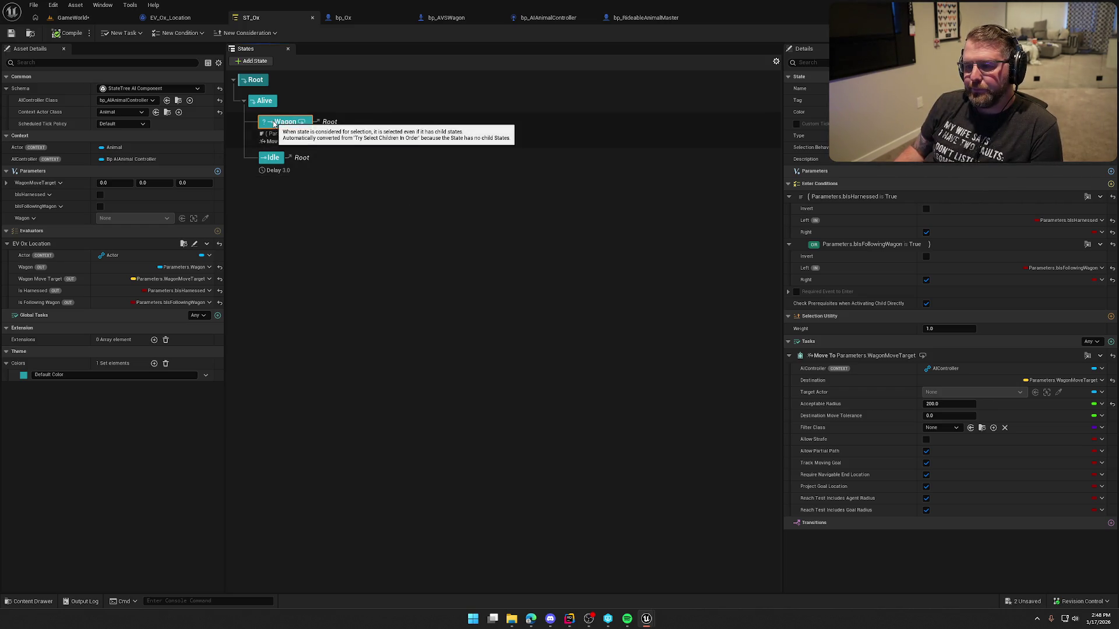
Rename the Wagon state to Harnessed.
right_click(281, 123)
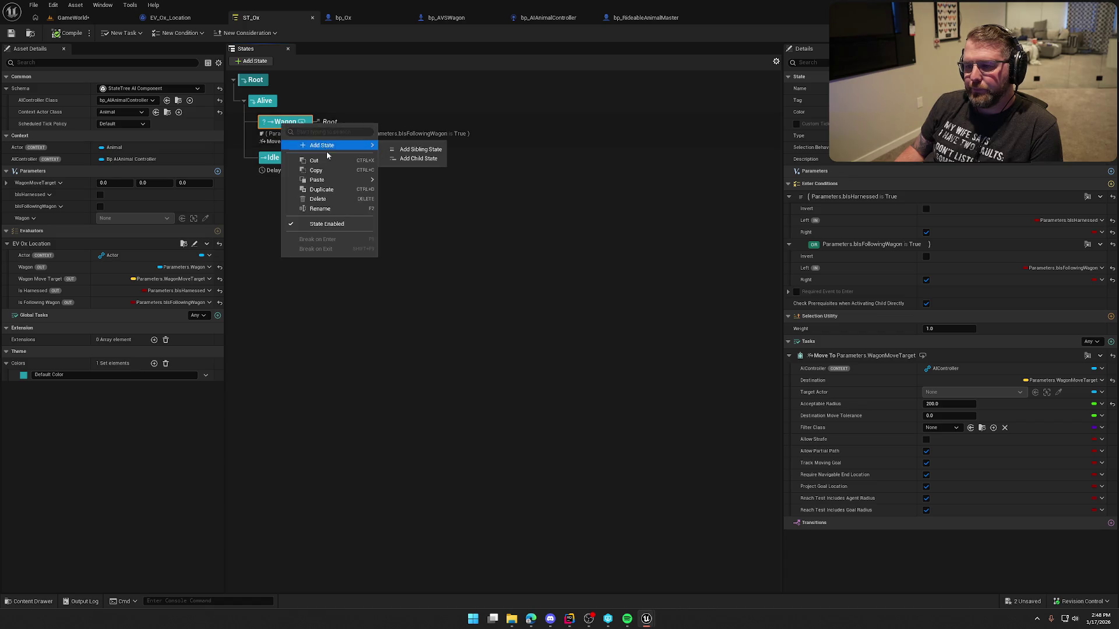
left_click(320, 209)
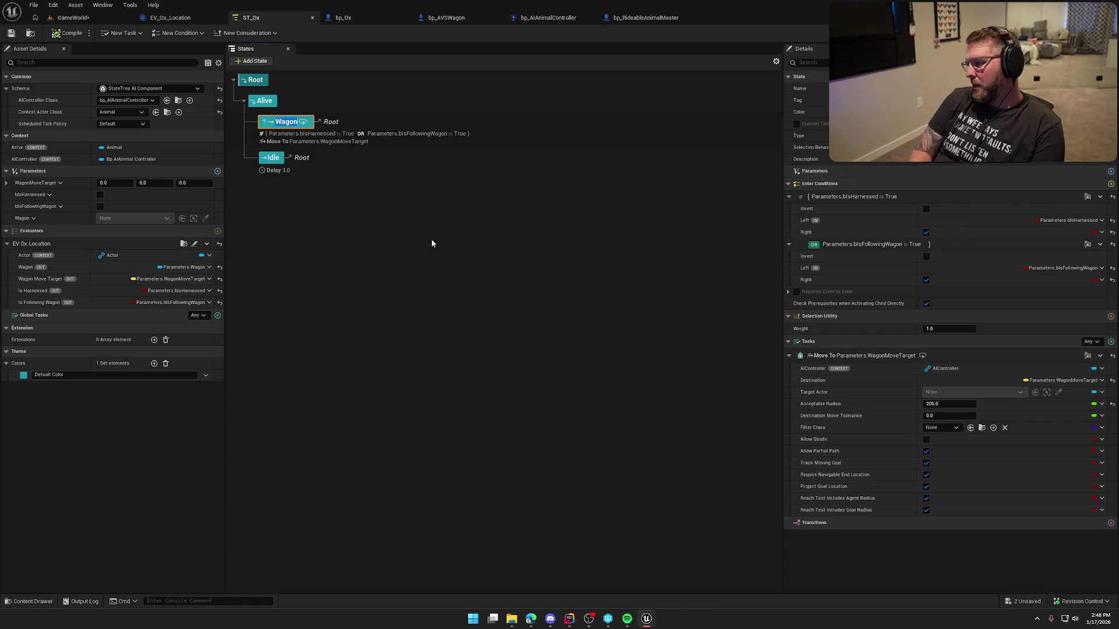
type("Harnessed")
key("Return")
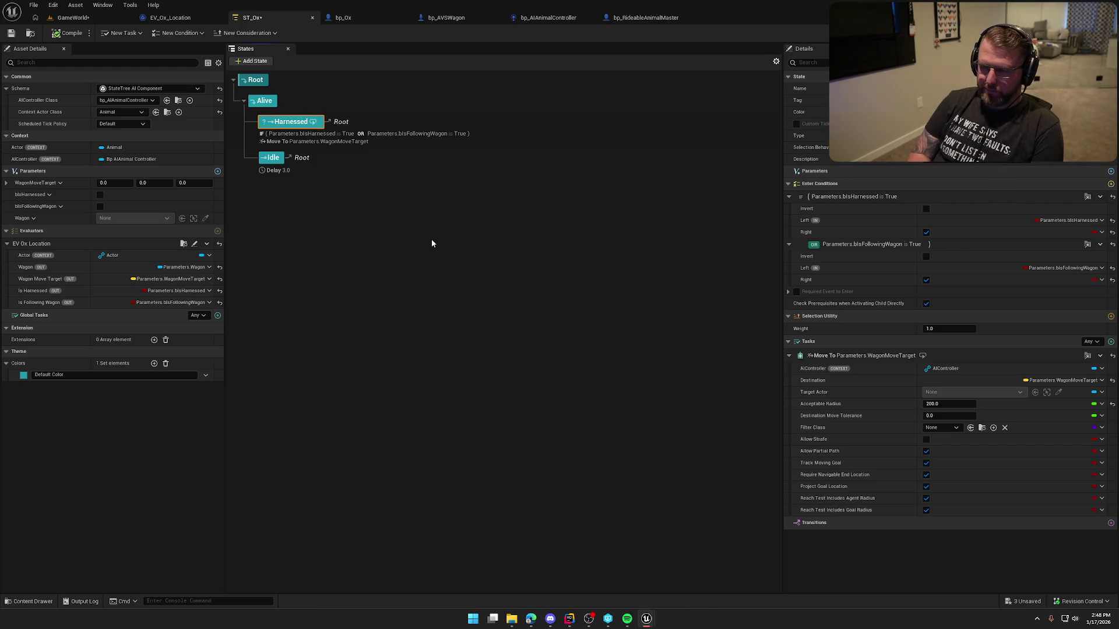
Add a Following Wagon child state under Alive, placed between Harnessed and Idle.
right_click(281, 129)
left_click(264, 104)
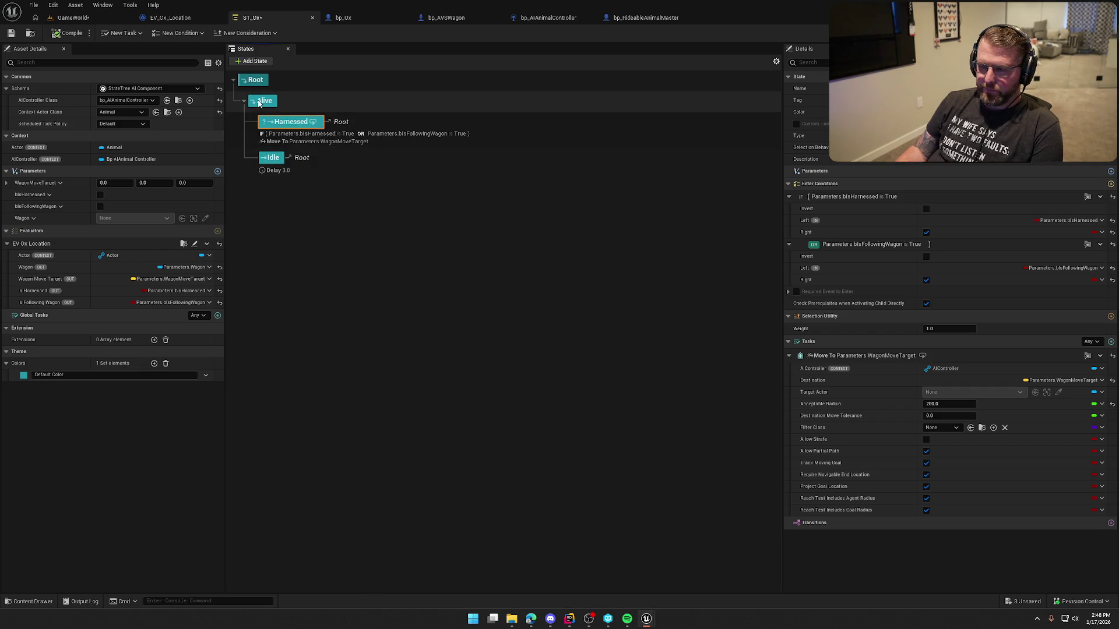
right_click(261, 103)
mouse_move(314, 122)
left_click(381, 127)
type("Following Wagon")
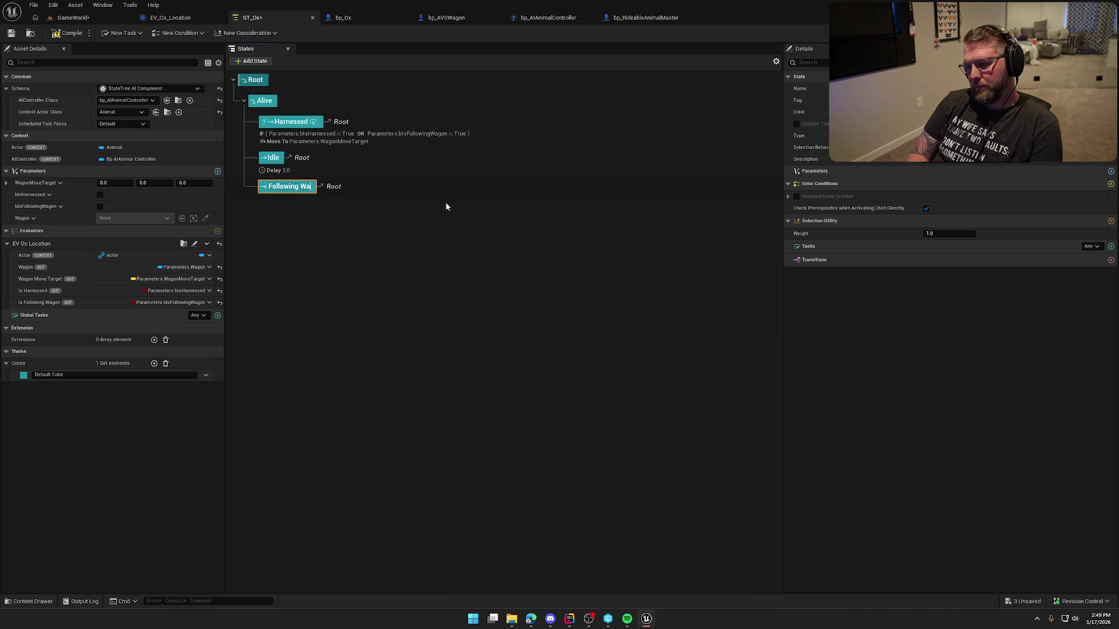
key("Return")
left_click_drag(293, 189, 292, 159)
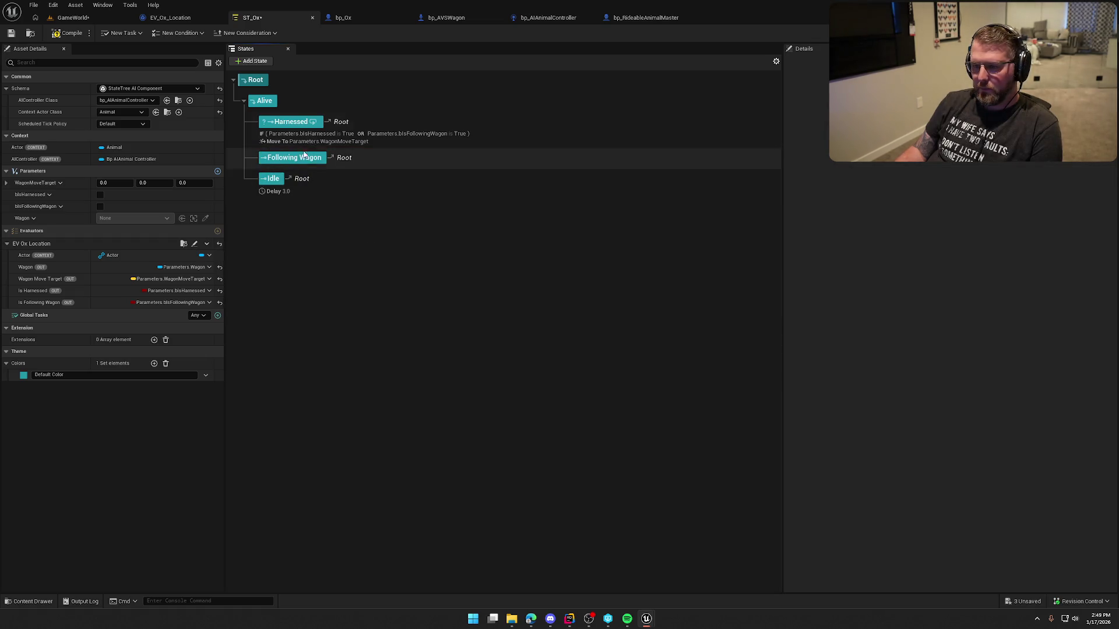
Remove the bIsFollowingWagon OR condition from the Harnessed state.
left_click(291, 121)
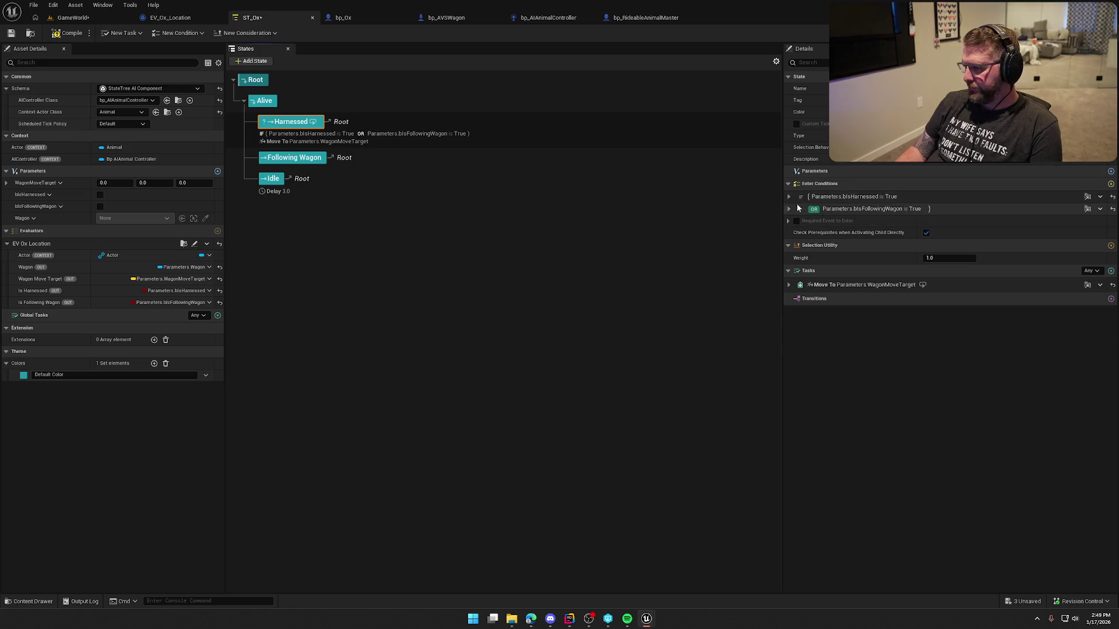
left_click(789, 209)
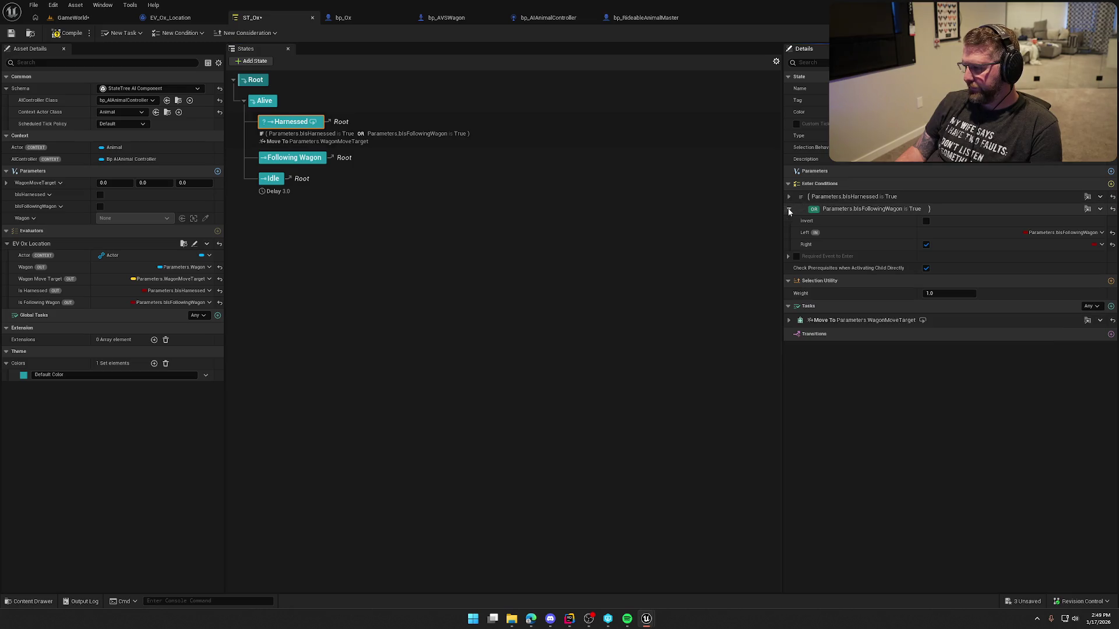
left_click(1100, 210)
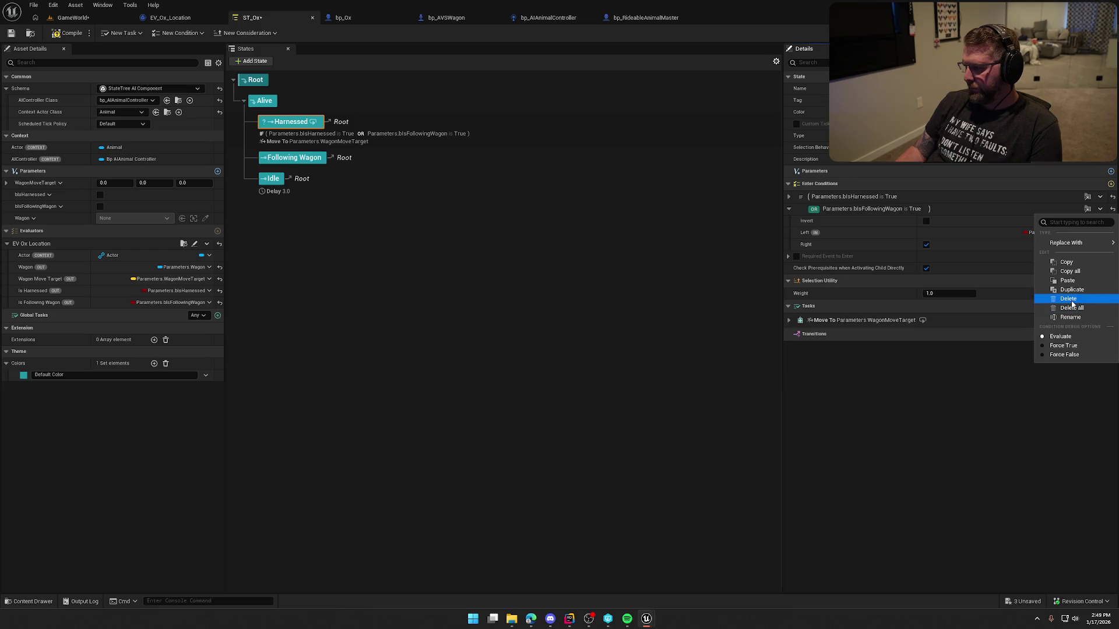
left_click(1068, 299)
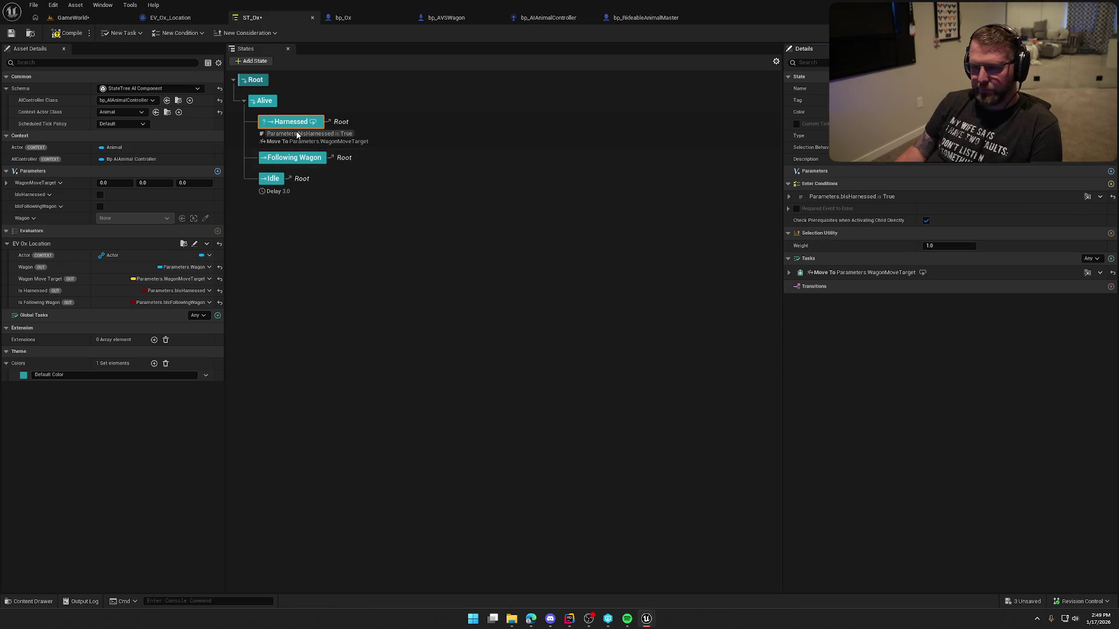
Give Following Wagon a Bool Compare enter condition requiring Is Following Wagon True, then compile.
left_click(294, 157)
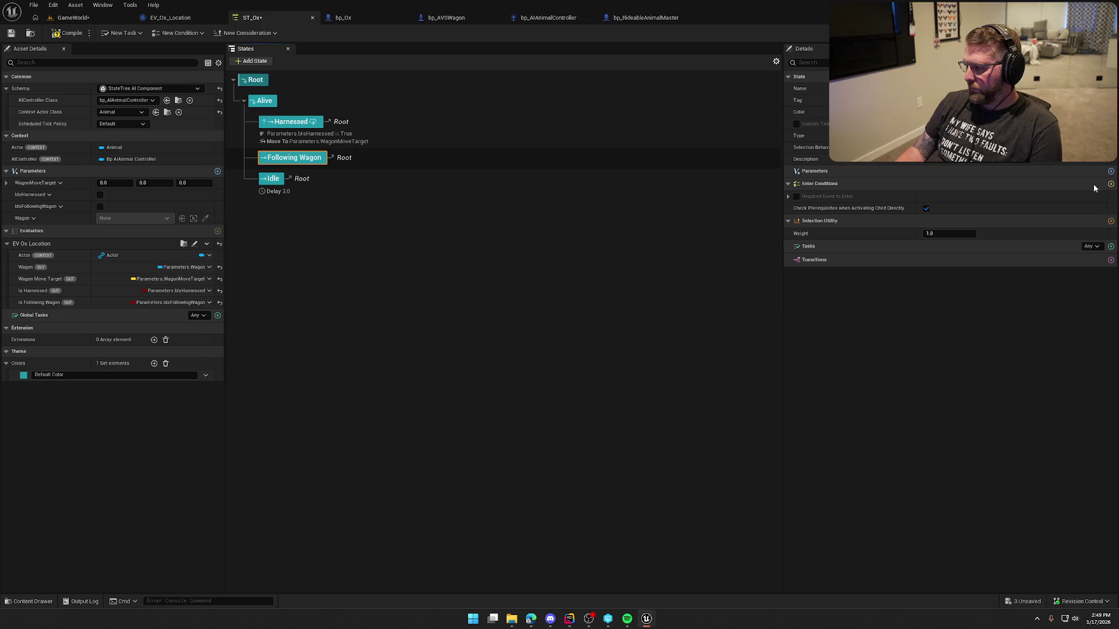
left_click(1110, 184)
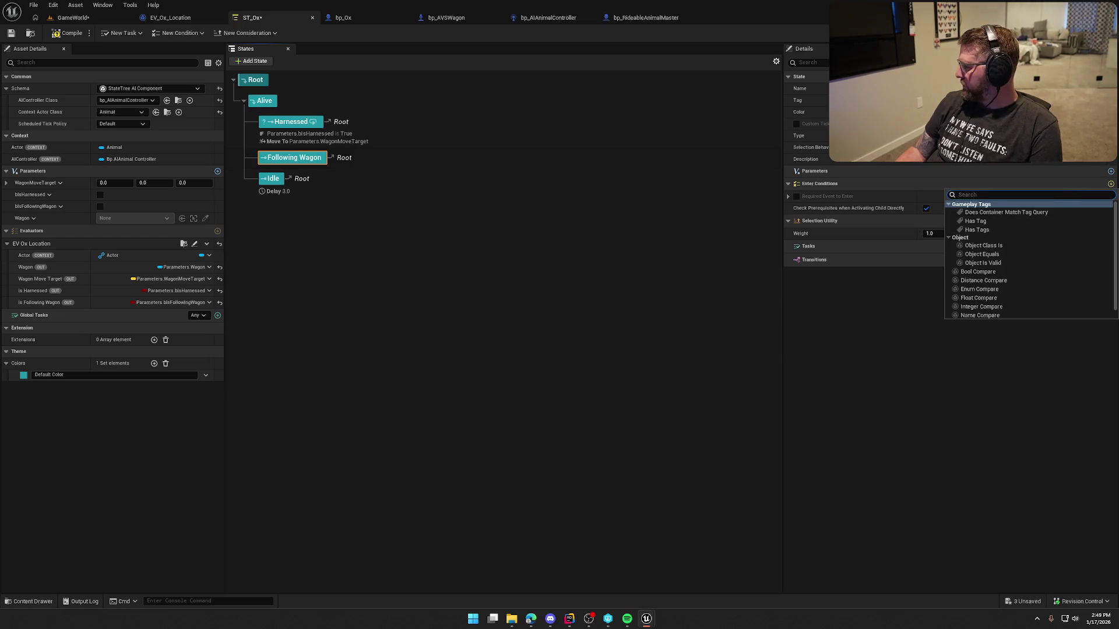
key("Escape")
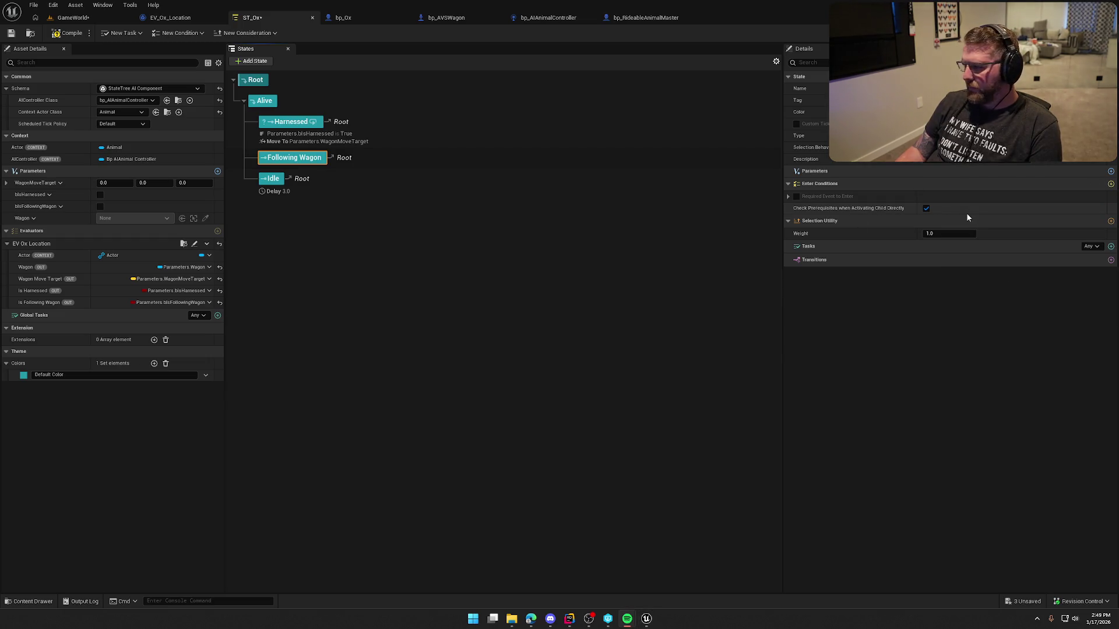
left_click(1111, 184)
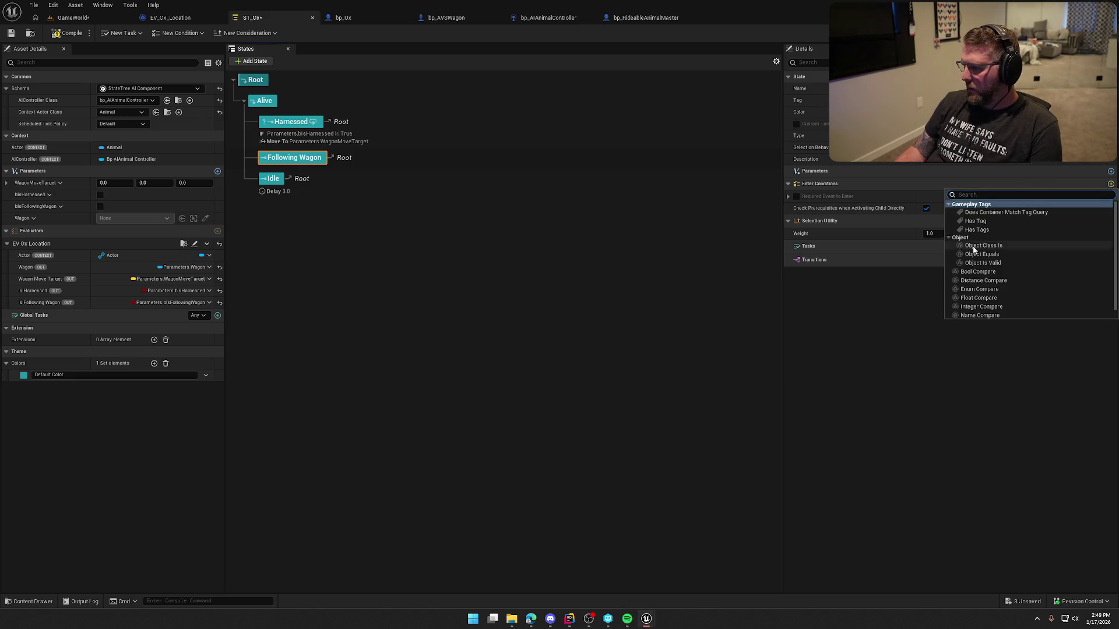
left_click(979, 272)
left_click(1101, 232)
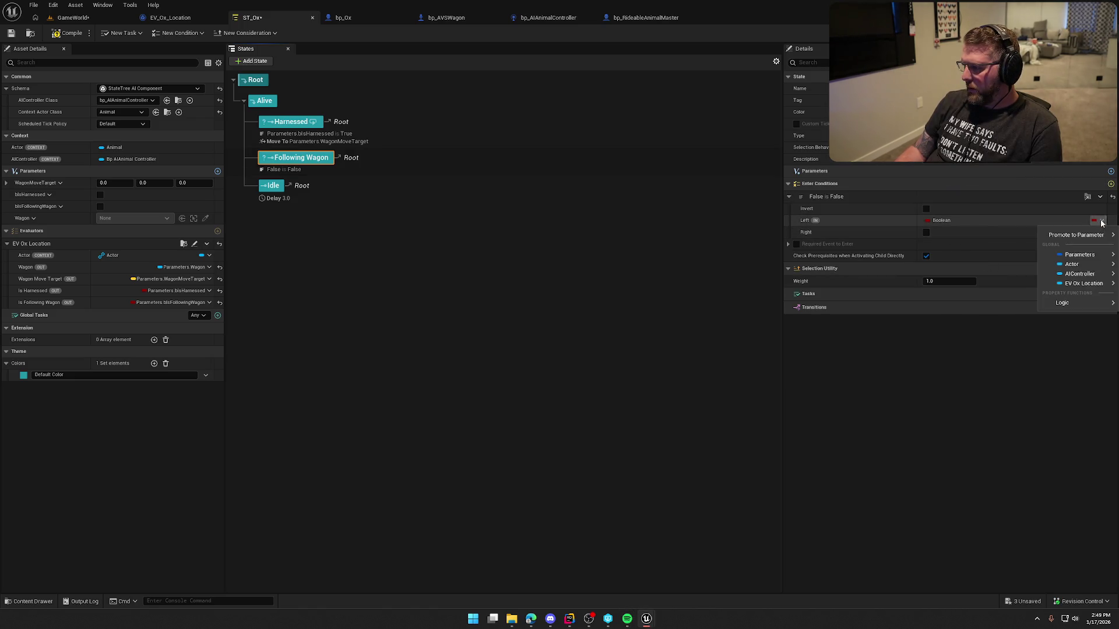
mouse_move(1060, 257)
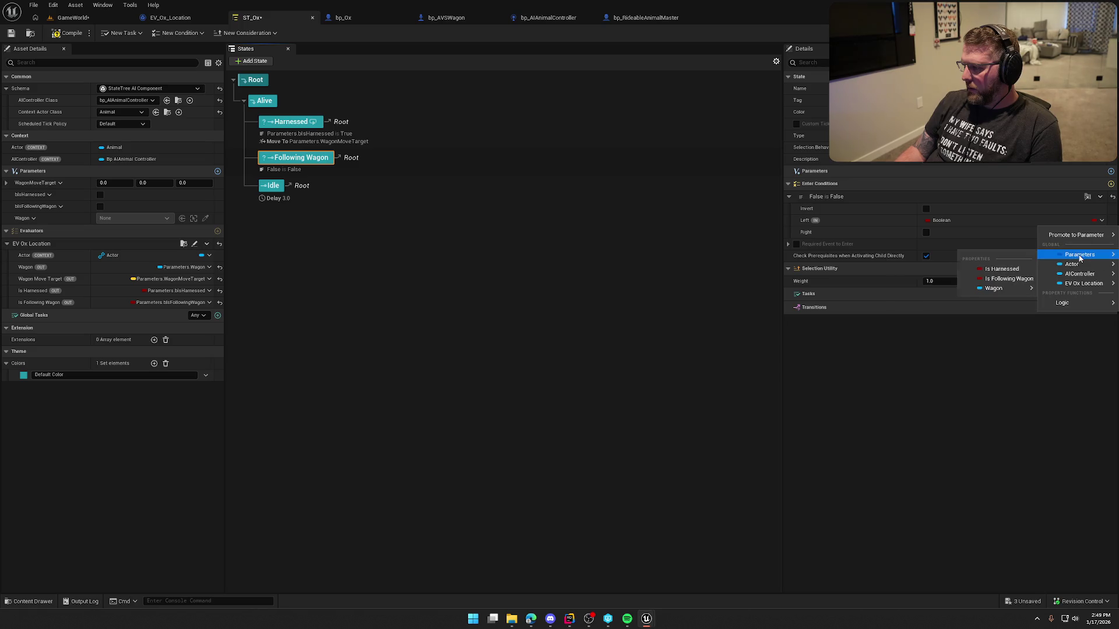
left_click(1008, 279)
left_click(925, 232)
left_click(68, 33)
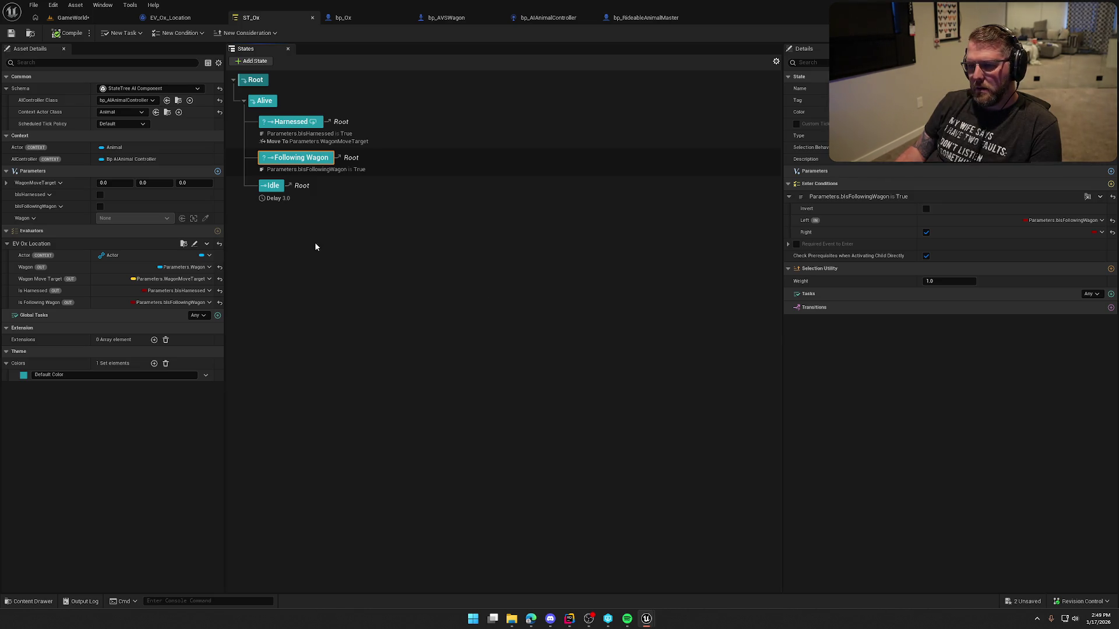
Add a child state named MoveToFollowPoint under Following Wagon.
right_click(311, 160)
mouse_move(349, 180)
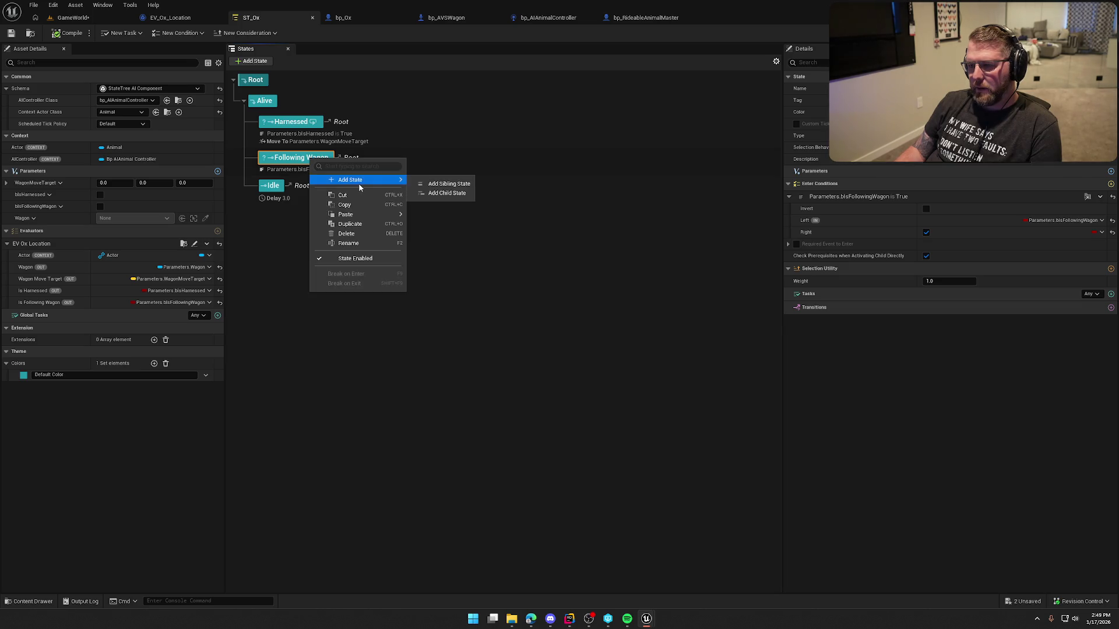
left_click(452, 193)
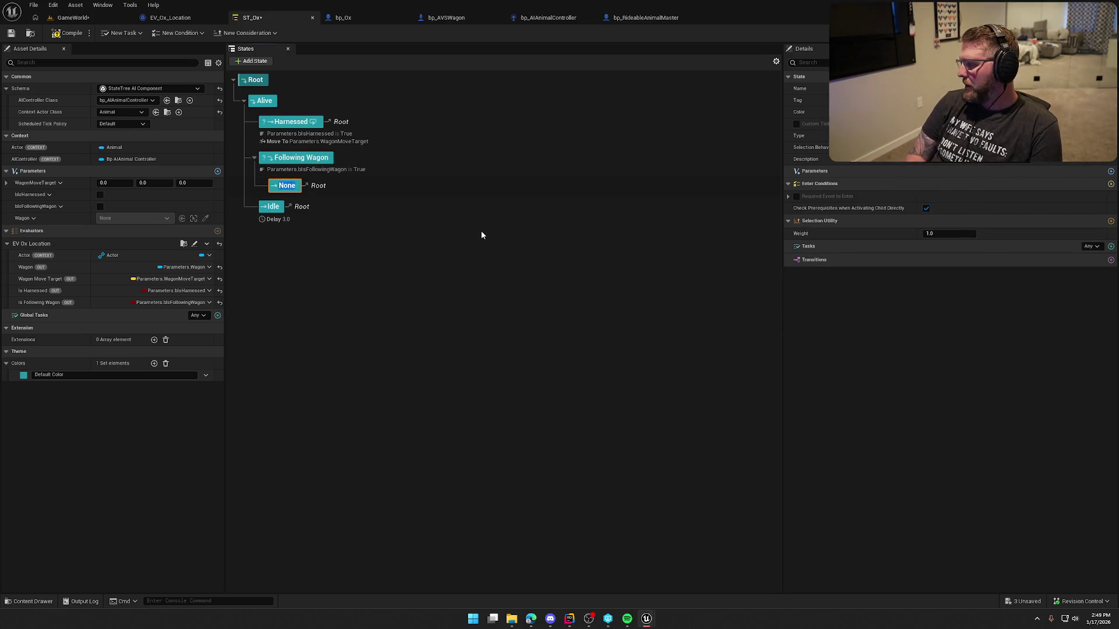
type("Mov")
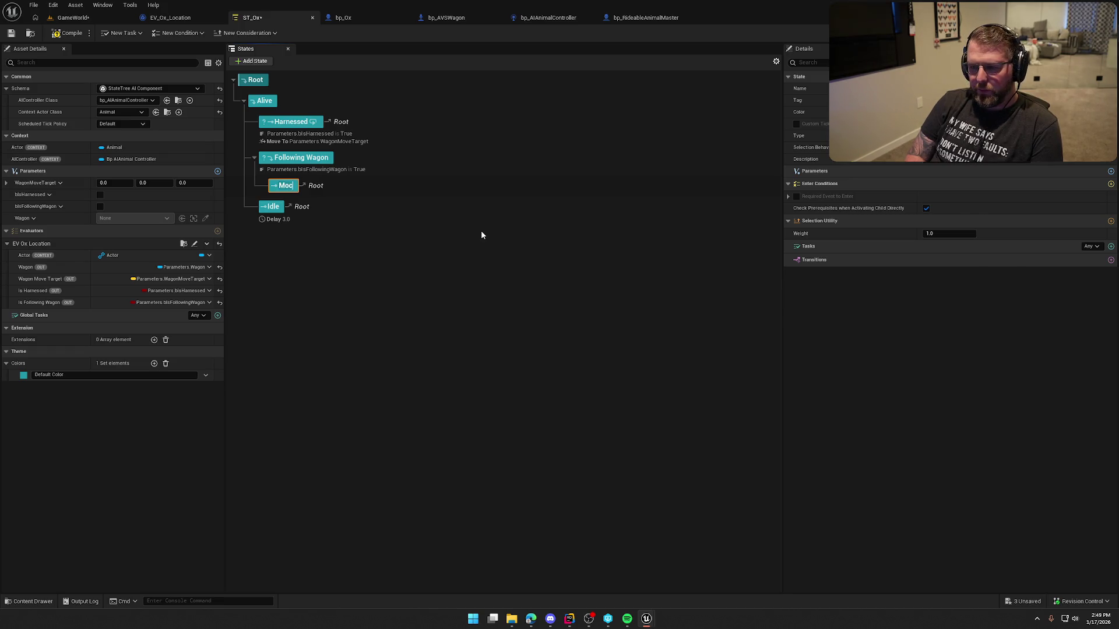
type("eToFolo")
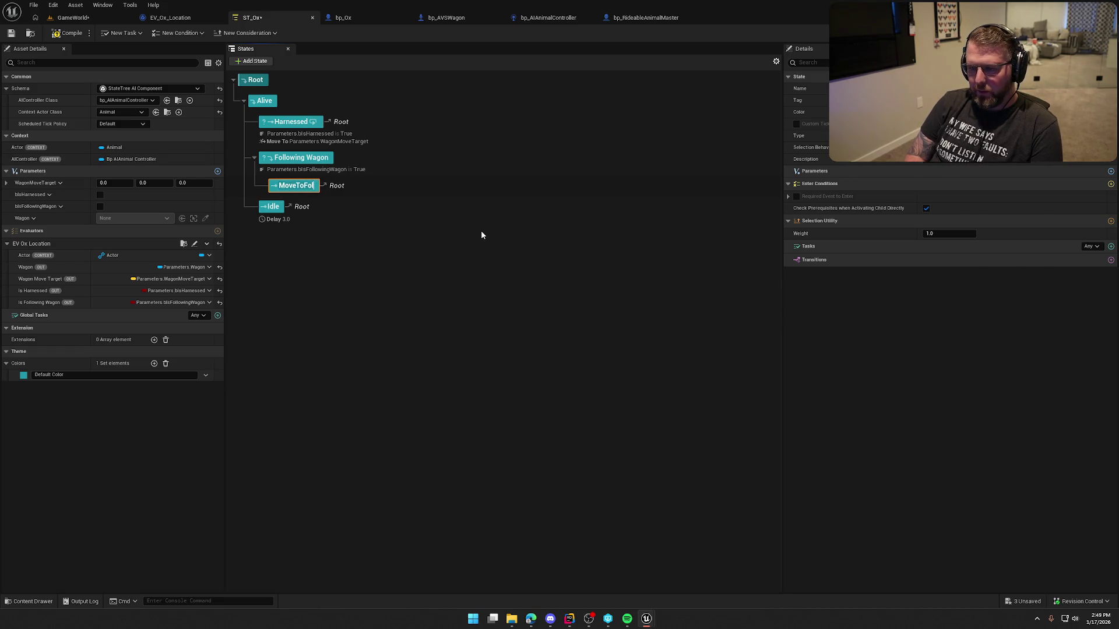
key("BackSpace")
type("lowPoint")
key("Return")
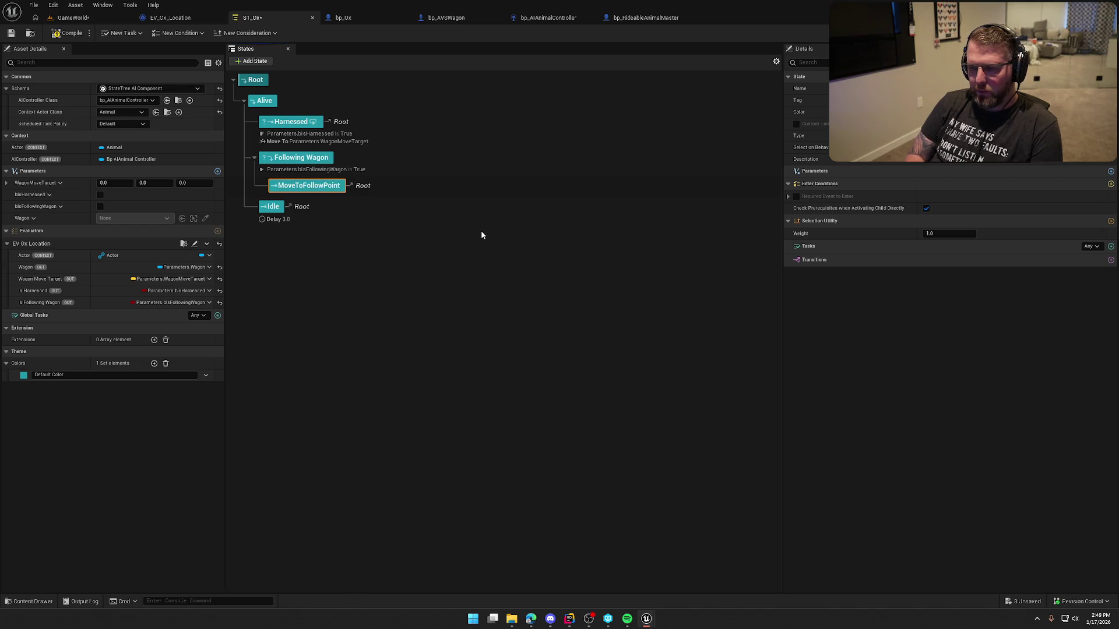
Add a second child state named IdleAtPoint, then select MoveToFollowPoint.
right_click(294, 159)
mouse_move(317, 182)
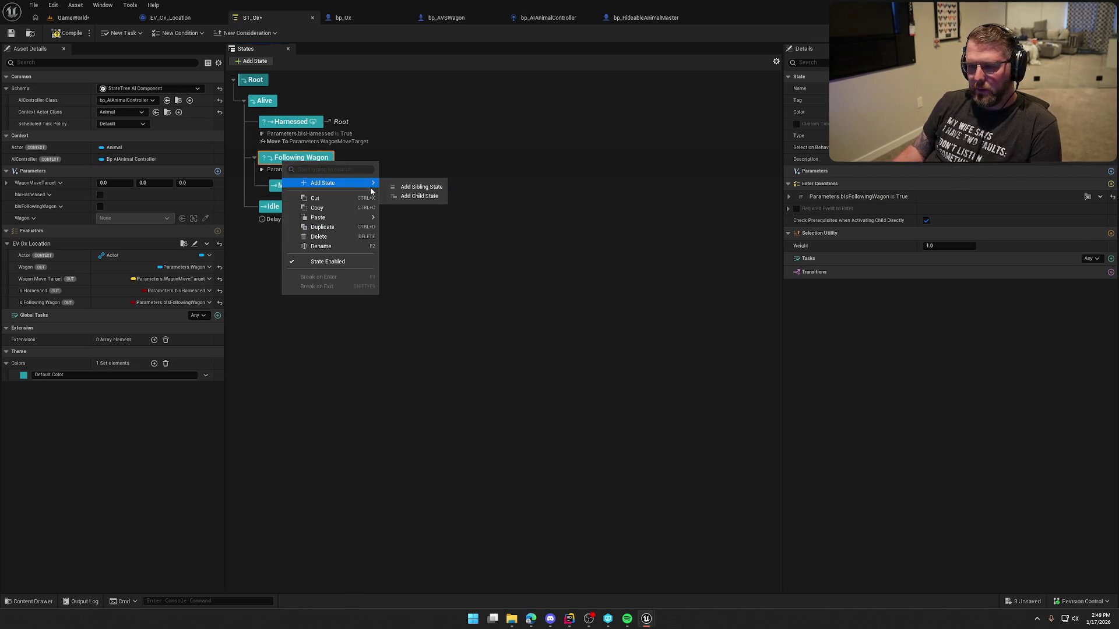
left_click(407, 195)
type("I")
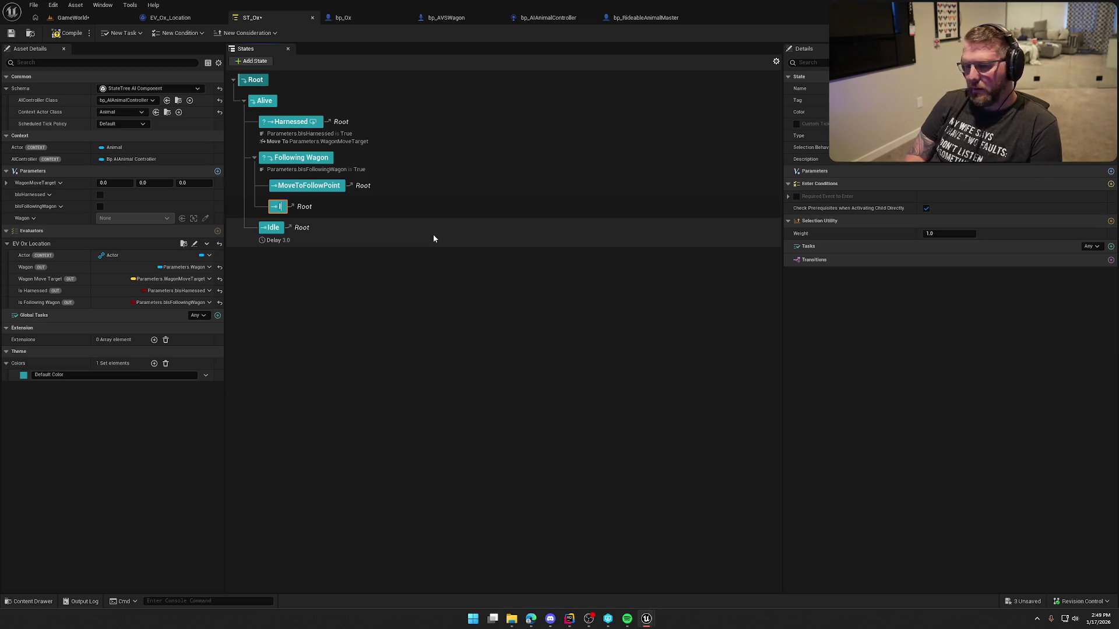
type("dleAtPoint")
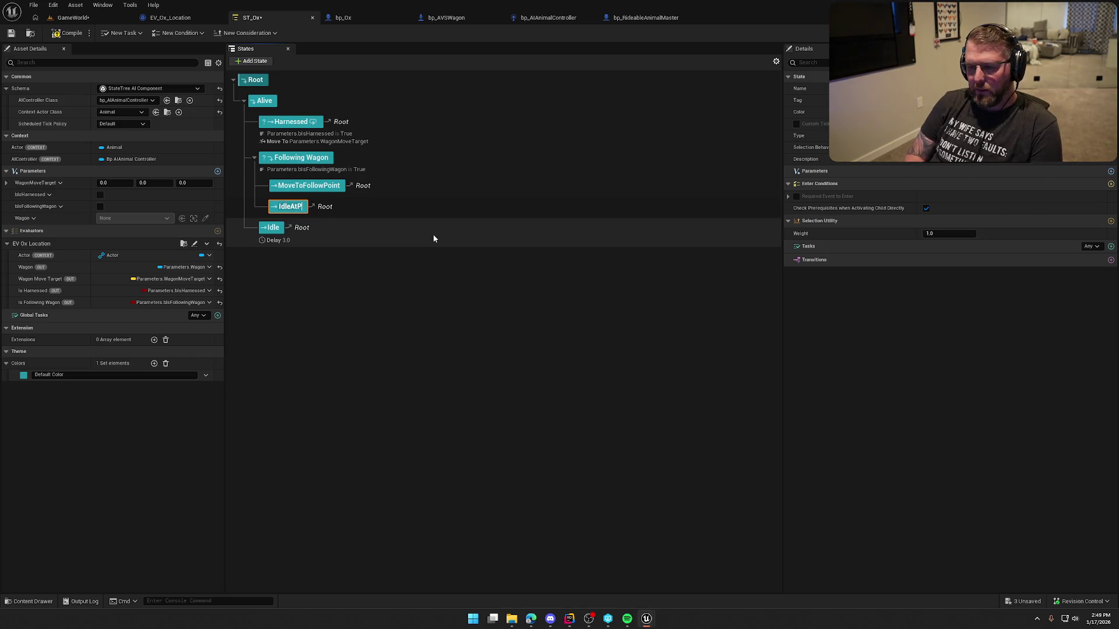
key("Return")
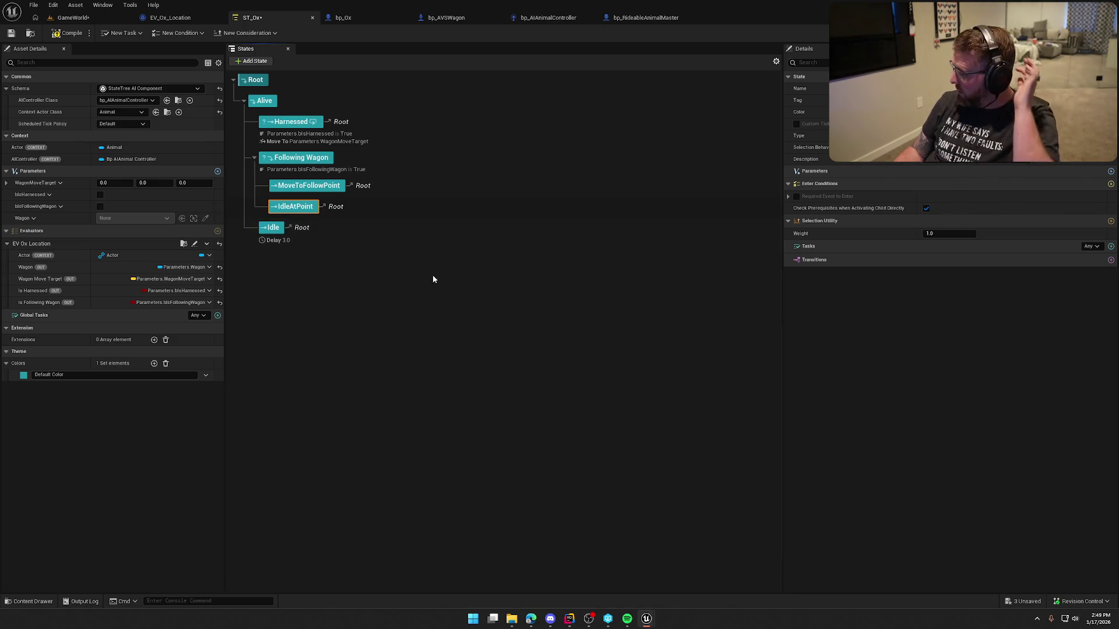
left_click(334, 187)
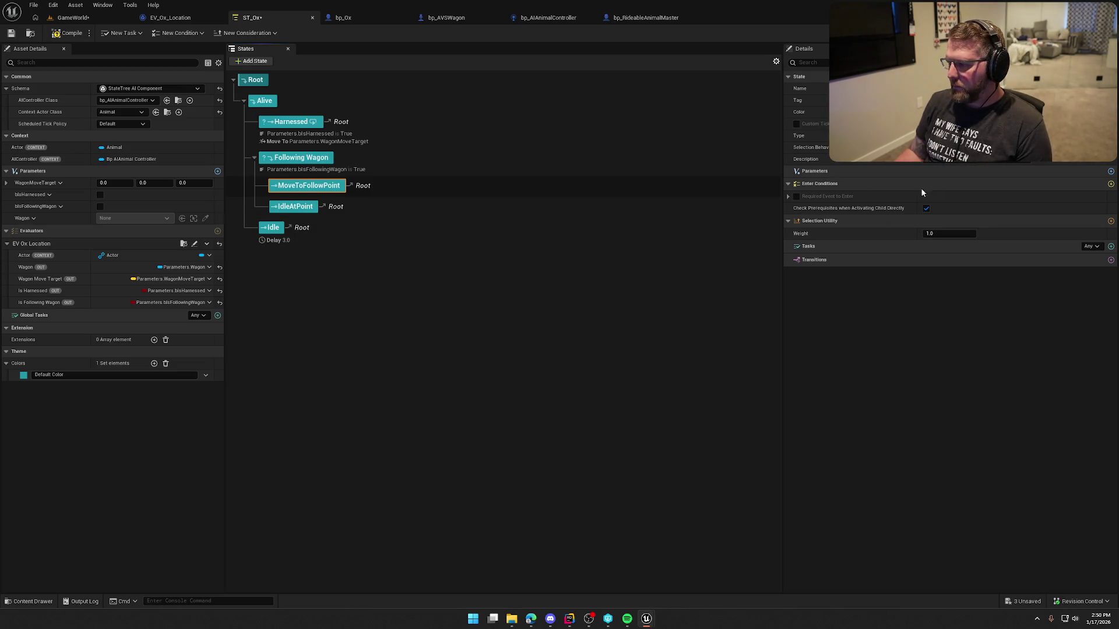
key("ctrl+space")
Browse StateTrees/Deer to TS_FindRandomRoamPoint and review the Harnessed state's condition and task.
double_click(132, 444)
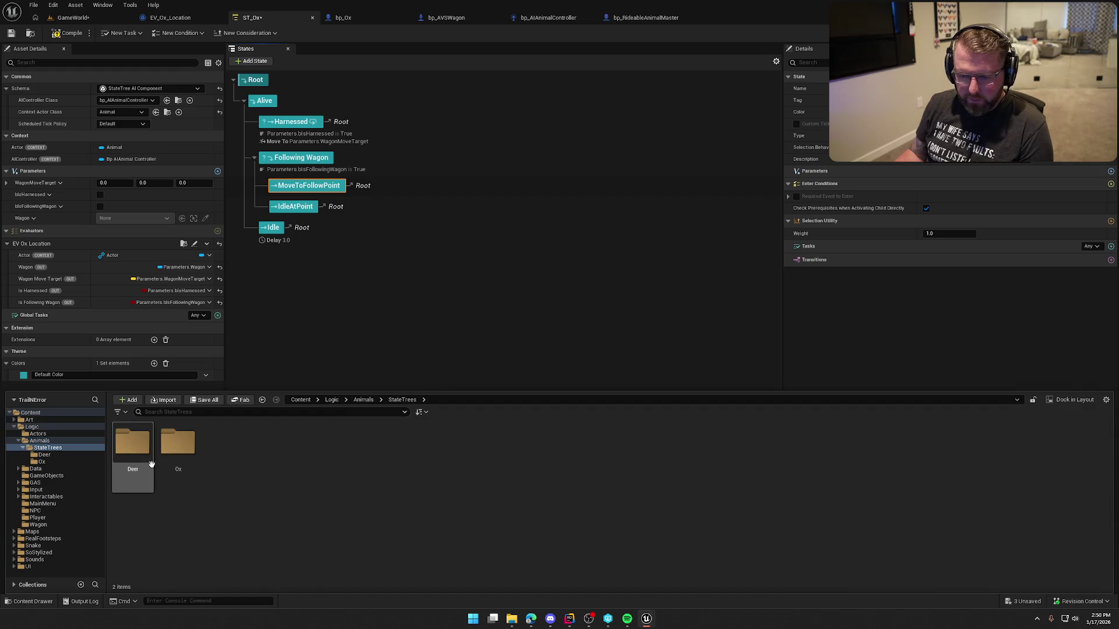
double_click(141, 450)
left_click(223, 449)
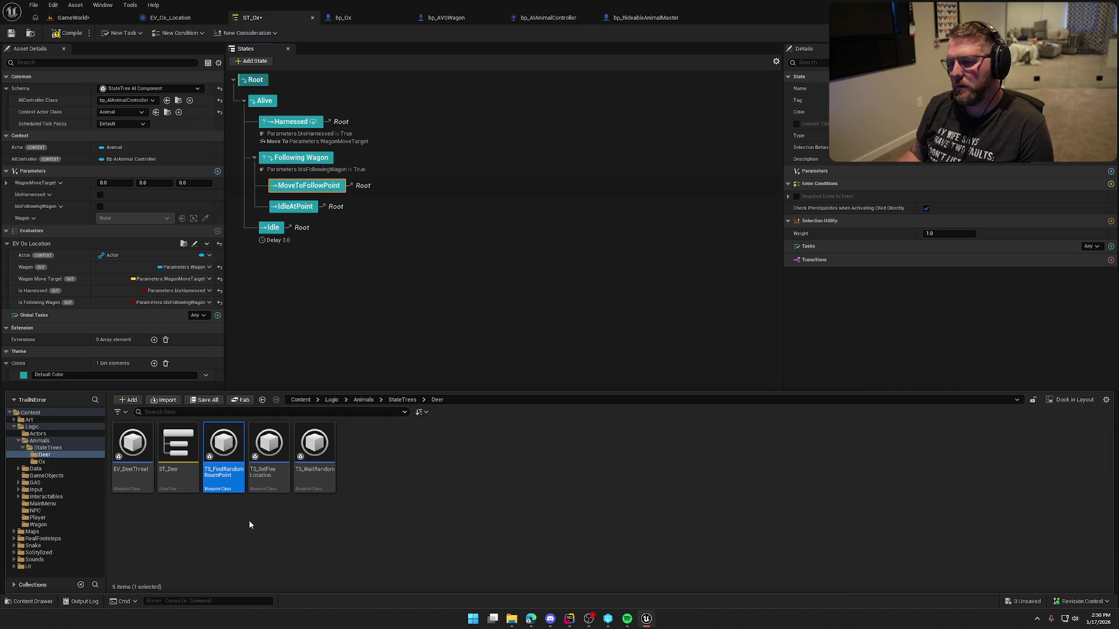
left_click(291, 121)
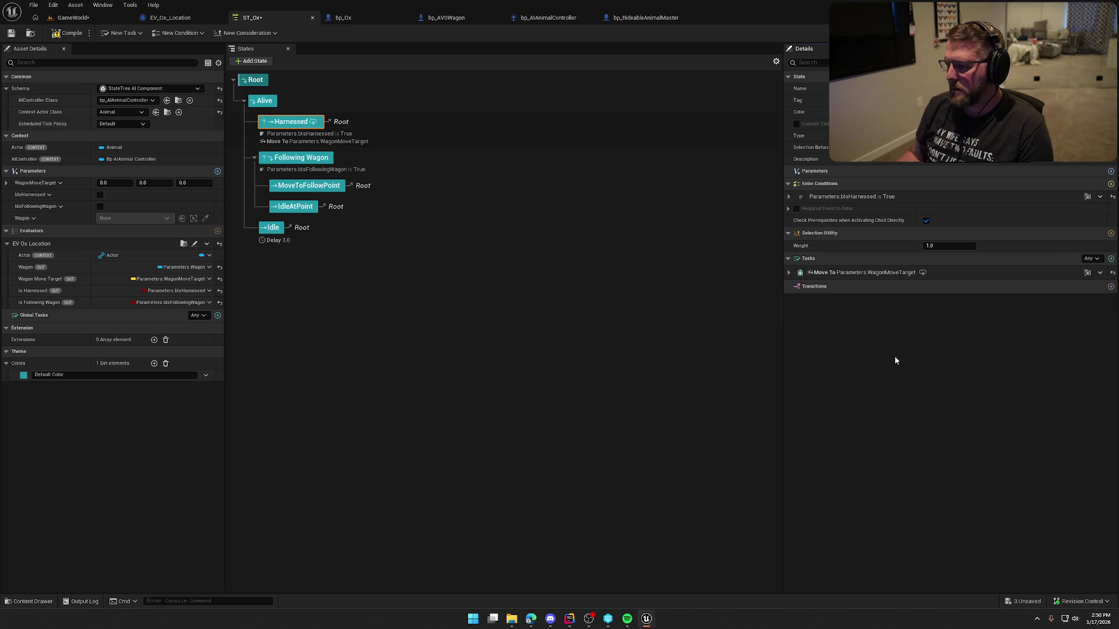
Create a StateTreeTaskBlueprintBase Blueprint in StateTrees/Ox named STT_MoveToHarnessLocation and save it.
key("ctrl+space")
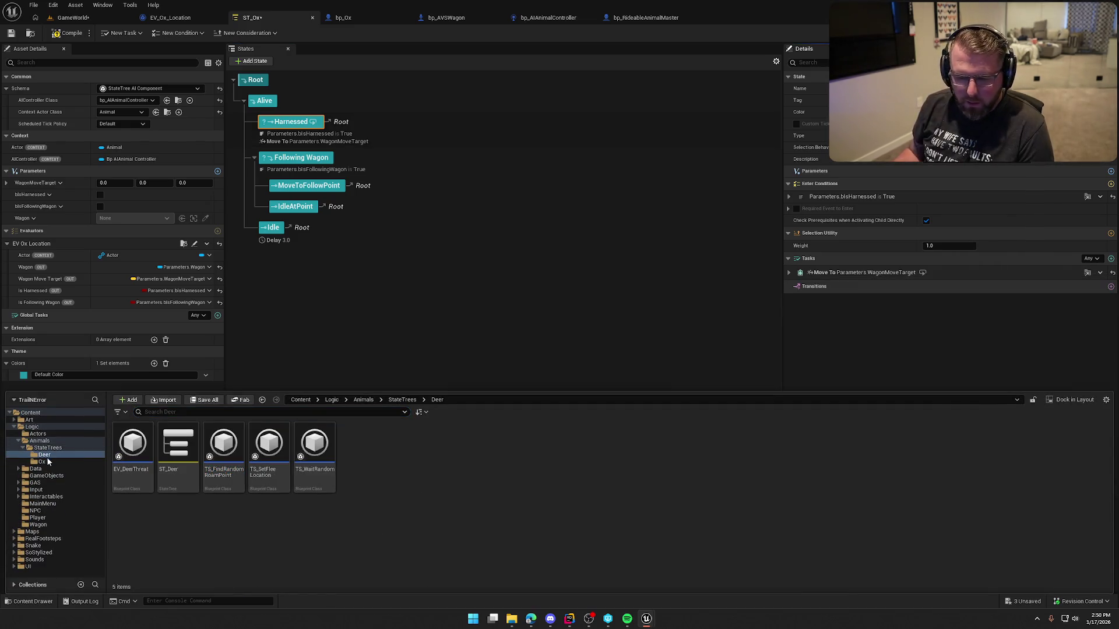
left_click(47, 459)
right_click(258, 475)
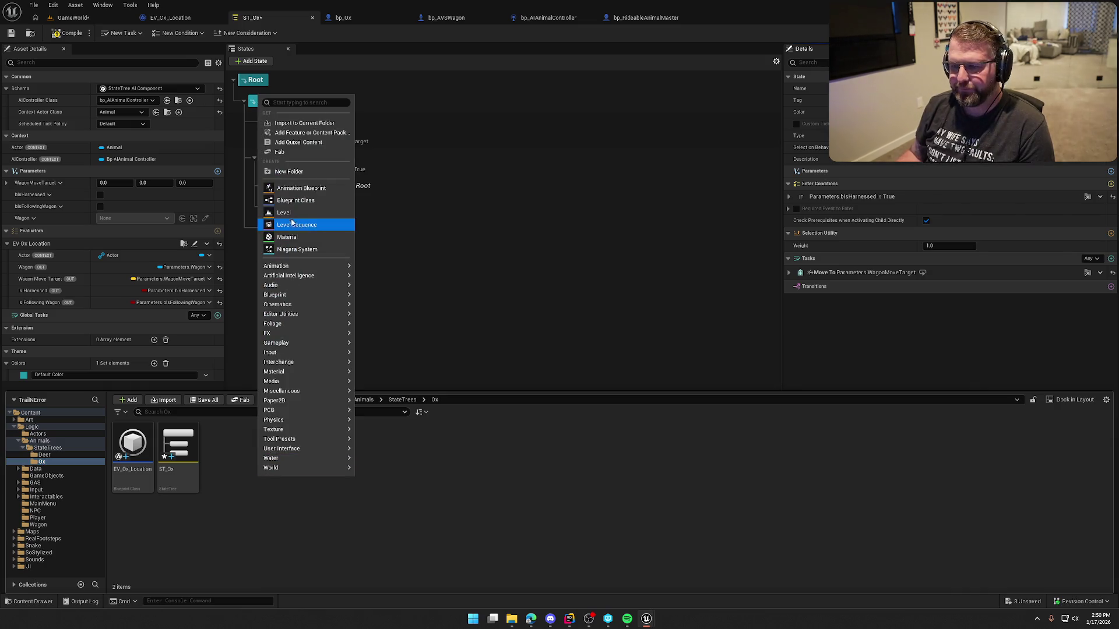
left_click(296, 200)
type("statetree task")
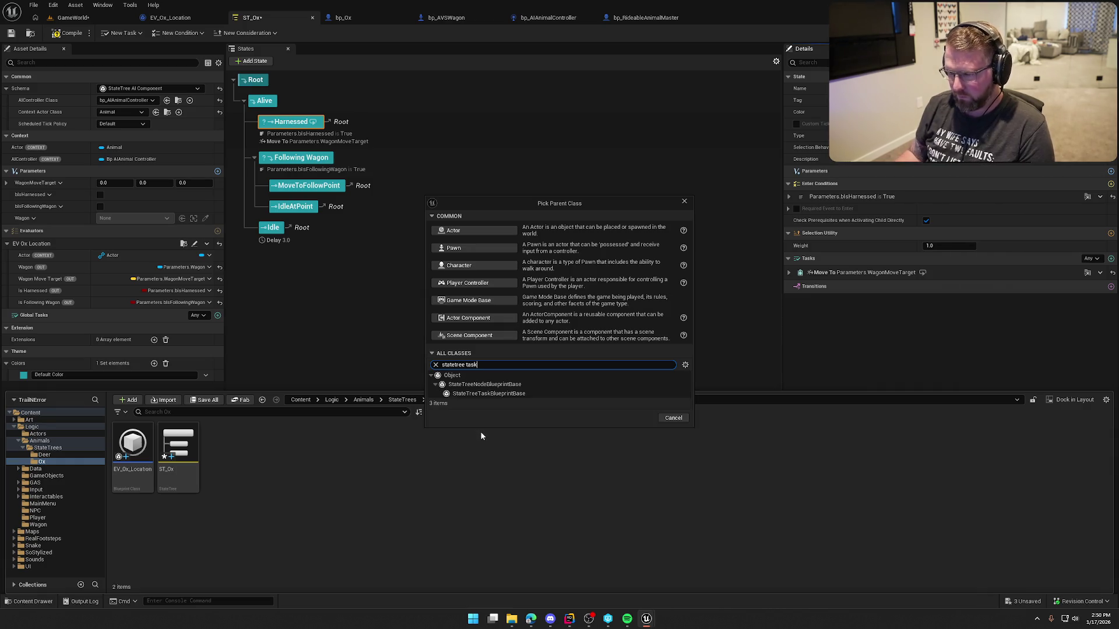
left_click(488, 394)
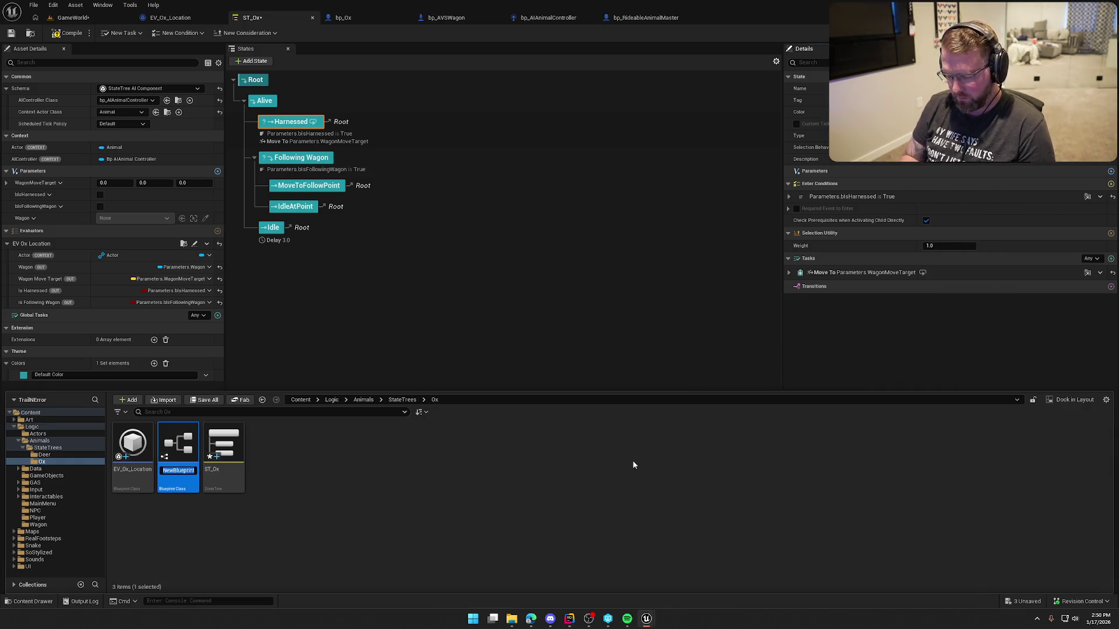
type("STT_M")
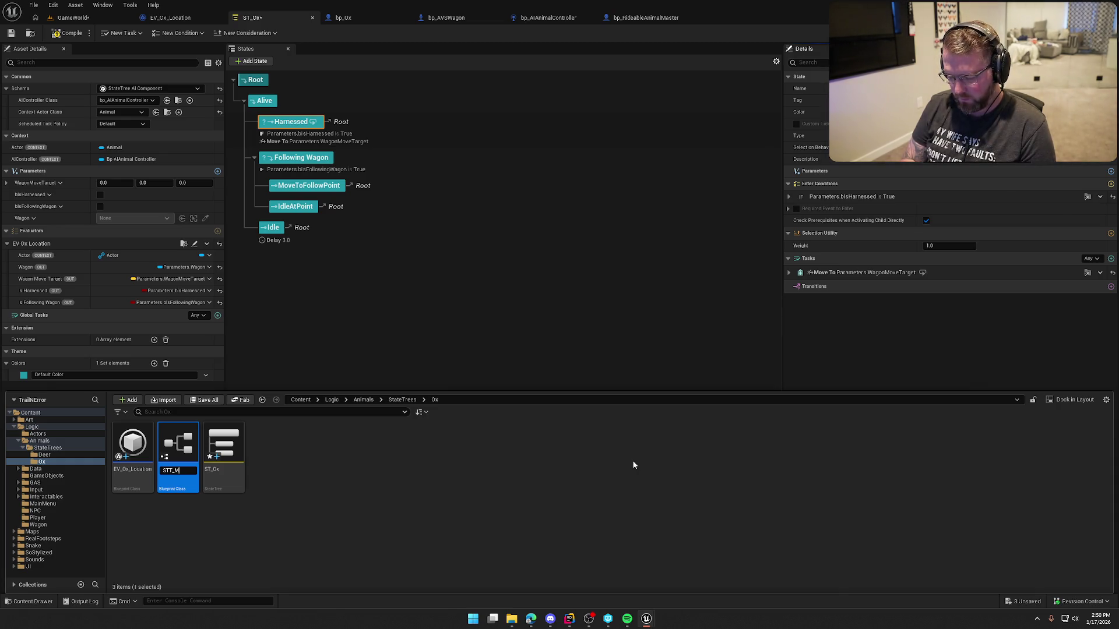
type("oveToHarness")
type("Location")
key("Return")
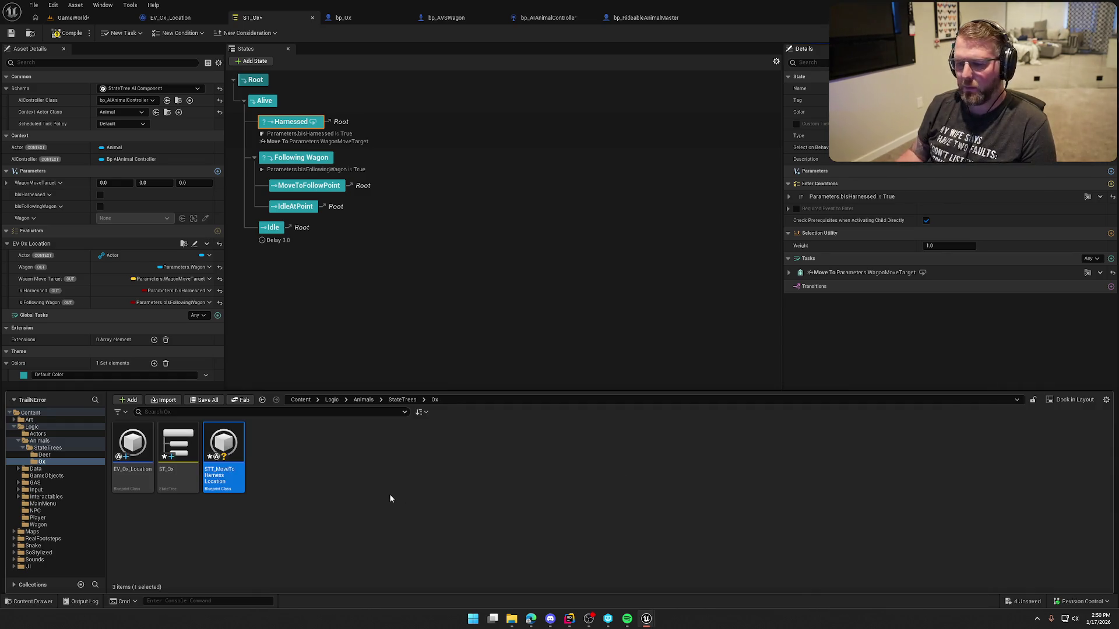
key("ctrl+s")
left_click(553, 405)
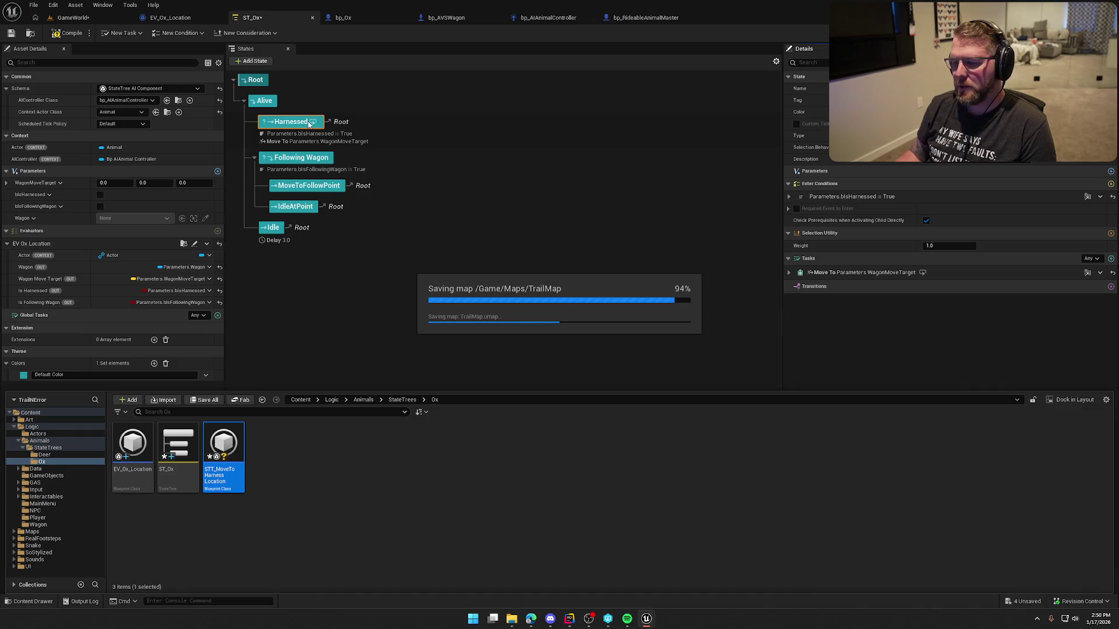
Swap Harnessed's Move To task for STT Move to Harness Location and save ST_Ox.
left_click(1101, 274)
left_click(1085, 373)
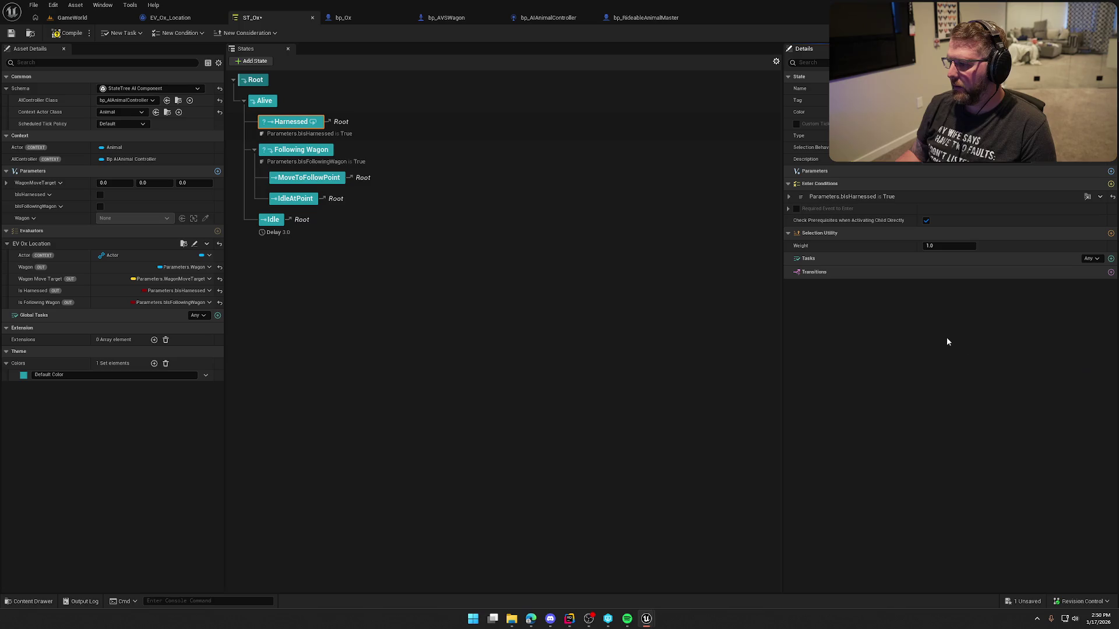
left_click(1111, 258)
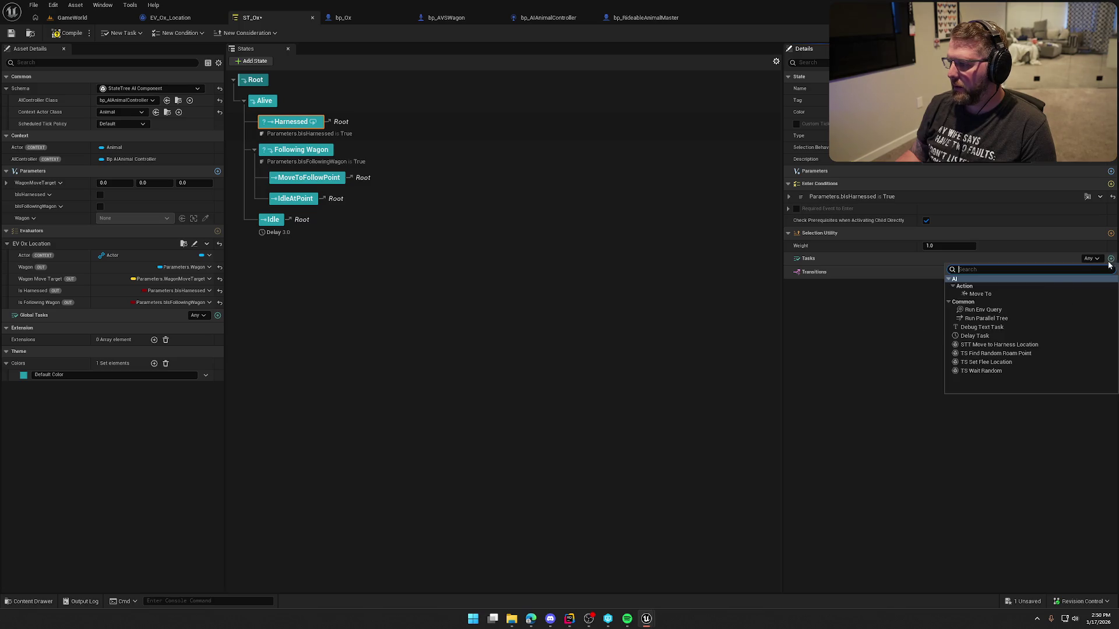
left_click(1002, 345)
key("ctrl+s")
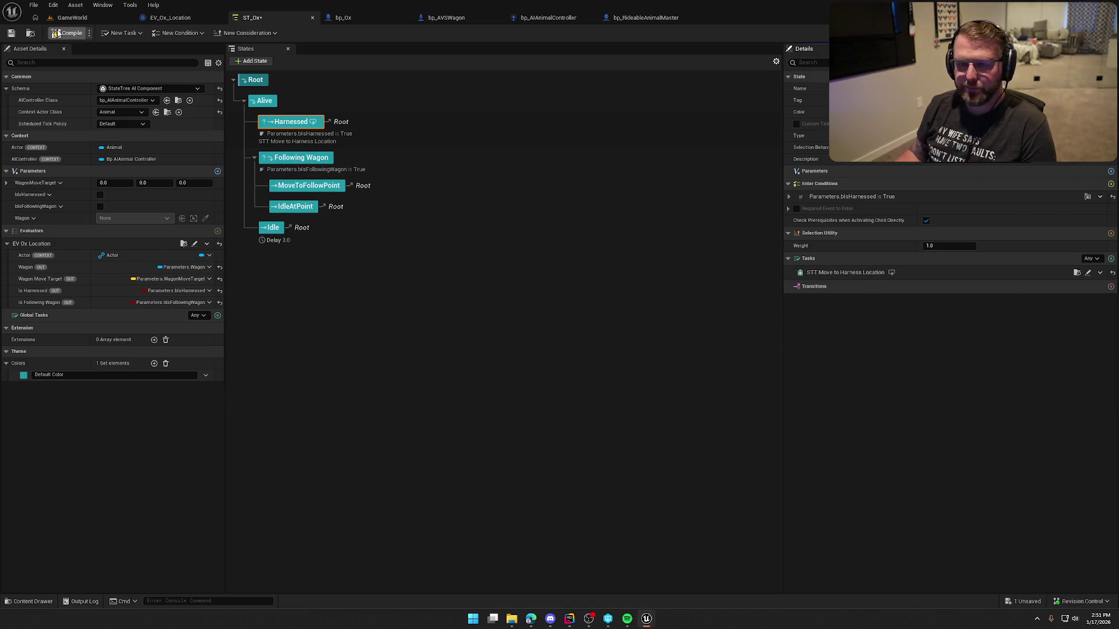
key("ctrl+space")
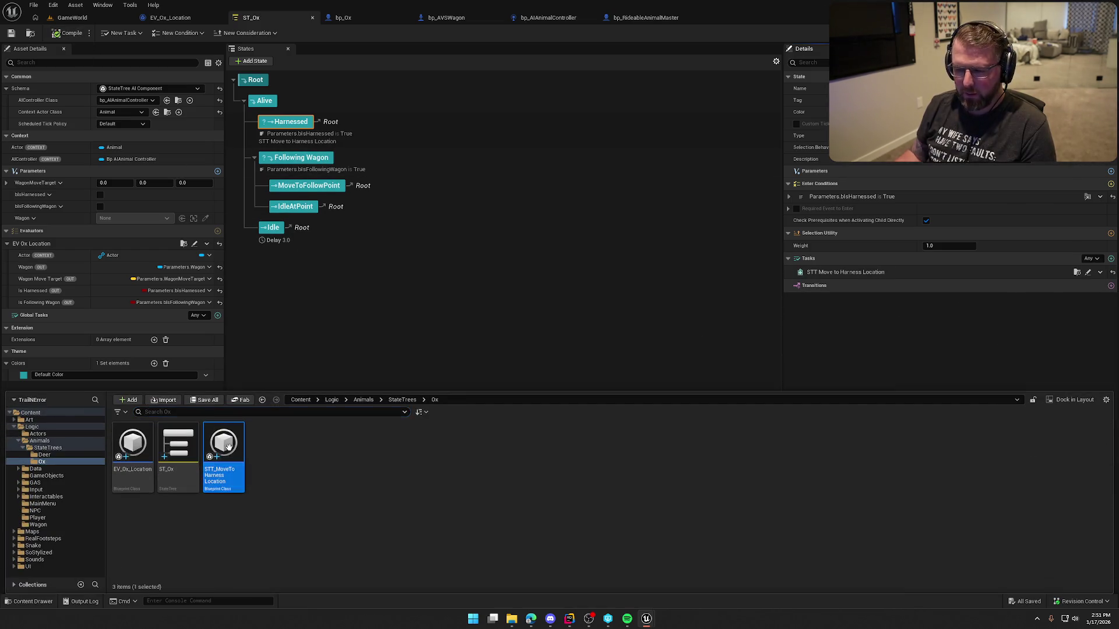
Override Tick in STT_MoveToHarnessLocation to add an Event Tick node.
double_click(224, 455)
left_click(137, 101)
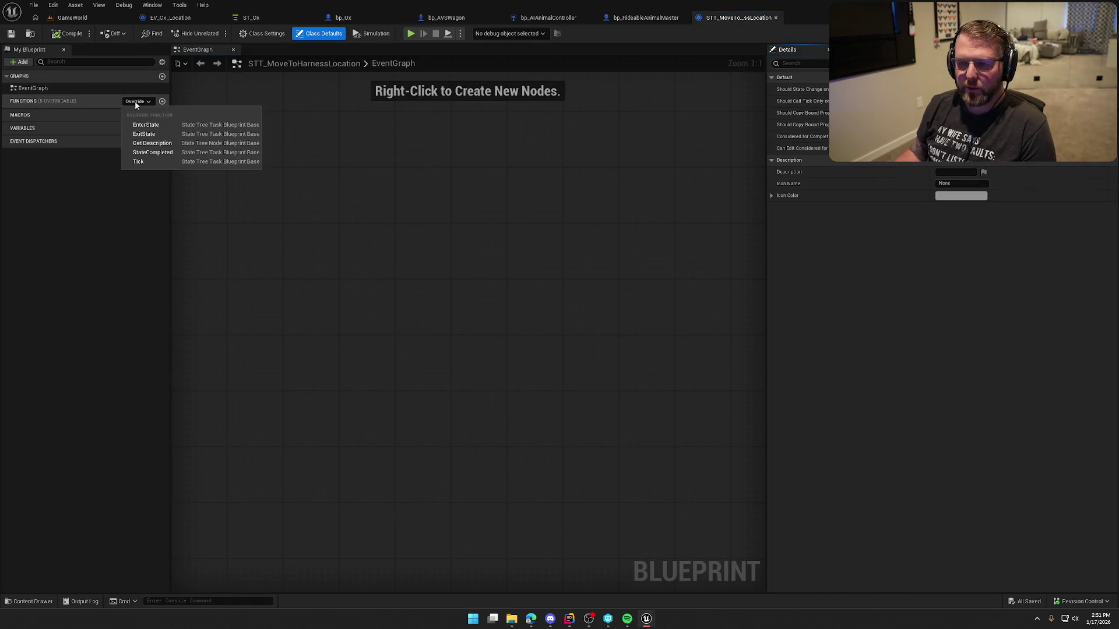
left_click(166, 161)
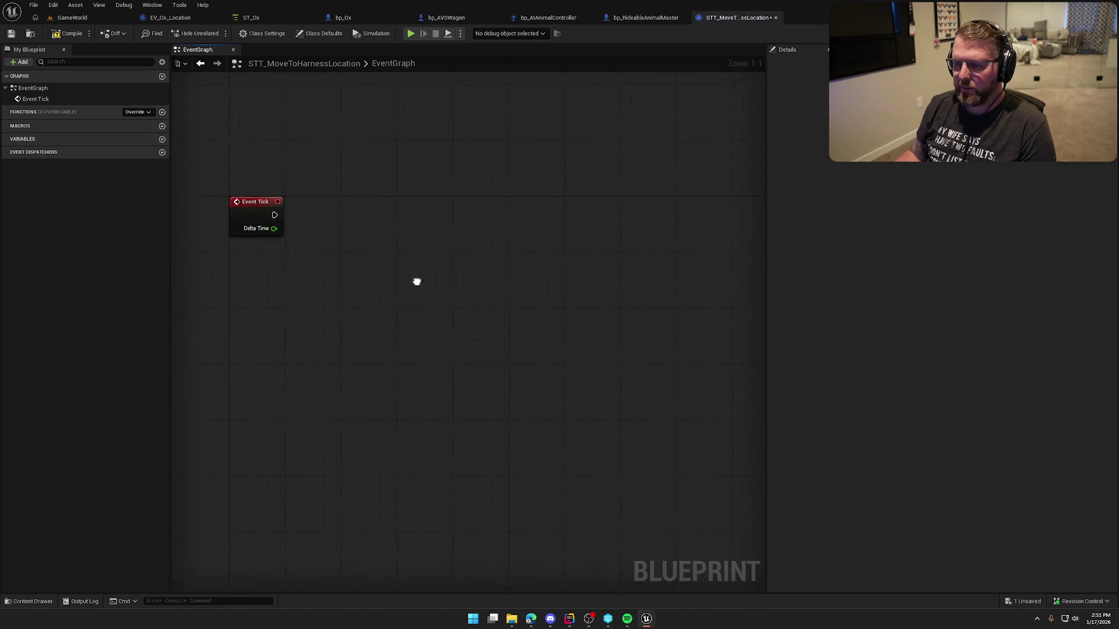
Bring up the EV_Ox_Location EventGraph for reference.
left_click(179, 18)
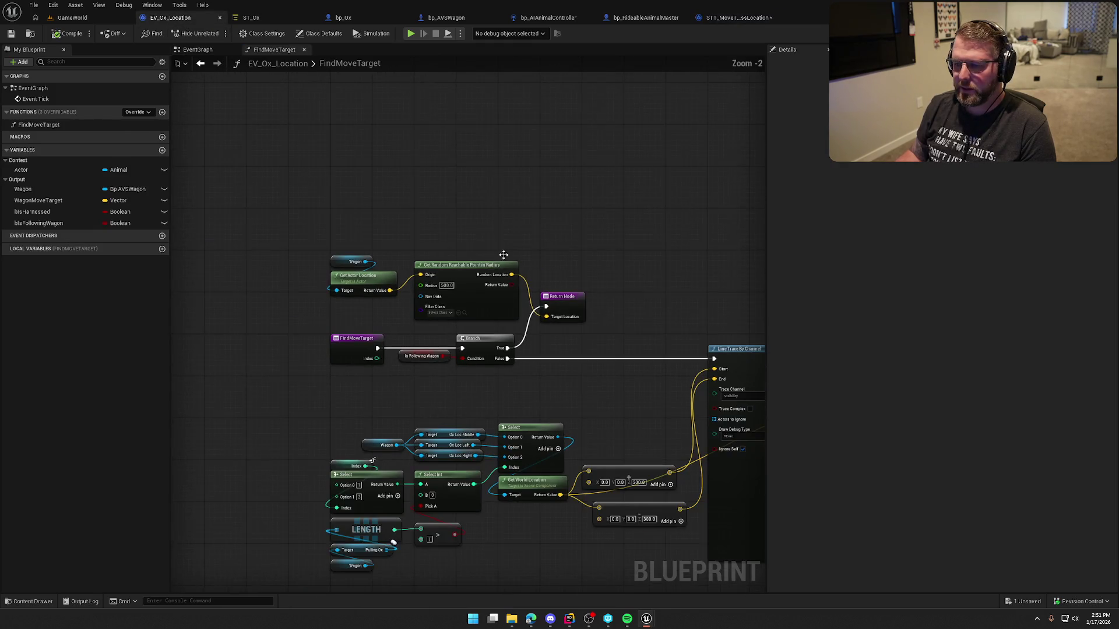
left_click(199, 49)
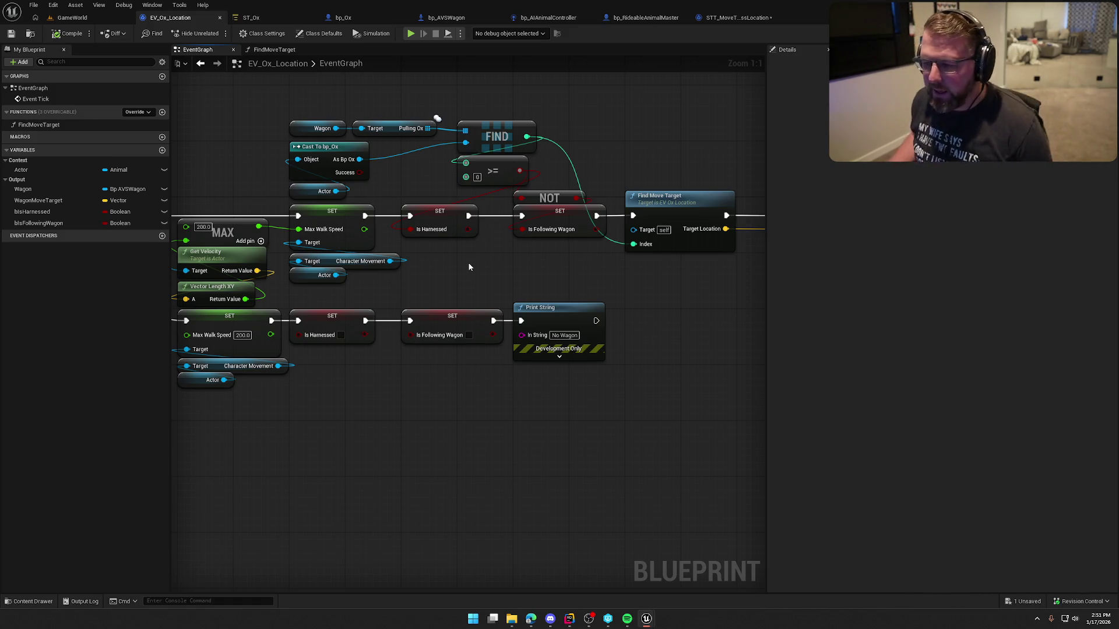
left_click_drag(469, 267, 569, 282)
scroll(569, 282, "down", 1)
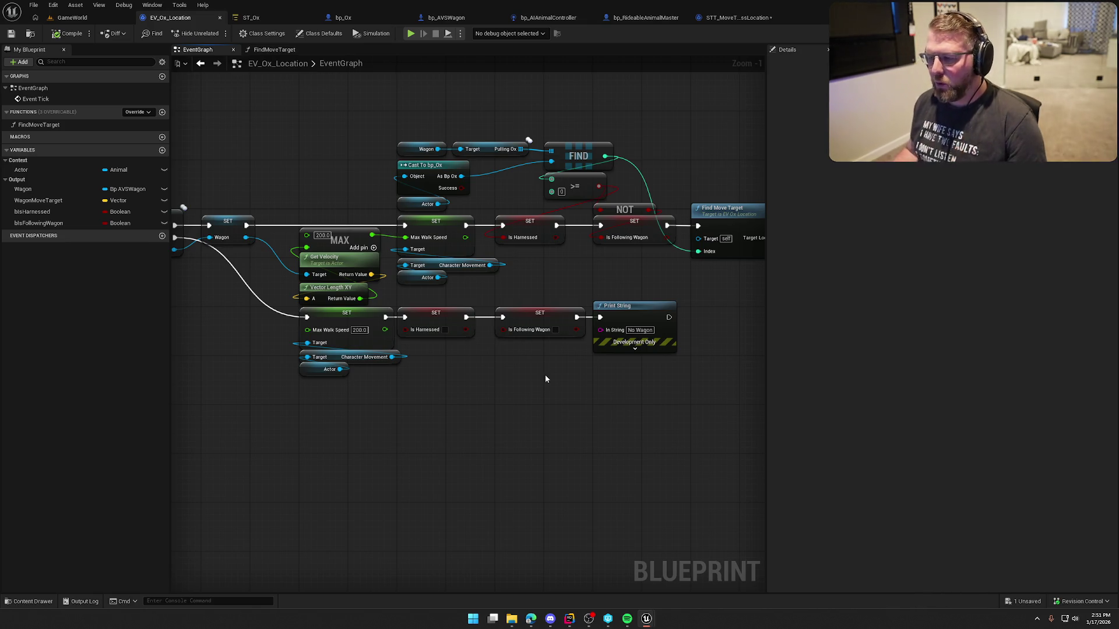
mouse_move(475, 403)
left_mouse_down()
mouse_move(553, 382)
mouse_move(496, 374)
left_mouse_up()
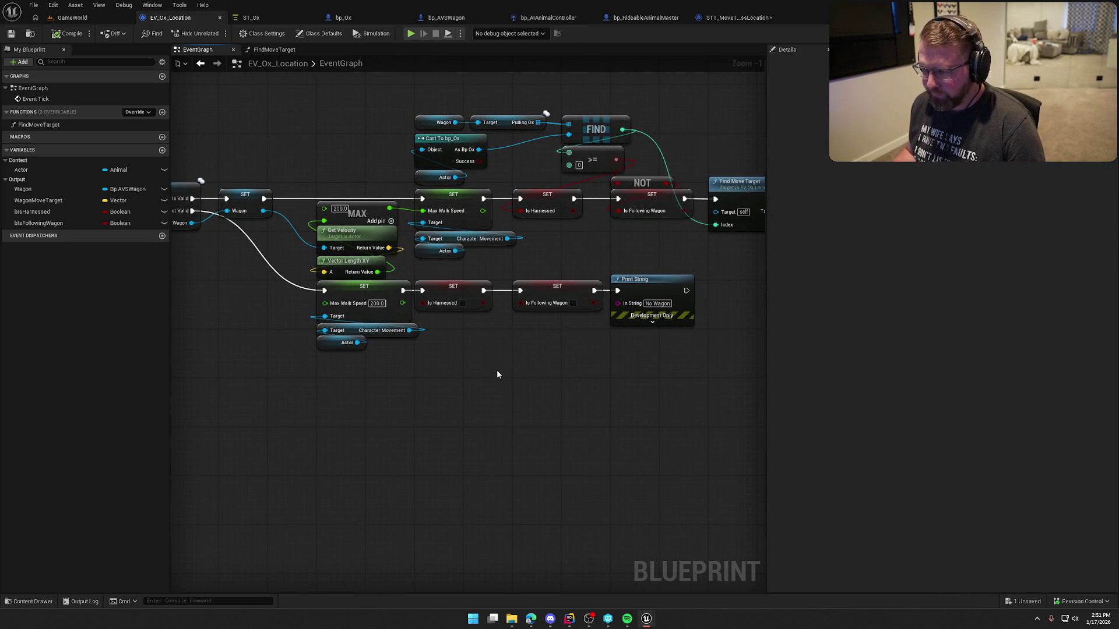
left_click_drag(660, 250, 512, 178)
left_click(593, 249)
left_click_drag(593, 250, 366, 245)
mouse_move(659, 287)
left_mouse_down()
mouse_move(586, 163)
mouse_move(574, 169)
left_mouse_up()
left_click_drag(517, 135, 684, 281)
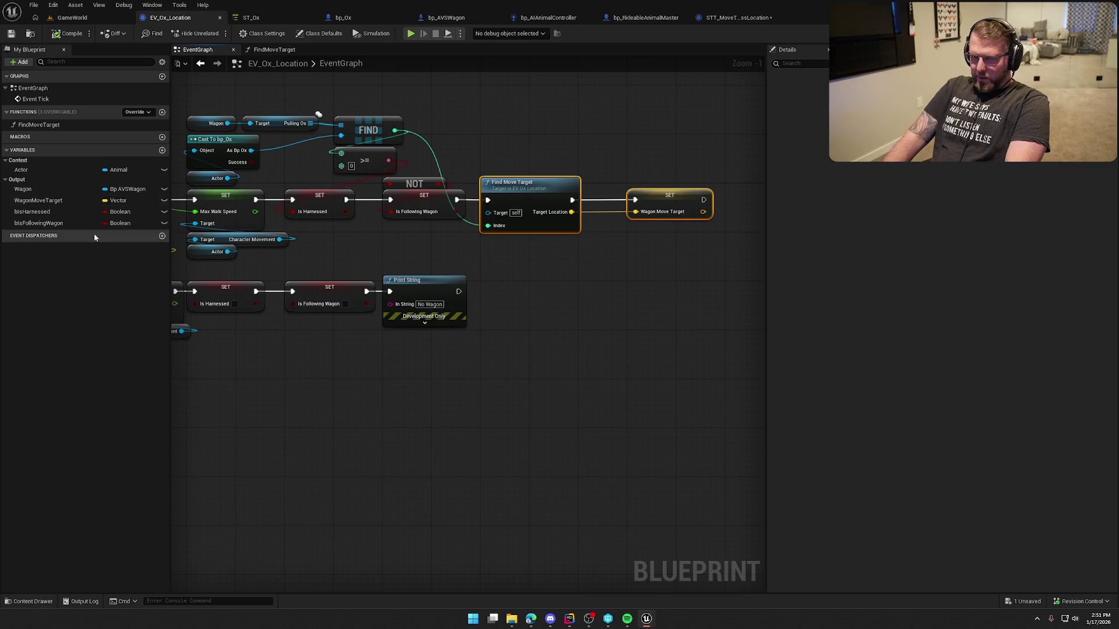
left_click(655, 292)
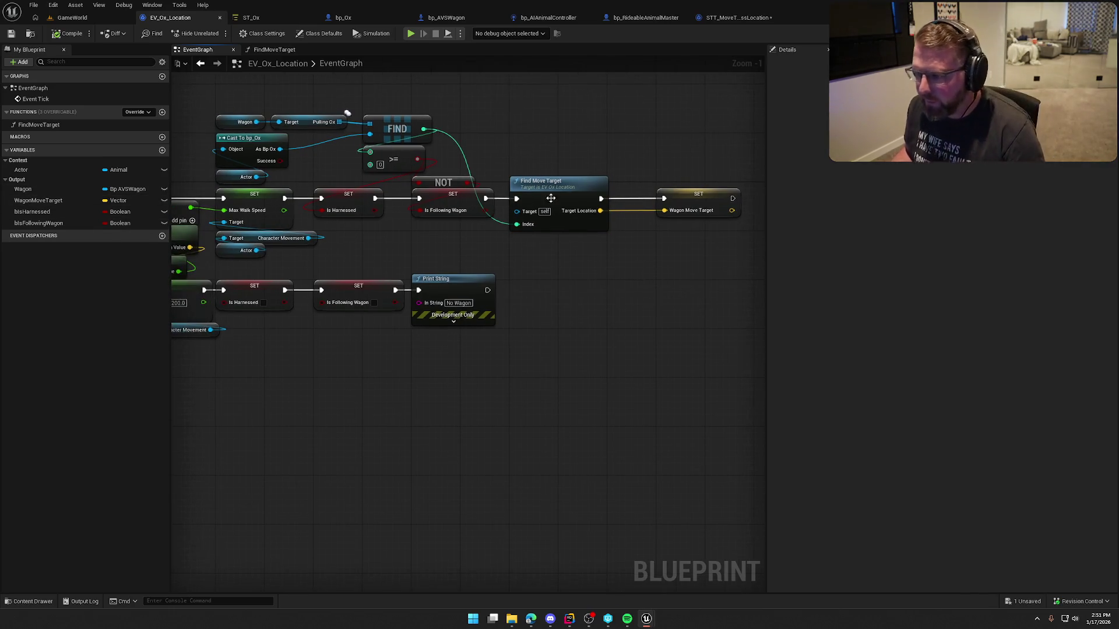
Select FindMoveTarget's location, Line Trace, Select and Project Point nodes, then return to STT_MoveToHarnessLocation.
double_click(561, 218)
scroll(406, 272, "up", 4)
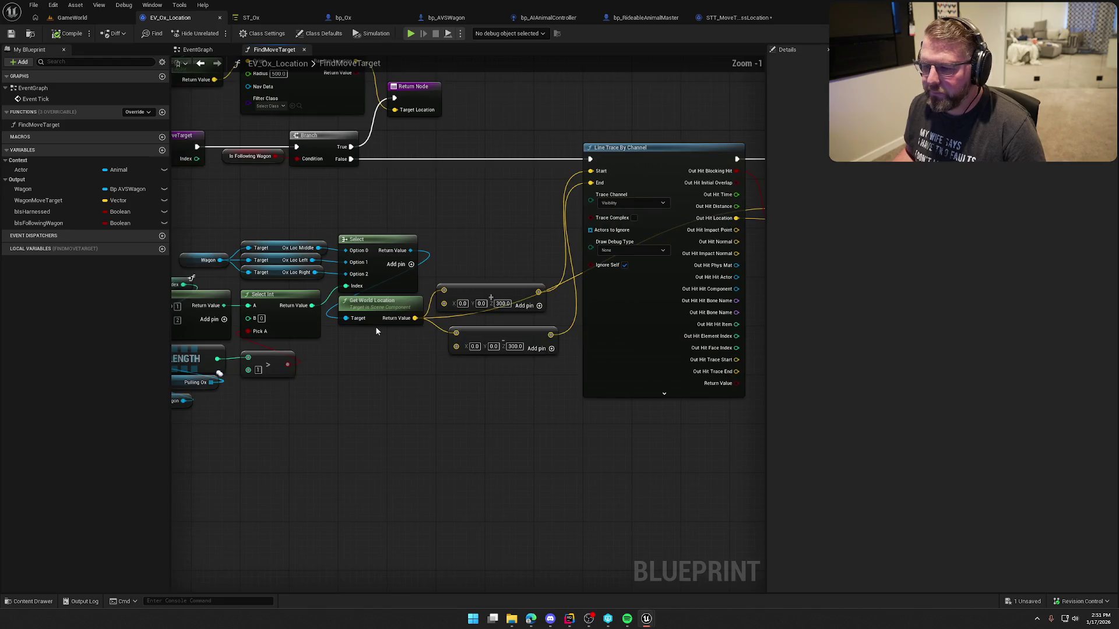
scroll(376, 327, "down", 2)
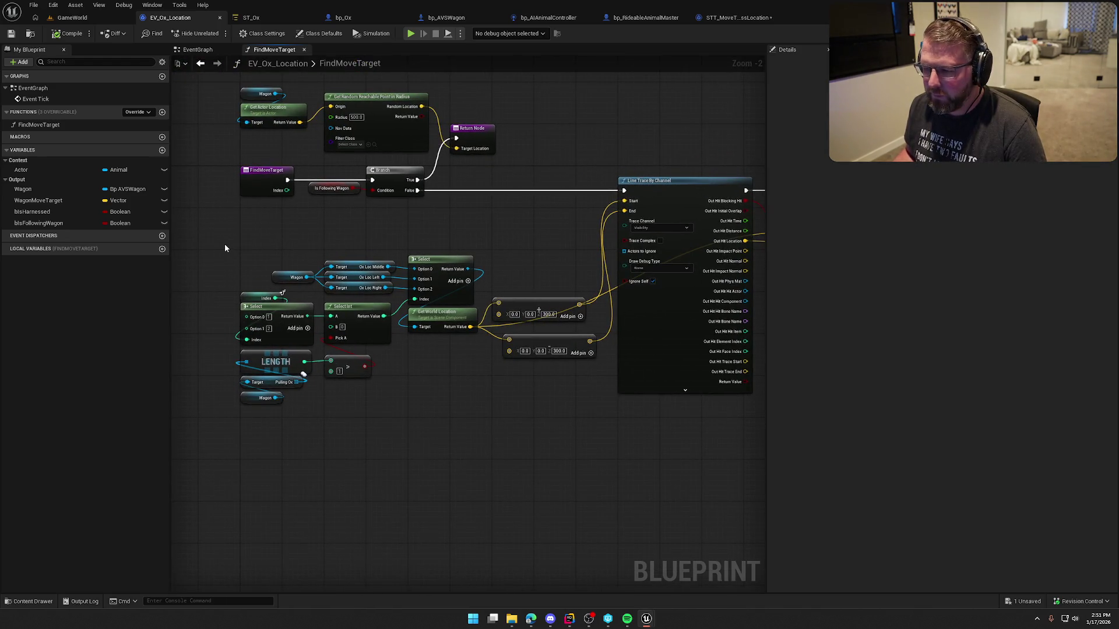
mouse_move(214, 251)
left_mouse_down()
mouse_move(546, 441)
mouse_move(640, 466)
left_mouse_up()
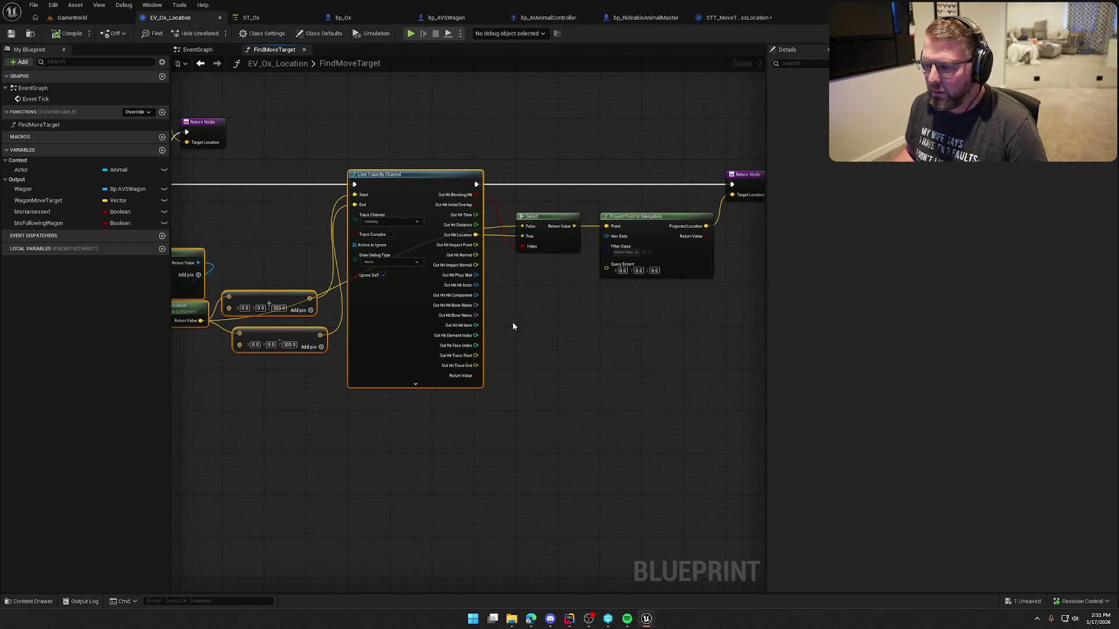
left_click_drag(518, 182, 690, 318)
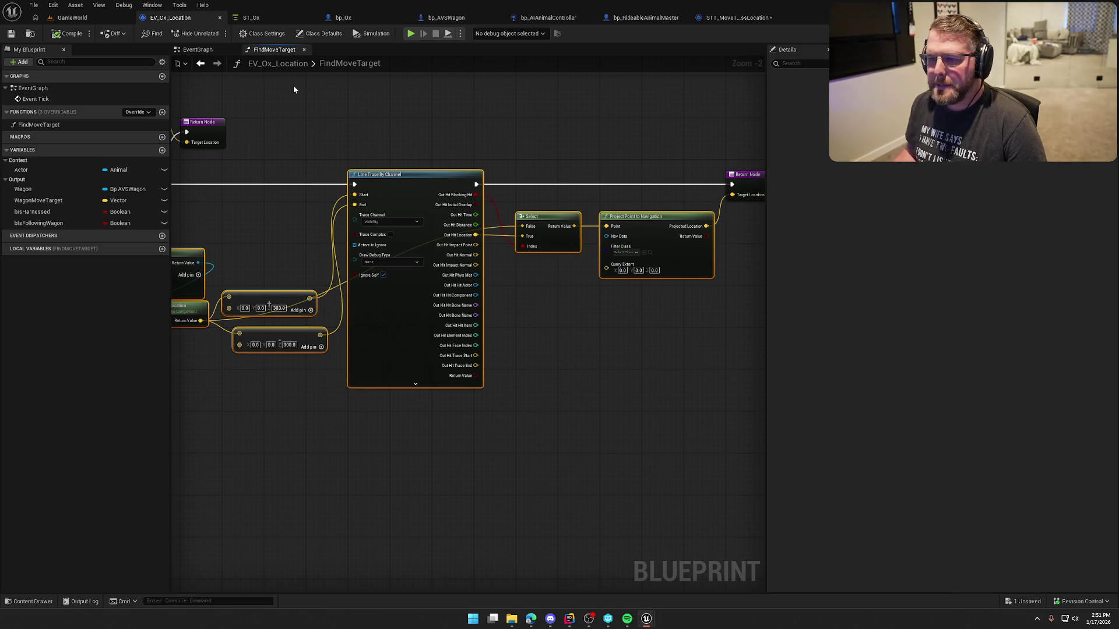
left_click(735, 17)
scroll(480, 235, "down", 2)
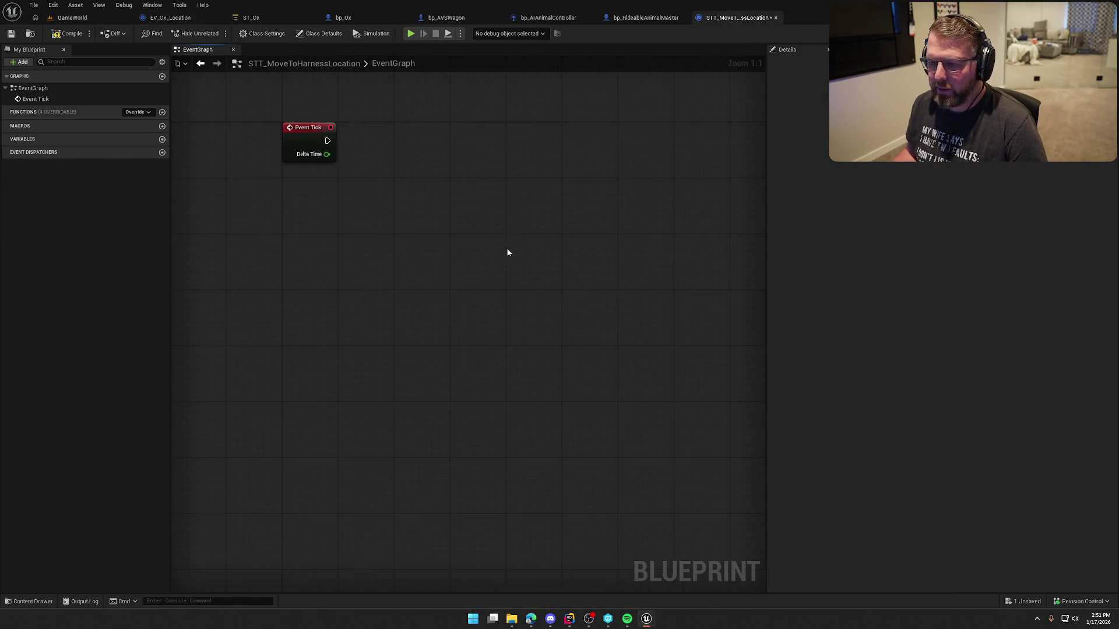
Paste the location nodes and promote Wagon to a variable in the Input category.
key("ctrl+v")
left_click_drag(446, 300, 317, 255)
scroll(386, 168, "up", 2)
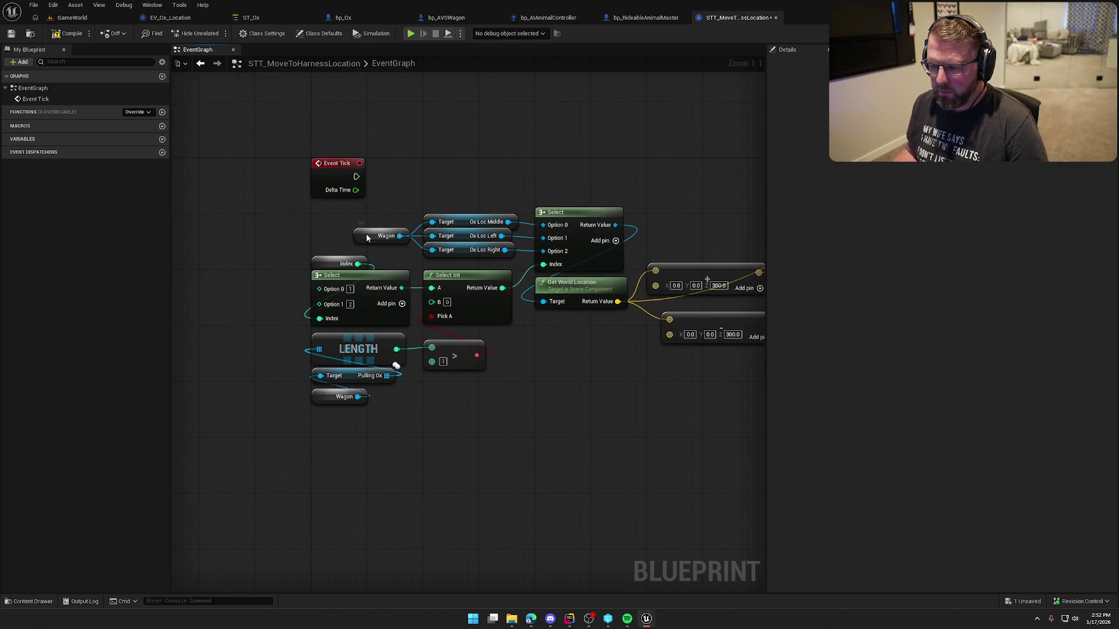
right_click(367, 235)
left_click(399, 253)
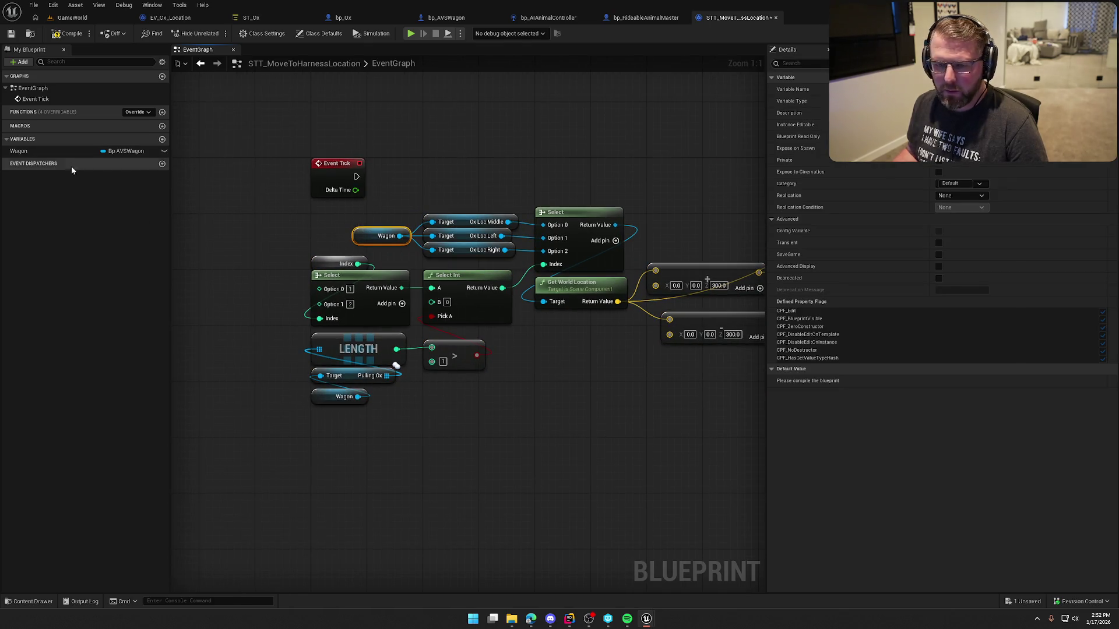
left_click(27, 150)
left_click(959, 184)
type("Input")
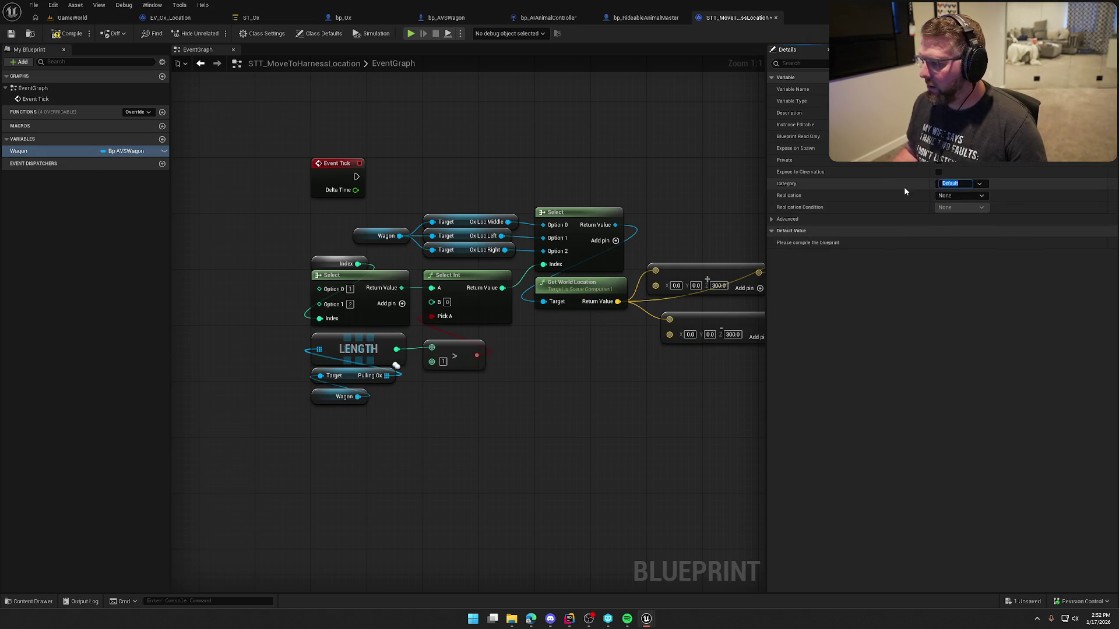
key("Return")
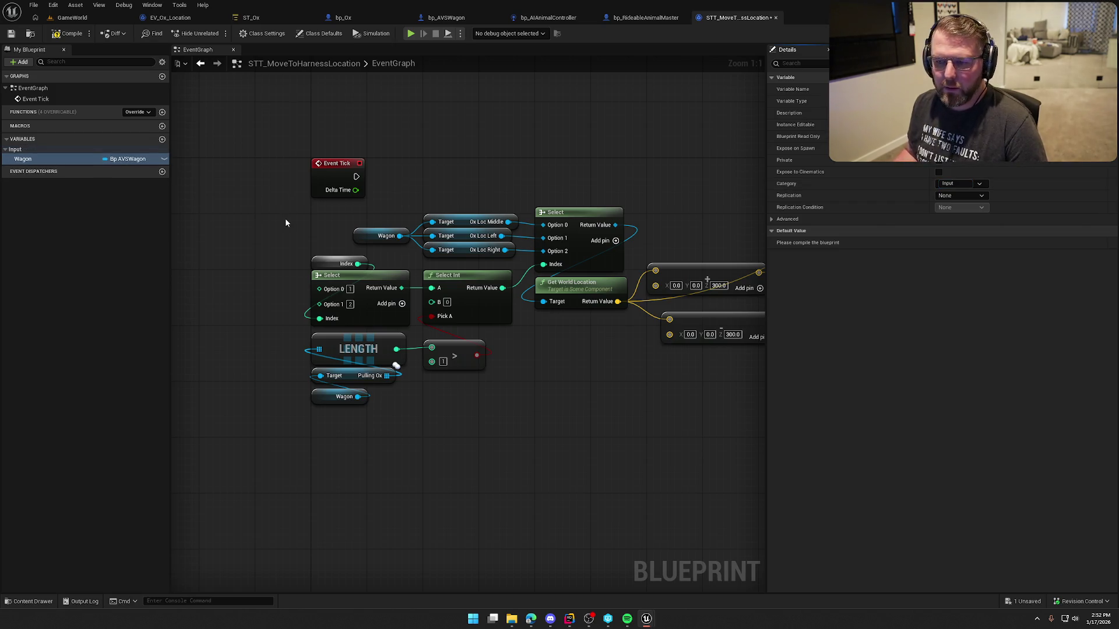
Wire Event Tick into the Line Trace and select the left nodes with it.
mouse_move(586, 421)
left_mouse_down()
mouse_move(358, 382)
mouse_move(180, 488)
mouse_move(172, 445)
mouse_move(463, 463)
left_mouse_up()
scroll(463, 464, "down", 1)
mouse_move(221, 251)
left_mouse_down()
mouse_move(619, 197)
mouse_move(676, 237)
left_mouse_up()
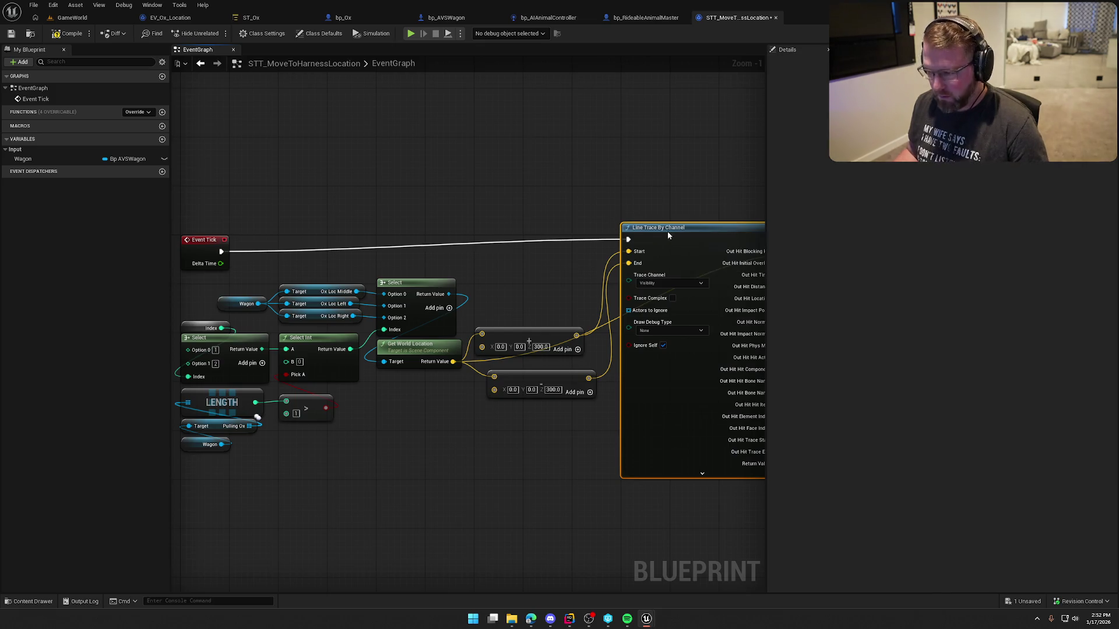
key("ctrl+z")
left_click_drag(175, 276, 642, 510)
scroll(430, 390, "down", 3)
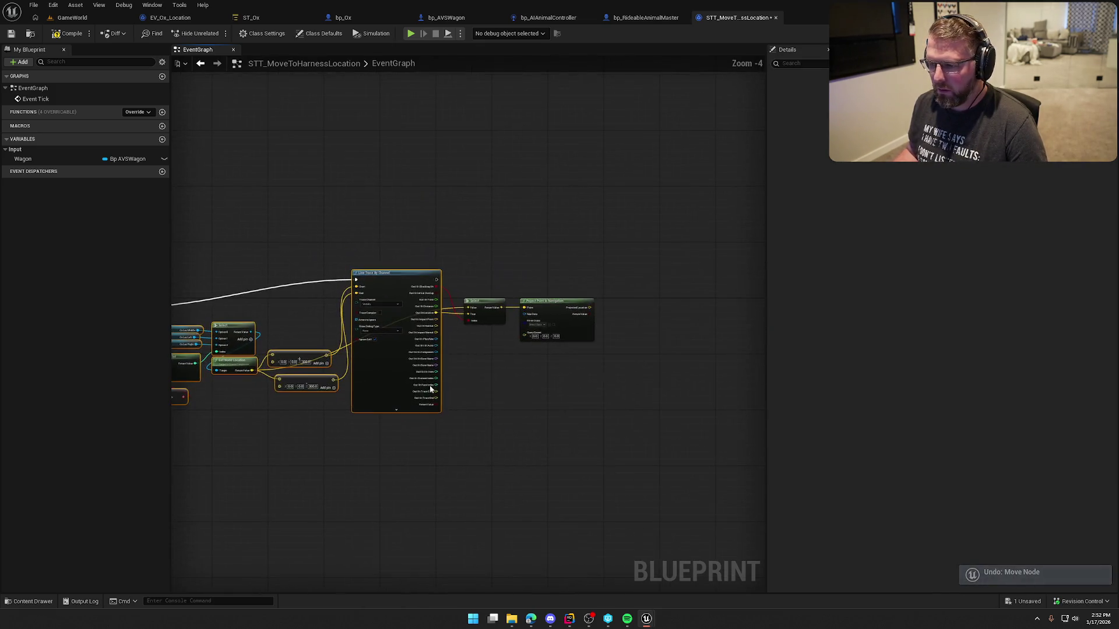
scroll(299, 320, "up", 4)
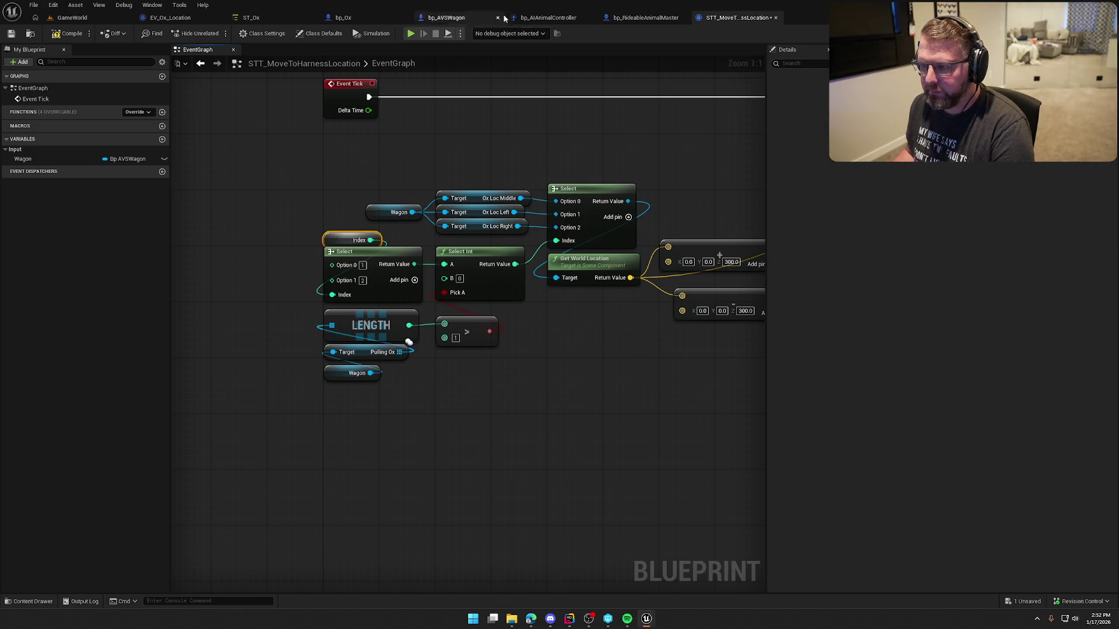
Bring EV_Ox_Location's Wagon, Pulling Ox, cast, Actor and FIND nodes over, wiring FIND into Select's Index.
left_click(160, 19)
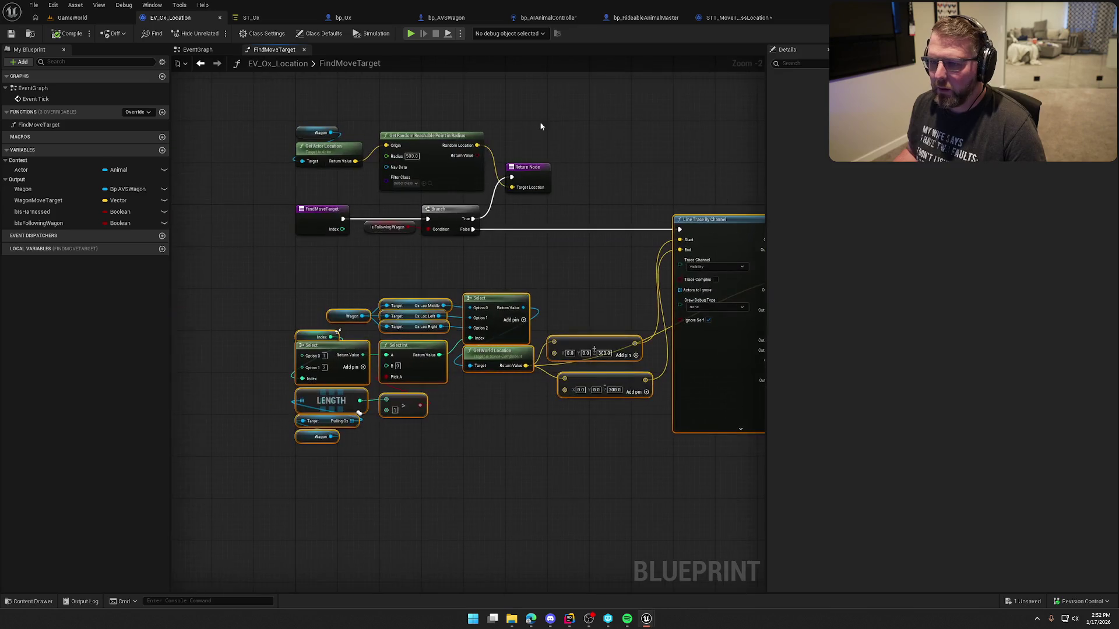
left_click(197, 49)
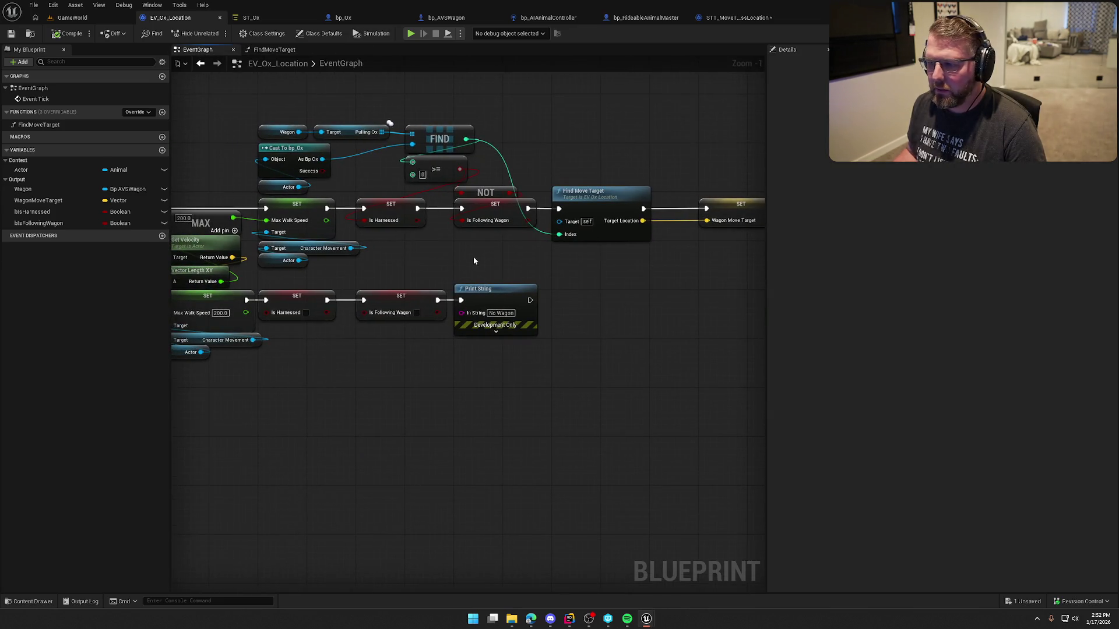
mouse_move(253, 105)
left_mouse_down()
mouse_move(326, 163)
mouse_move(314, 193)
left_mouse_up()
left_click(443, 137, "ctrl")
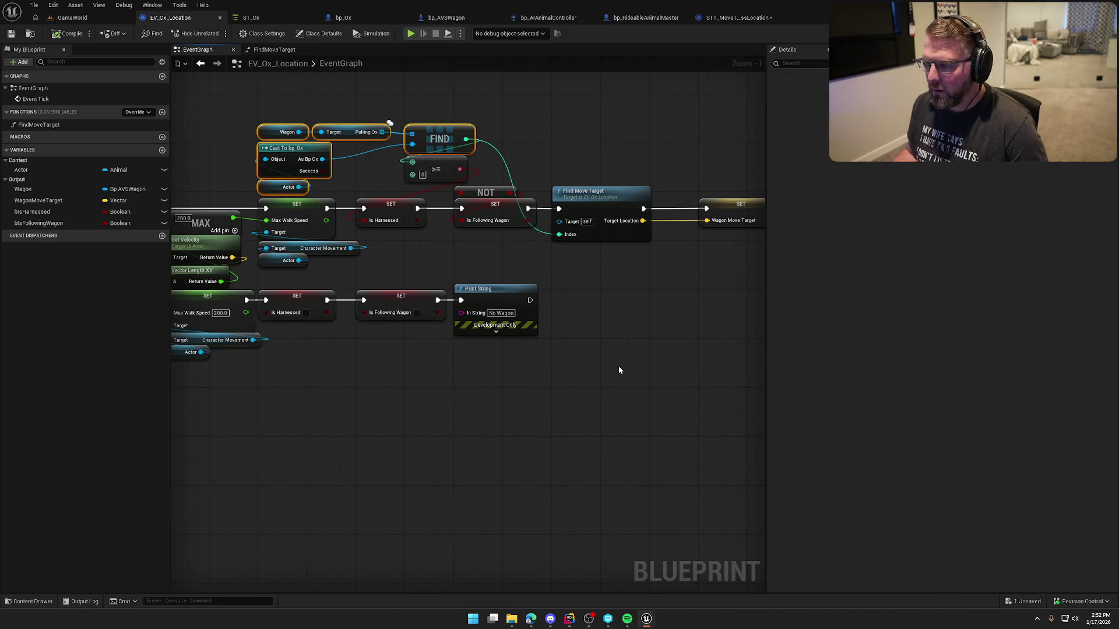
left_click(737, 17)
scroll(453, 357, "up", 2)
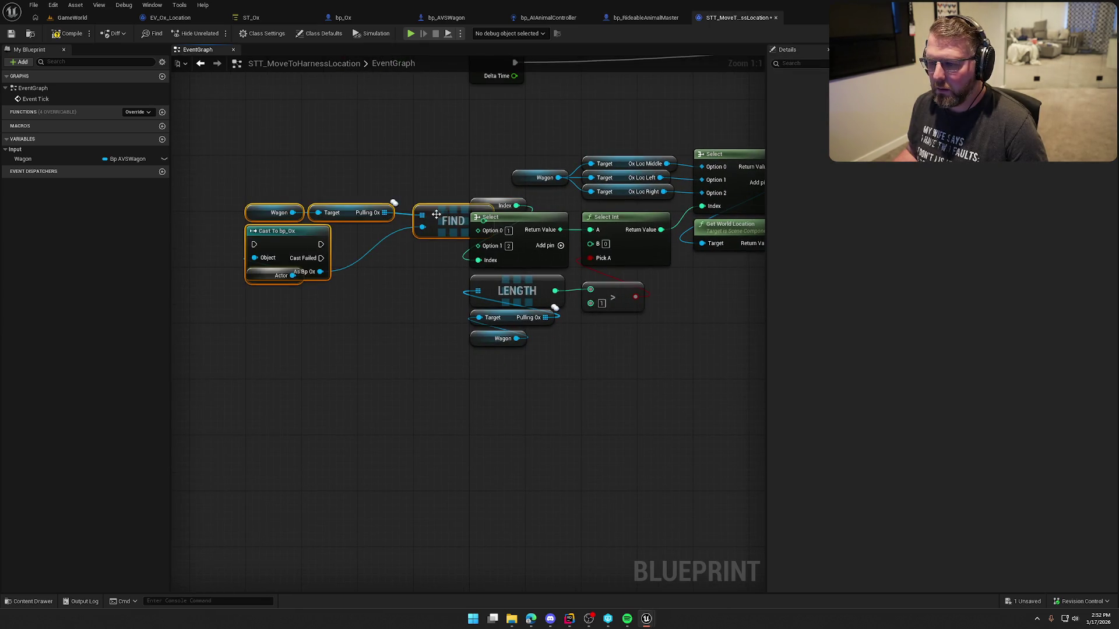
left_click_drag(293, 227, 258, 248)
left_click_drag(449, 241, 481, 263)
Delete the leftover Index getter, make the bp_Ox cast pure, and promote Actor to a Context variable.
left_click(502, 206)
key("Delete")
right_click(238, 268)
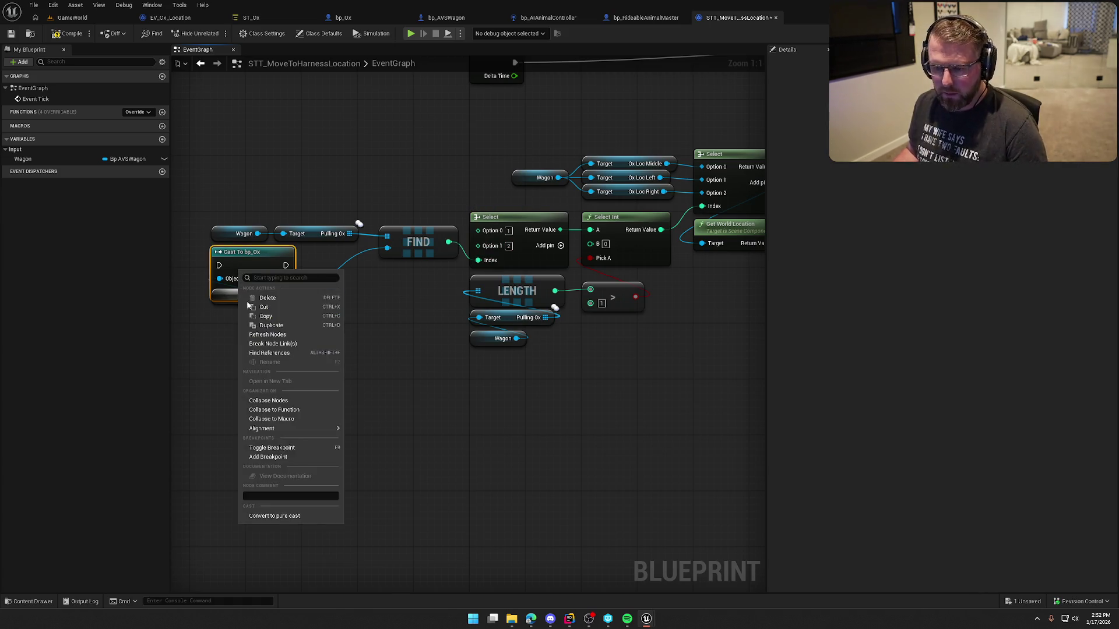
left_click(286, 516)
left_click(238, 296)
right_click(239, 296)
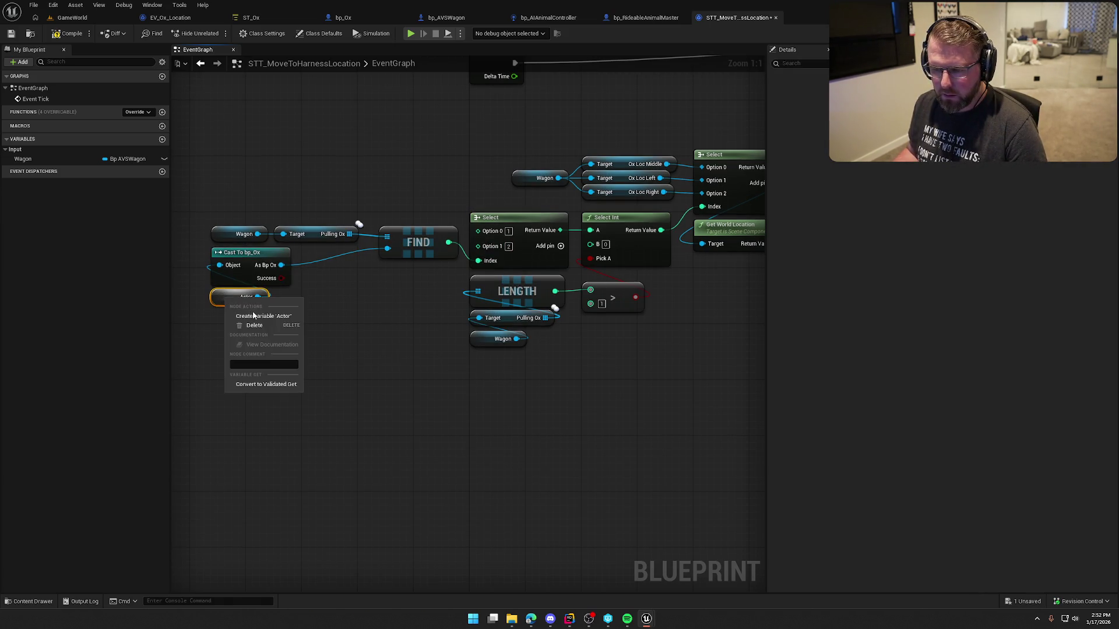
left_click(257, 315)
left_click(951, 183)
type("Context")
key("Return")
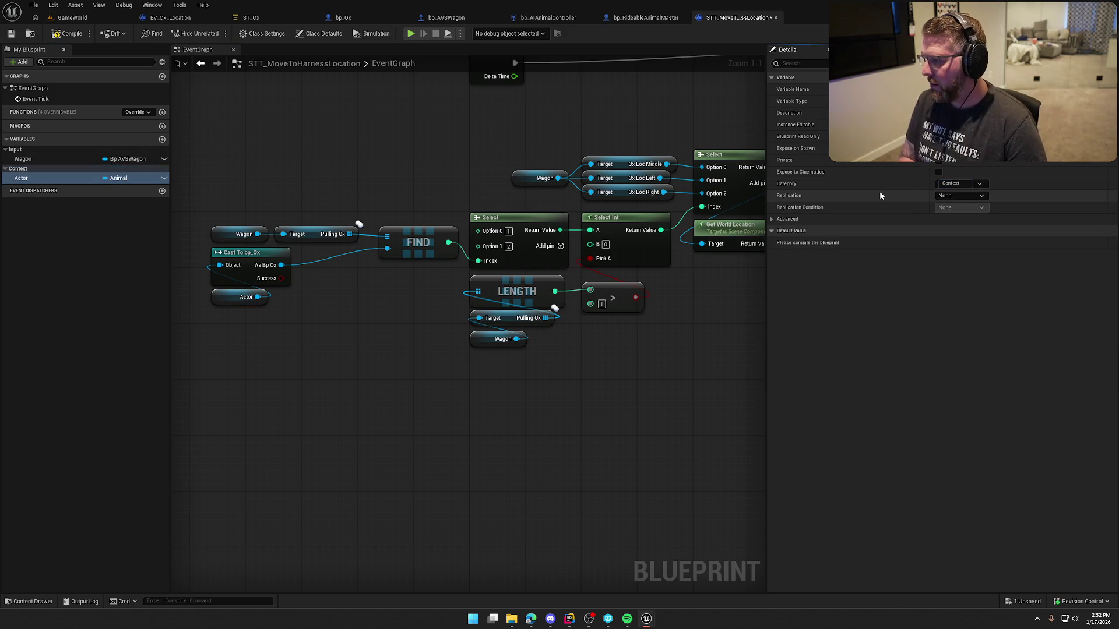
Reposition the ox lookup and trace nodes, then search the action list for 'move to'.
scroll(352, 337, "down", 1)
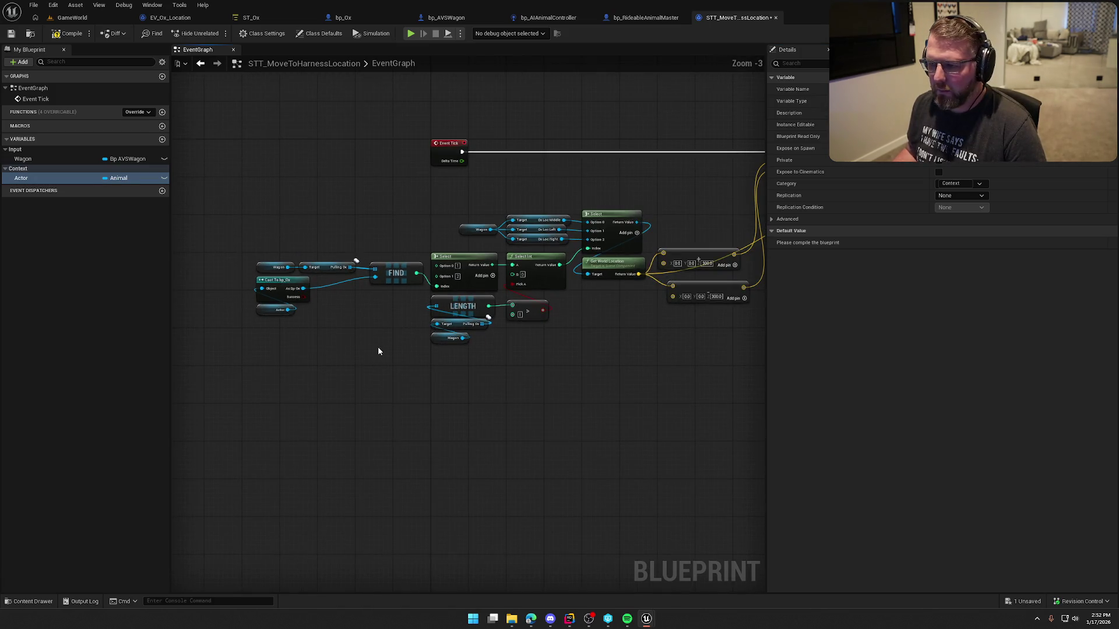
scroll(361, 358, "down", 1)
left_click_drag(396, 323, 203, 235)
mouse_move(399, 266)
left_mouse_down()
mouse_move(388, 282)
mouse_move(399, 282)
left_mouse_up()
left_click(481, 409)
mouse_move(480, 409)
left_mouse_down()
mouse_move(306, 395)
mouse_move(320, 394)
mouse_move(282, 411)
left_mouse_up()
mouse_move(473, 349)
left_mouse_down()
mouse_move(617, 362)
mouse_move(447, 373)
left_mouse_up()
mouse_move(369, 183)
left_mouse_down()
mouse_move(530, 176)
mouse_move(466, 175)
left_mouse_up()
key("ctrl+z")
right_click(650, 184)
type("move to")
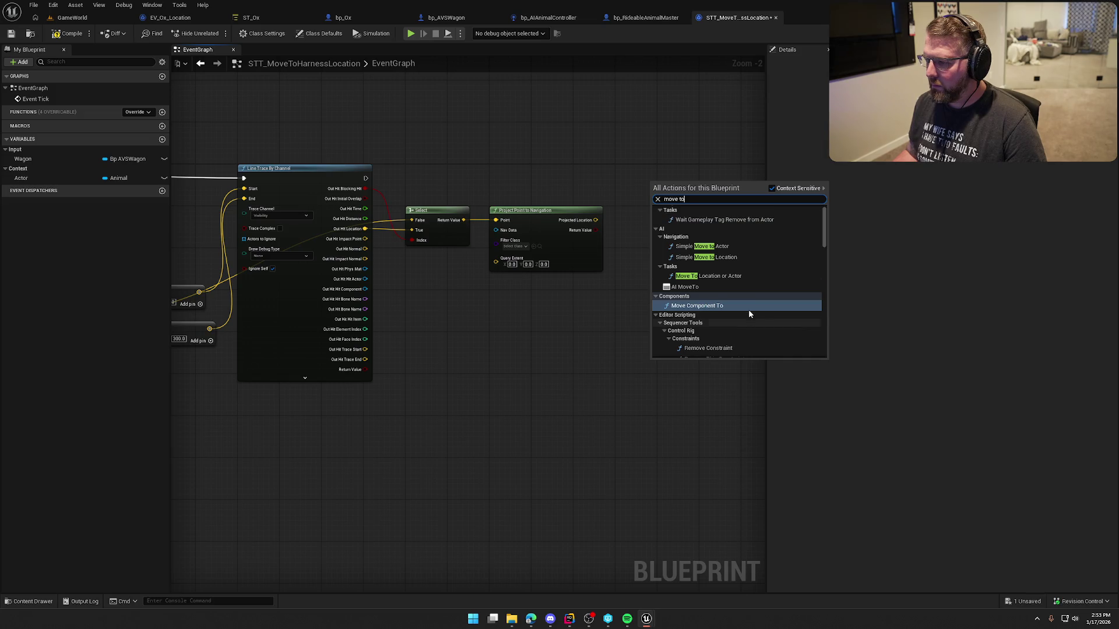
Run Move To Location or Actor after the Line Trace, with Projected Location as Goal and radius 50.
left_click(714, 283)
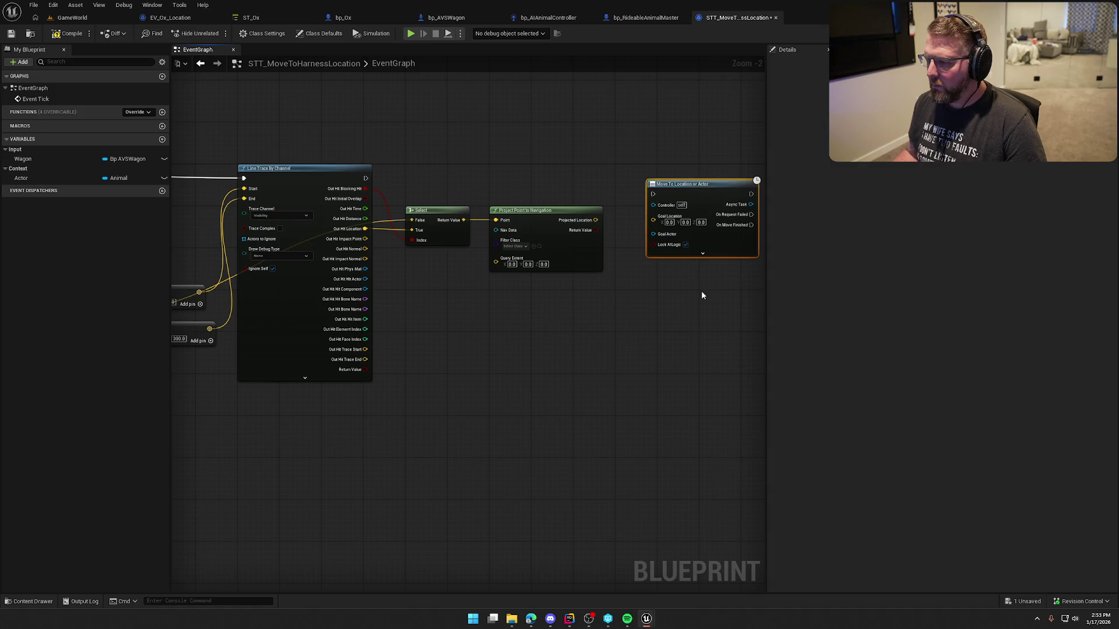
scroll(700, 290, "up", 1)
mouse_move(234, 155)
left_mouse_down()
mouse_move(563, 173)
mouse_move(616, 155)
left_mouse_up()
left_click_drag(576, 186, 499, 204)
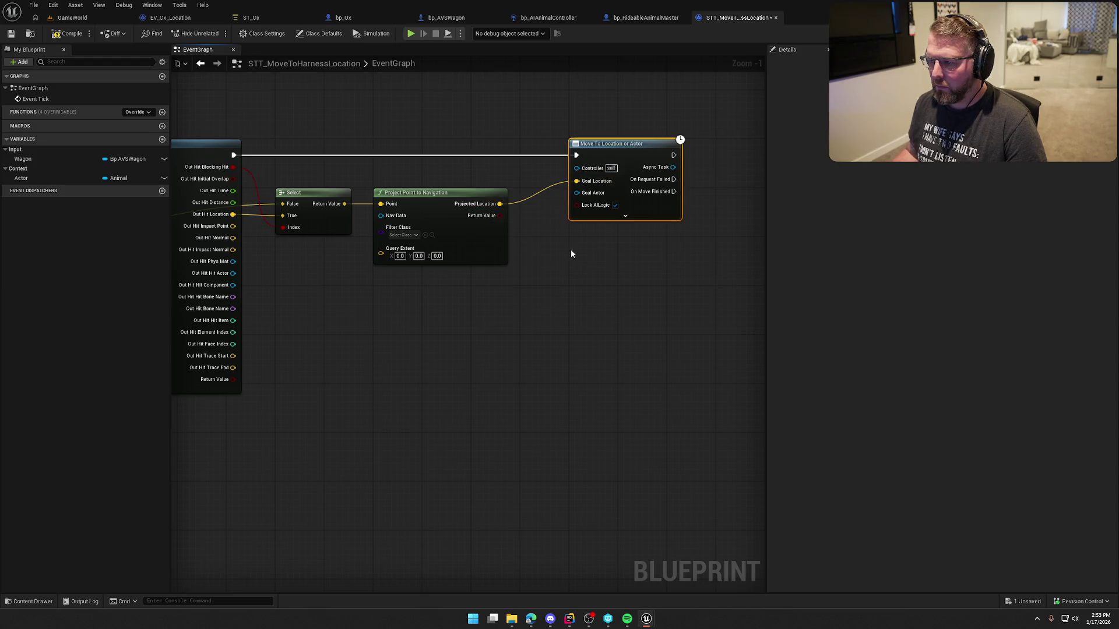
left_click(625, 215)
left_click(590, 210)
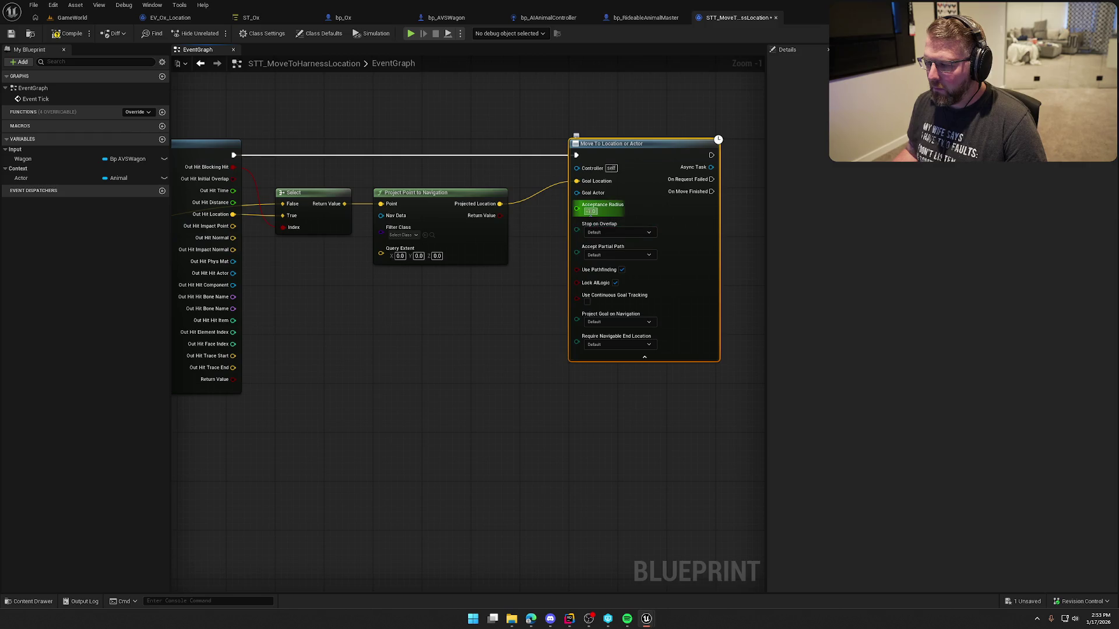
key("BackSpace")
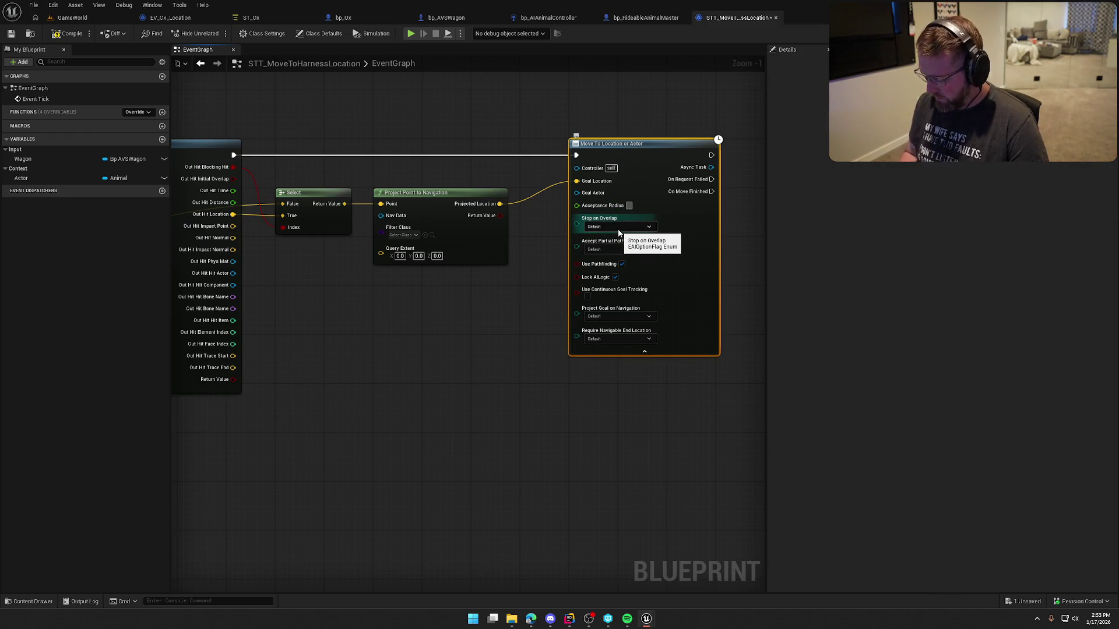
type("50")
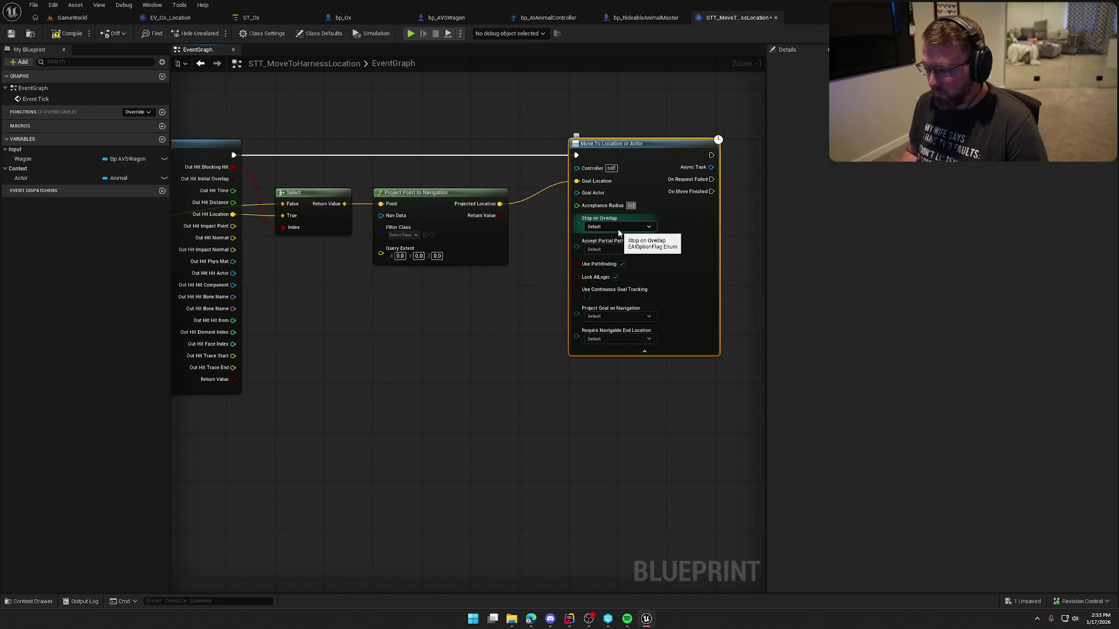
key("Return")
left_click(525, 288)
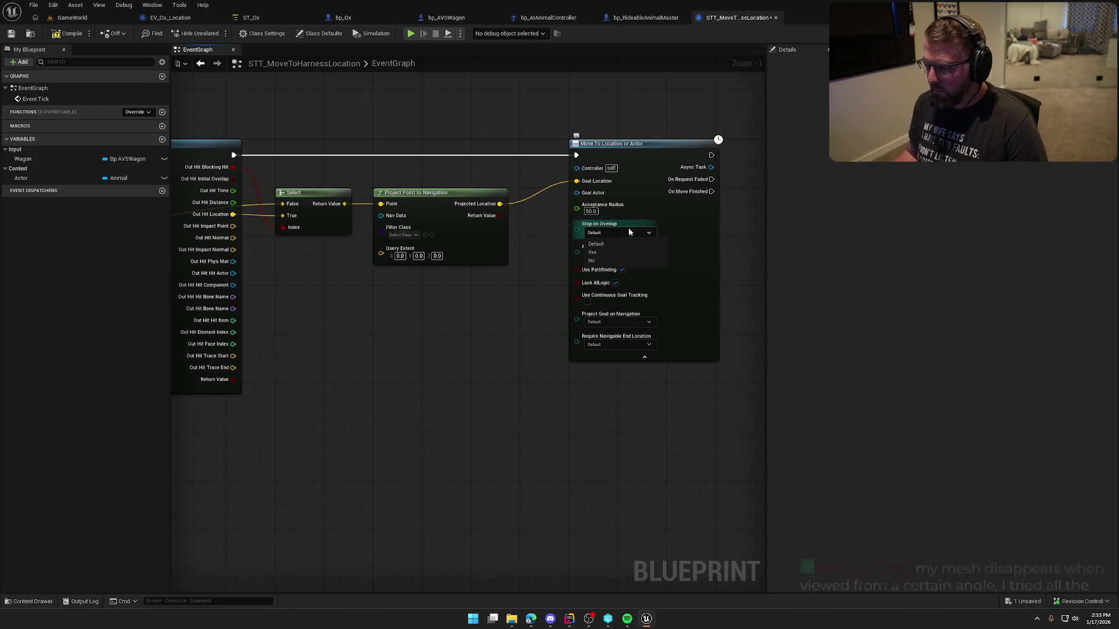
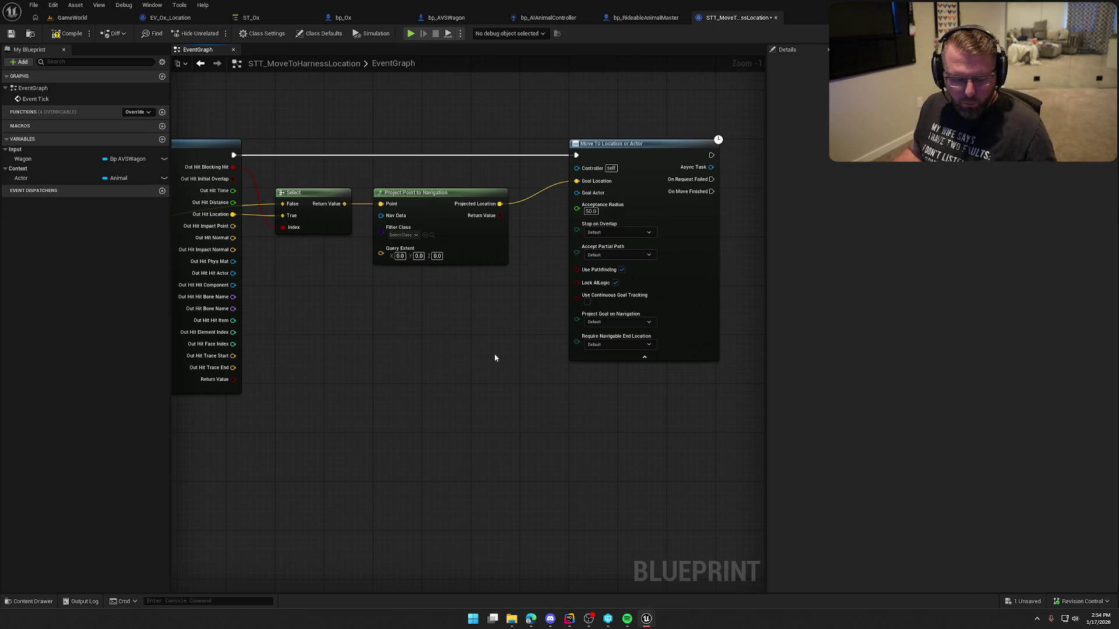
On the Move To Location or Actor node, turn off Lock AILogic and turn on Use Continuous Goal Tracking.
scroll(481, 348, "up", 1)
left_click_drag(664, 127, 619, 129)
left_click(422, 337)
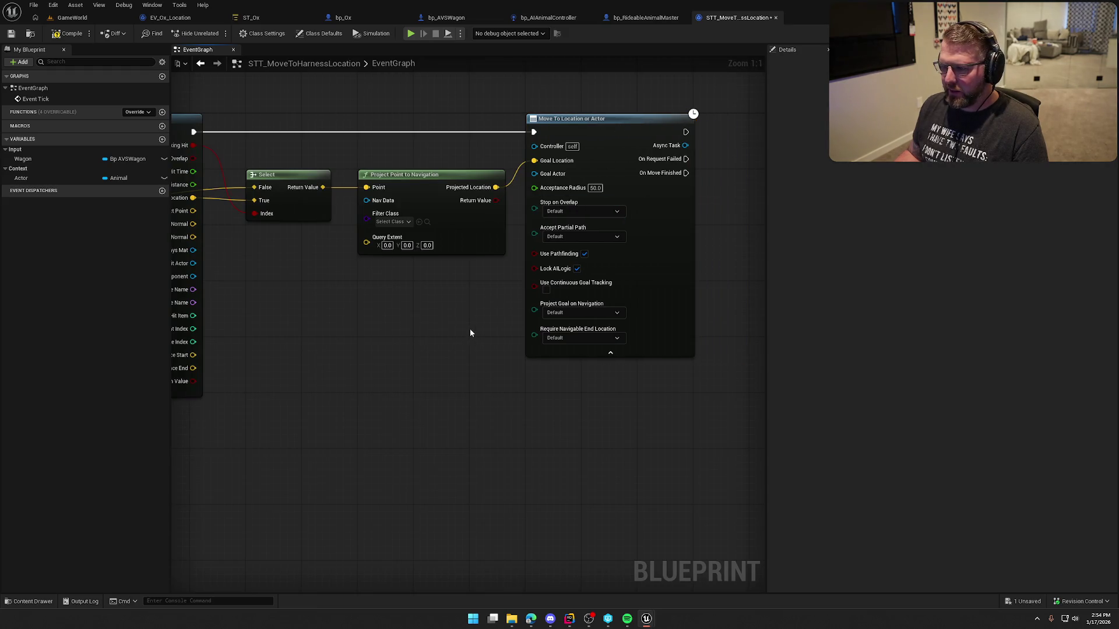
left_click(602, 238)
left_click(601, 237)
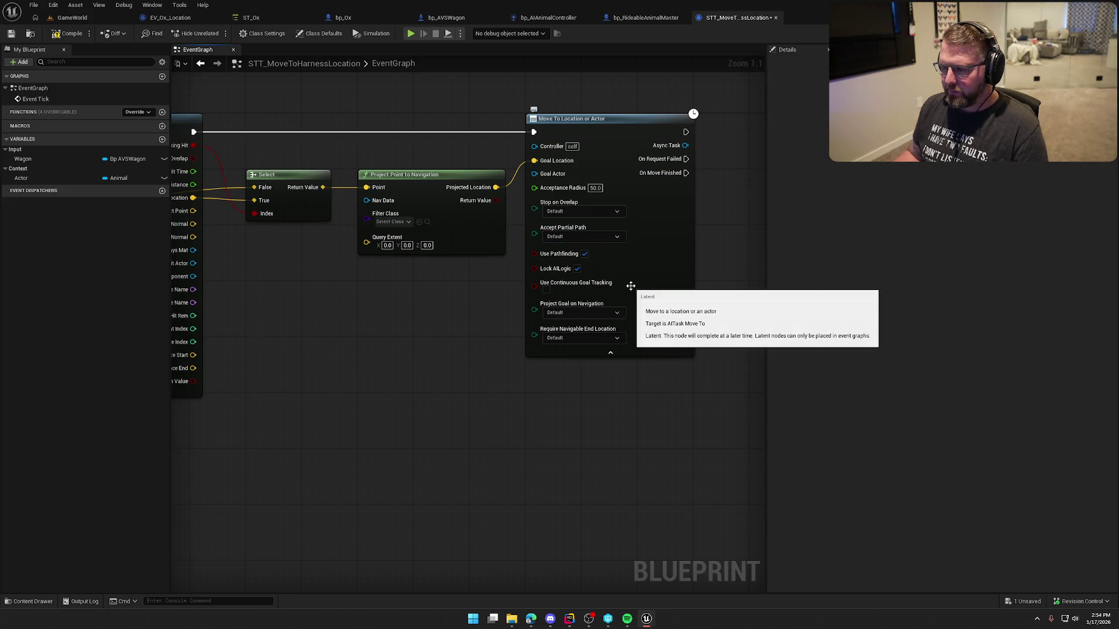
left_click(577, 269)
left_click(545, 290)
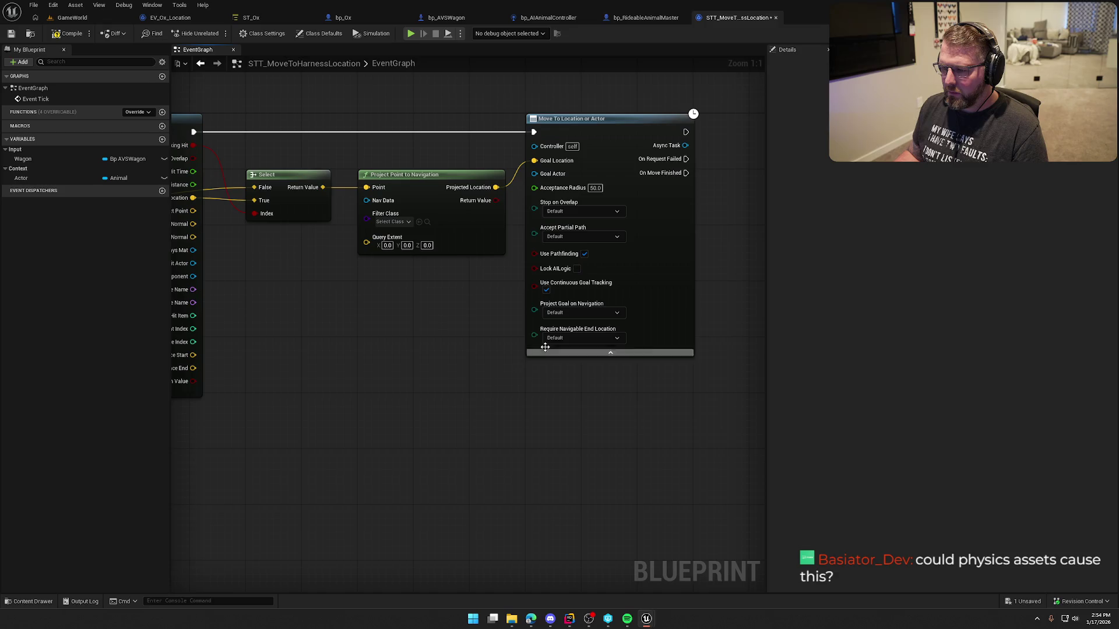
Compile STT_MoveToHarnessLocation, which reports that the Controller pin needs a connection.
left_click(608, 339)
left_click(607, 337)
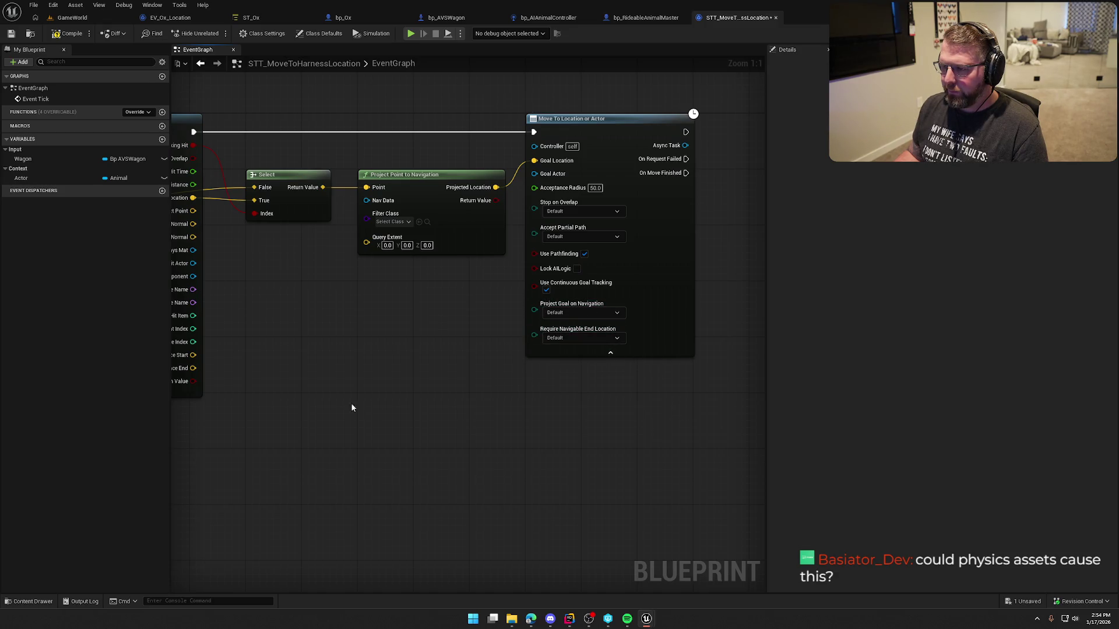
scroll(677, 404, "down", 3)
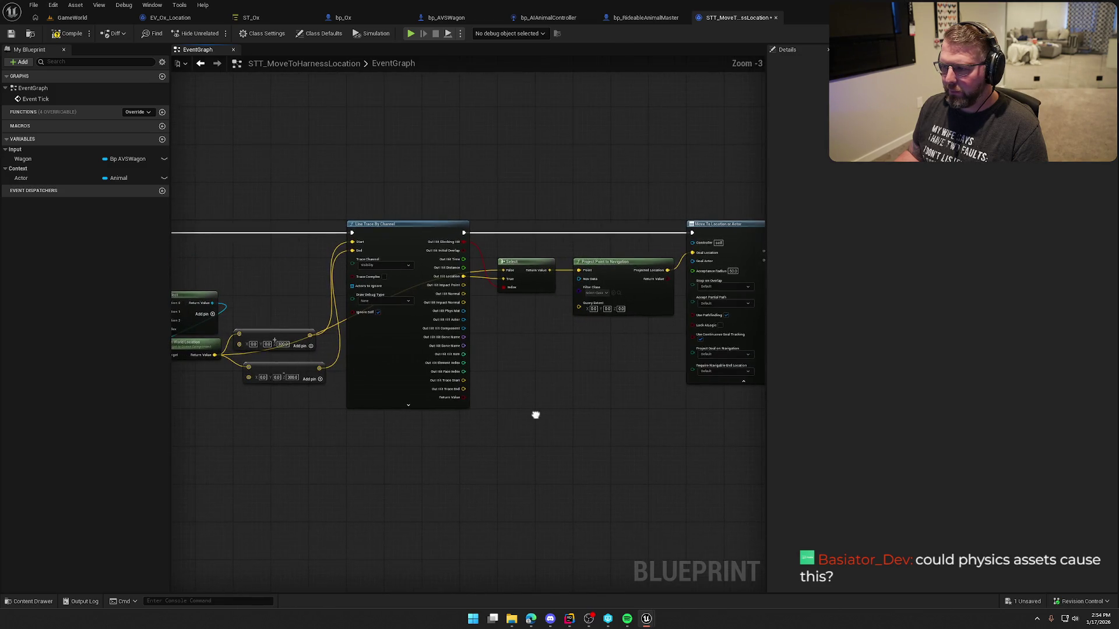
left_click_drag(536, 415, 399, 400)
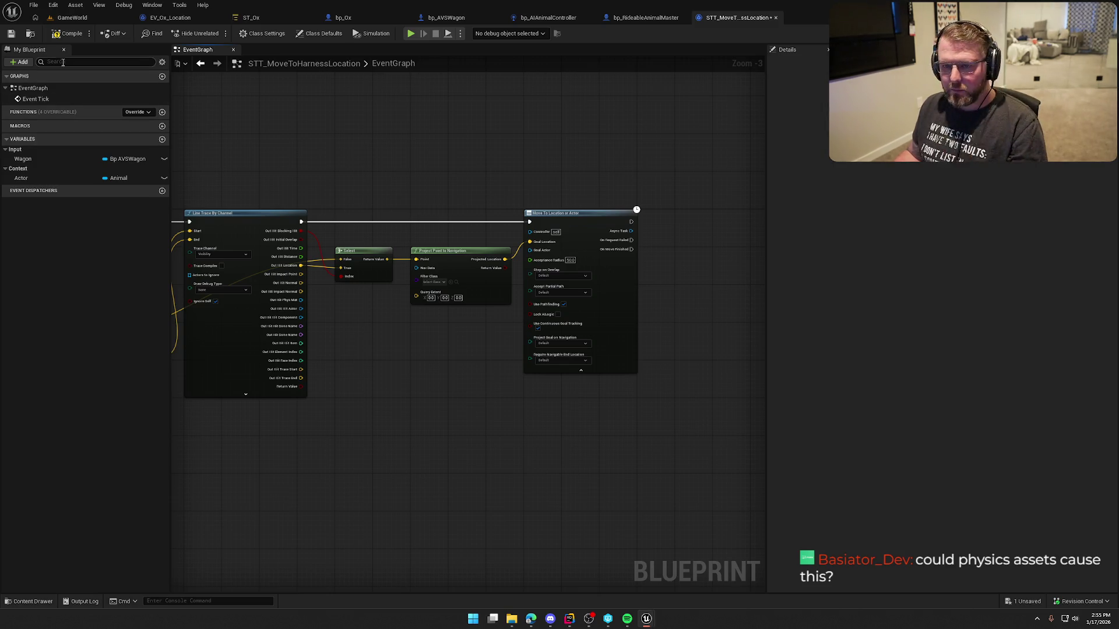
left_click(67, 34)
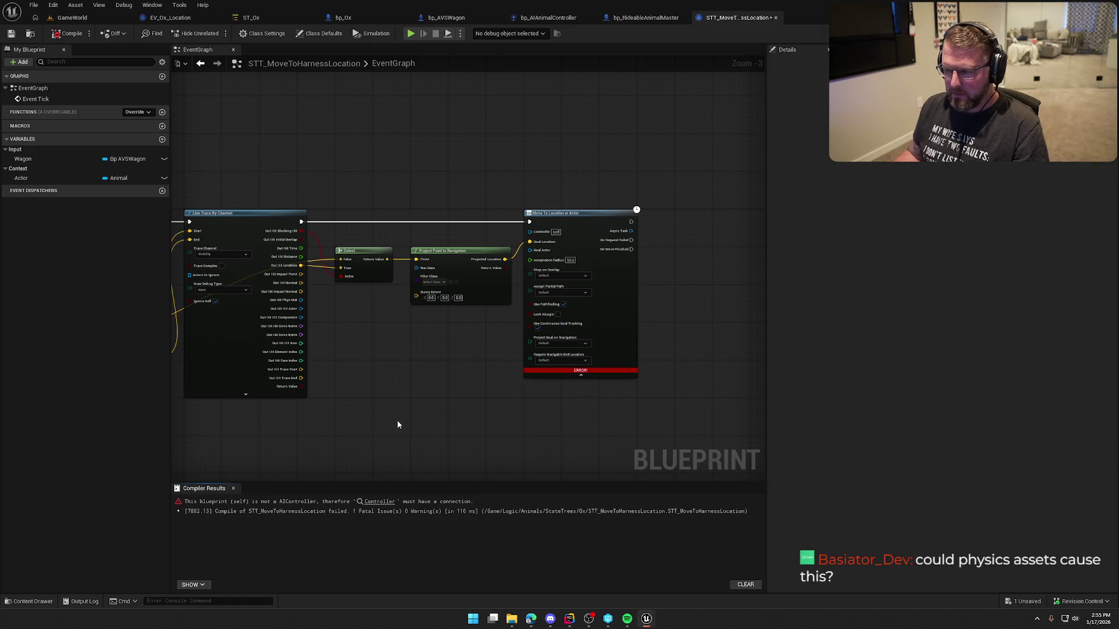
Add a Get AIController node from the Actor getter and wire it into the Move To Controller input.
scroll(396, 424, "up", 4)
mouse_move(226, 395)
left_mouse_down()
mouse_move(272, 324)
mouse_move(494, 292)
mouse_move(472, 289)
left_mouse_up()
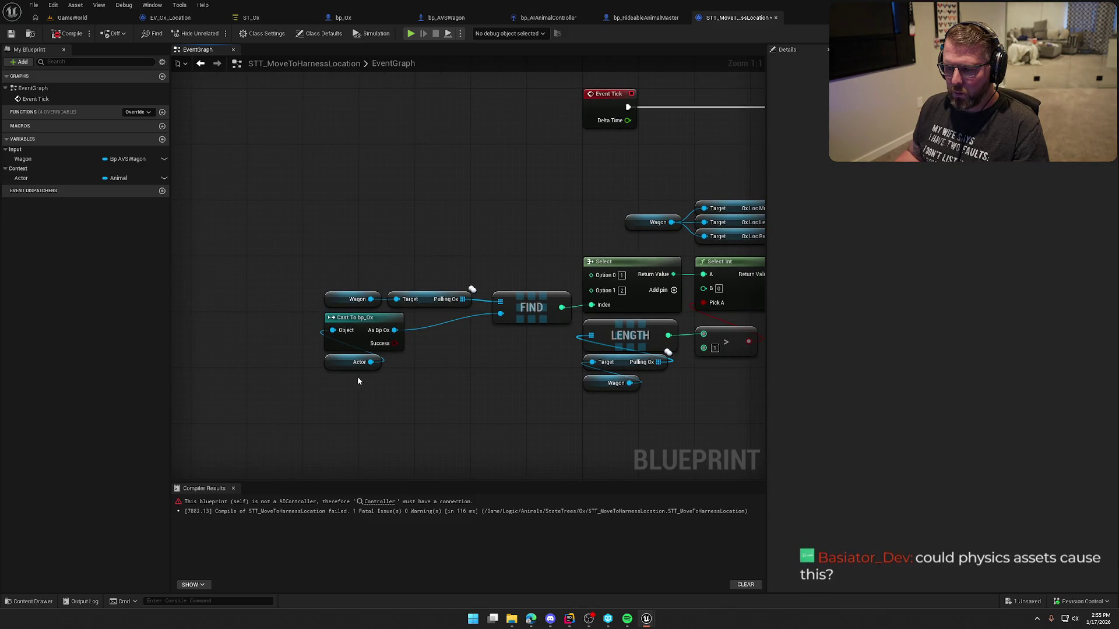
left_click(359, 362)
mouse_move(396, 389)
left_mouse_down()
mouse_move(256, 421)
mouse_move(469, 405)
mouse_move(216, 393)
left_mouse_up()
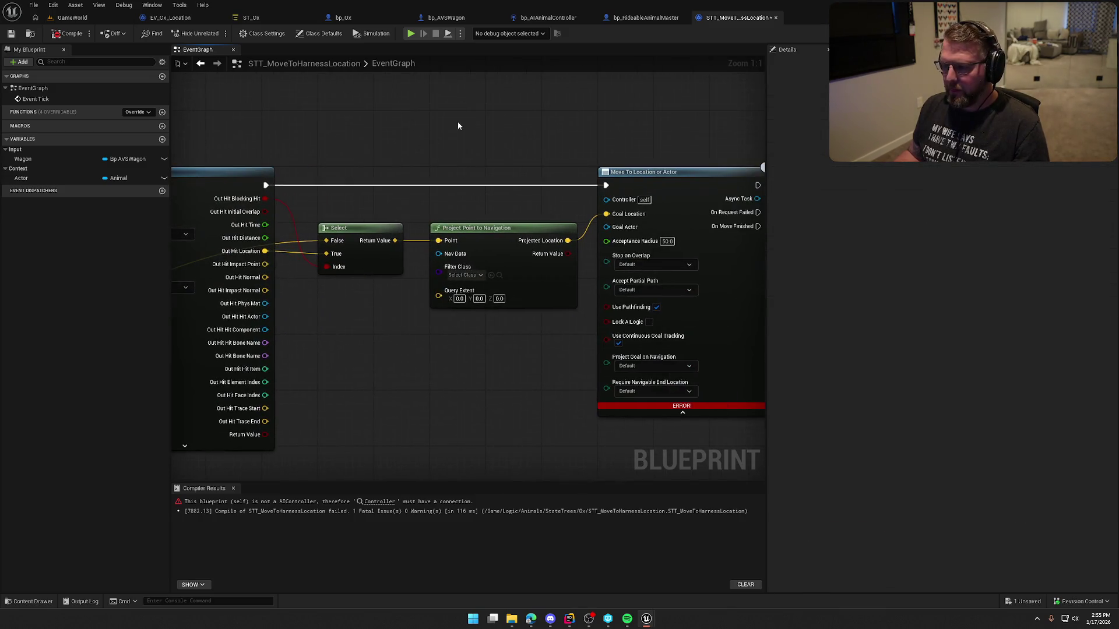
key("ctrl+v")
left_click_drag(483, 139, 583, 138)
type("getai")
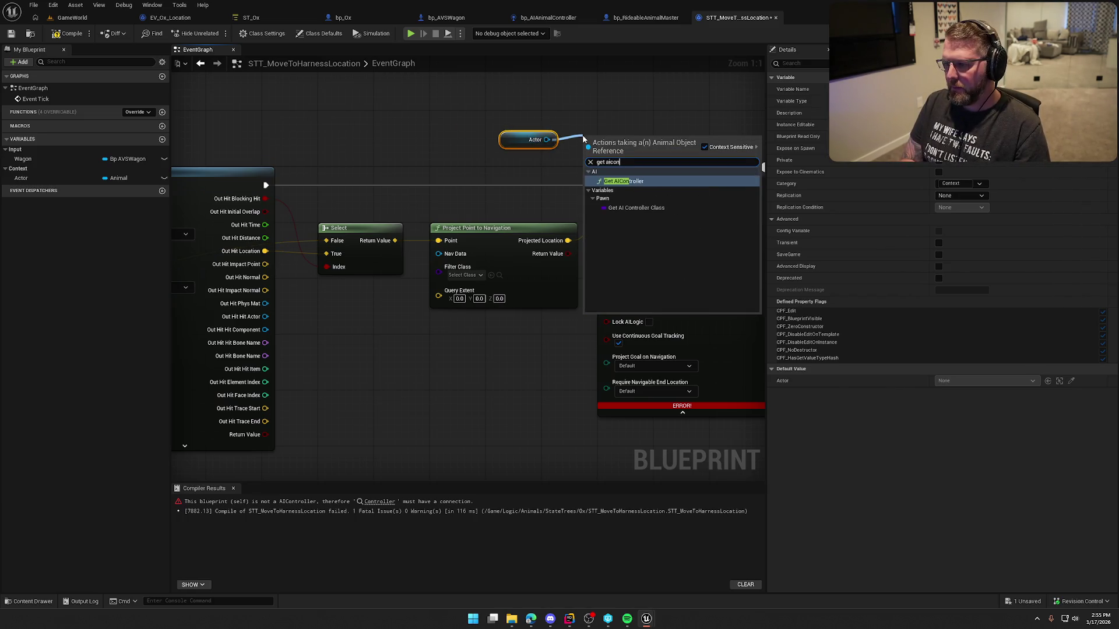
key("Return")
mouse_move(678, 150)
left_mouse_down()
mouse_move(670, 175)
mouse_move(606, 198)
left_mouse_up()
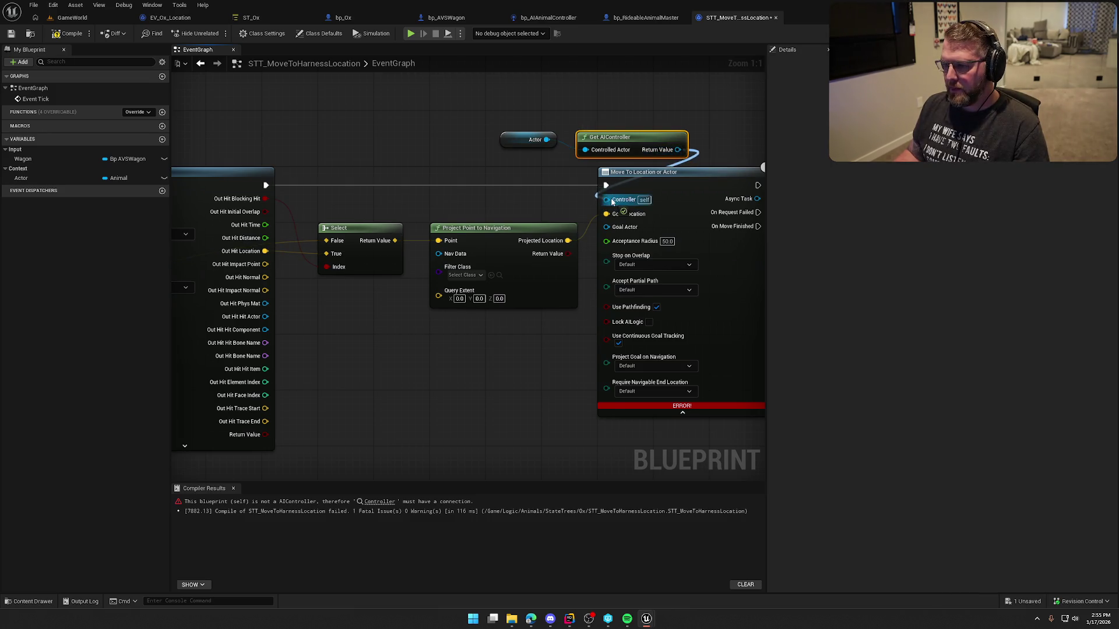
Recompile the task blueprint to clear the error and recentre the Move To node.
left_click(233, 488)
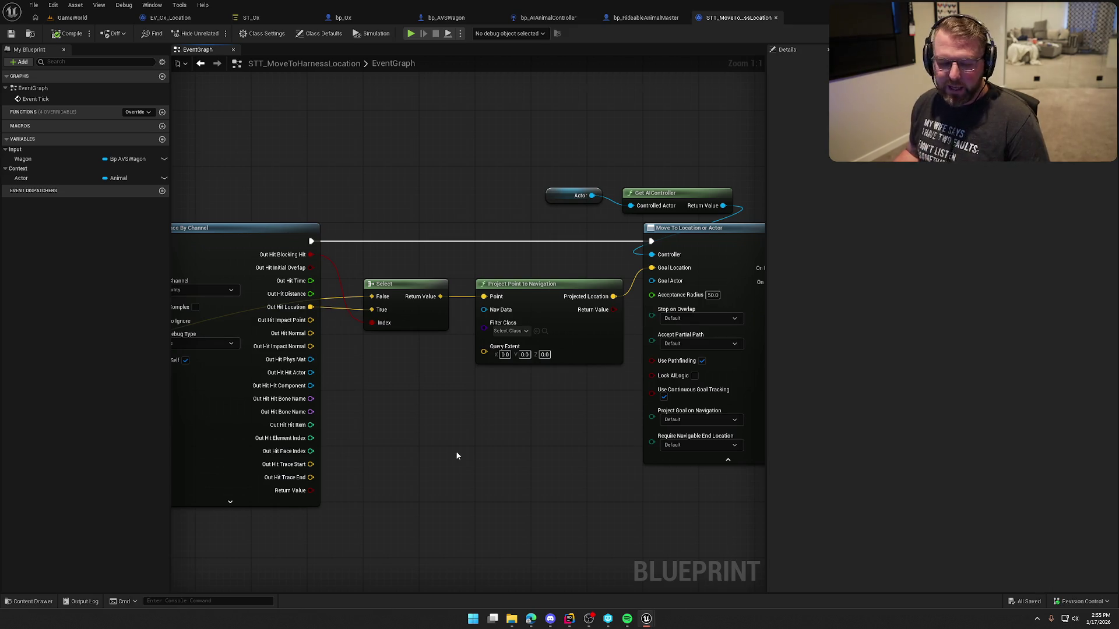
mouse_move(511, 449)
left_mouse_down()
mouse_move(387, 445)
mouse_move(287, 381)
mouse_move(351, 302)
mouse_move(356, 342)
left_mouse_up()
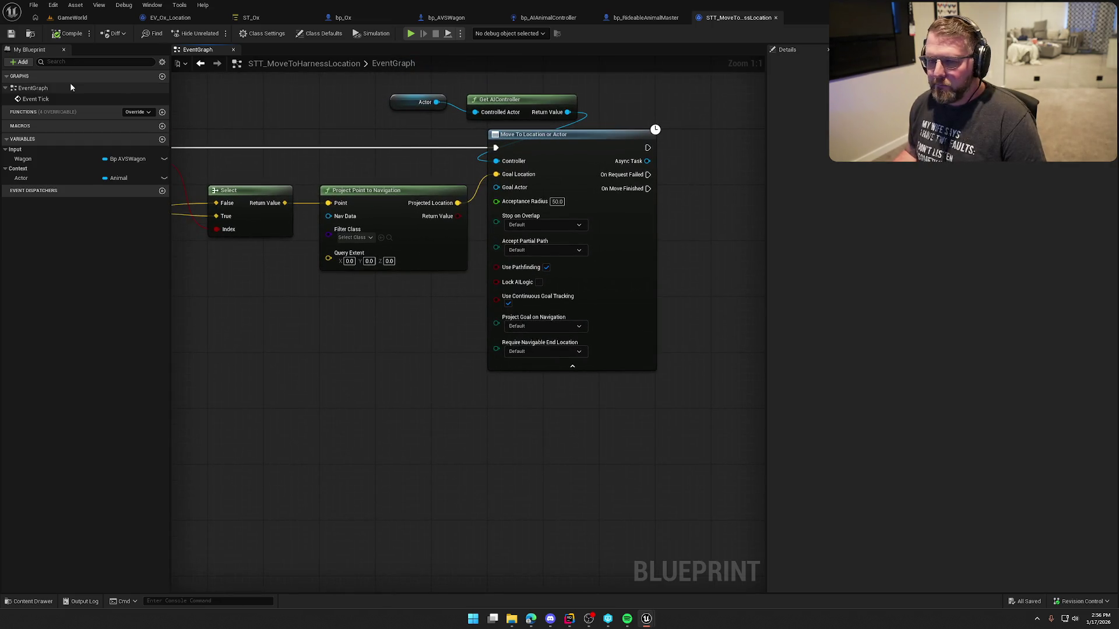
scroll(365, 346, "down", 2)
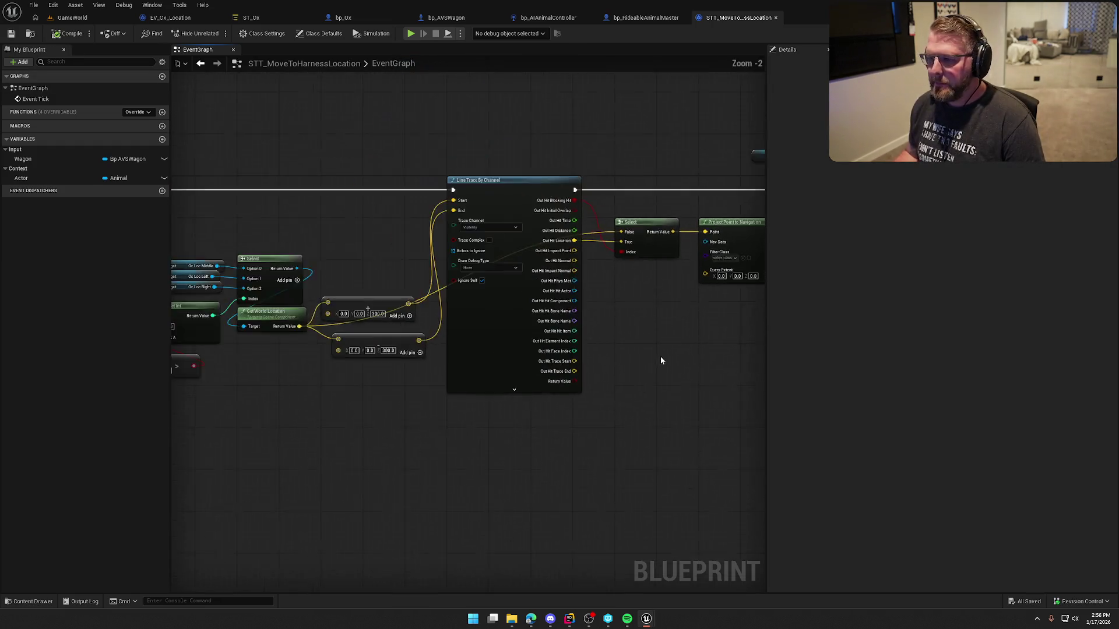
scroll(660, 355, "down", 2)
scroll(439, 190, "up", 2)
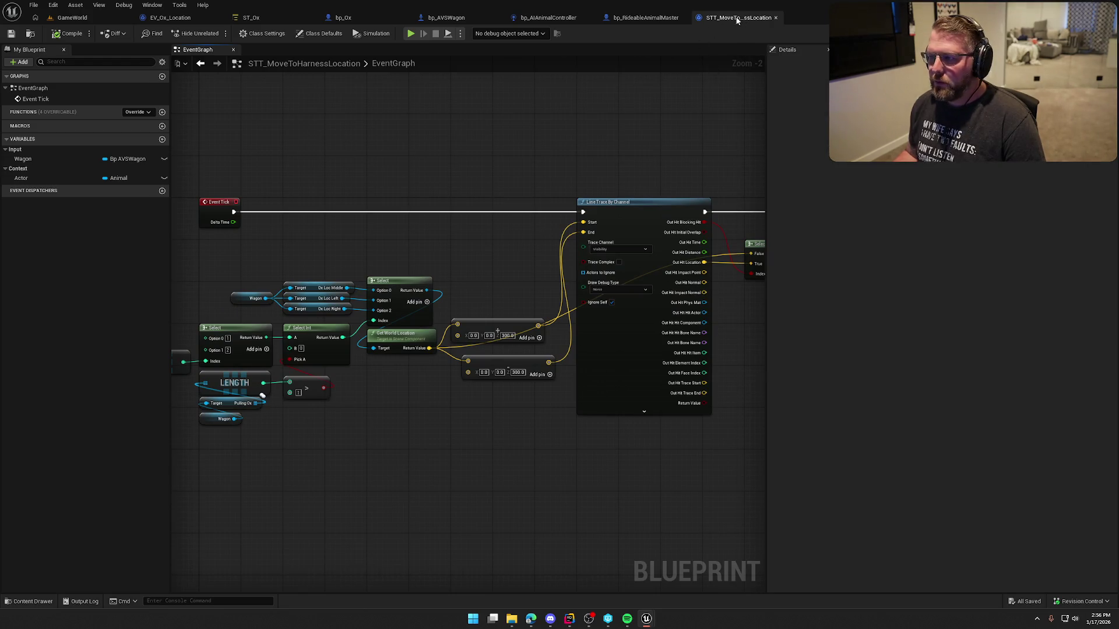
In ST_Ox, select the Harnessed state and expand its STT Move to Harness Location task inputs.
left_click(280, 14)
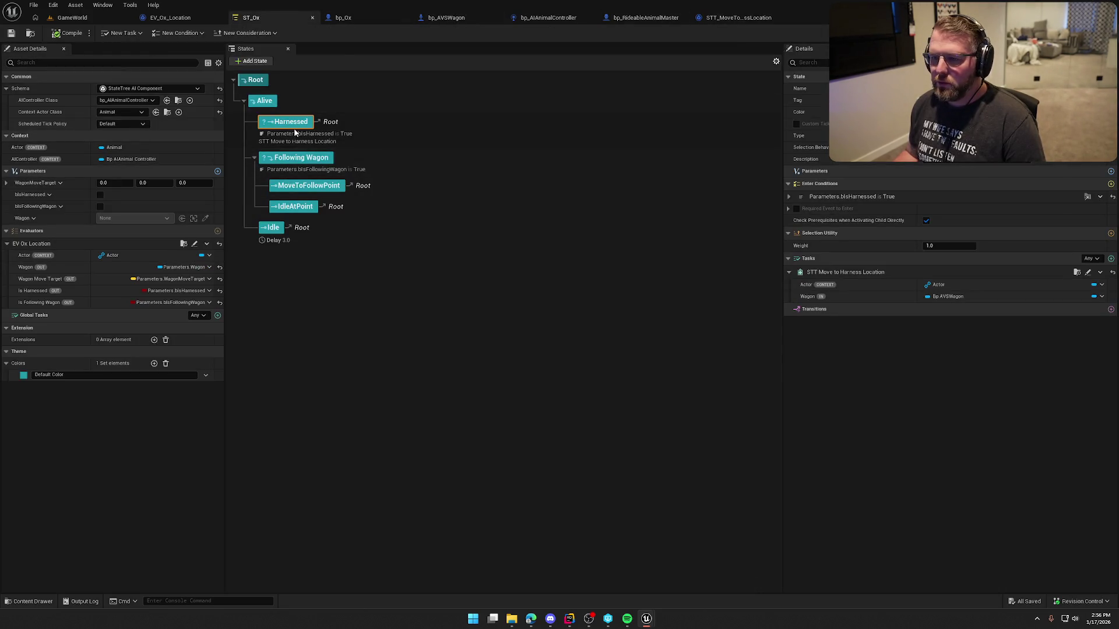
left_click(309, 189)
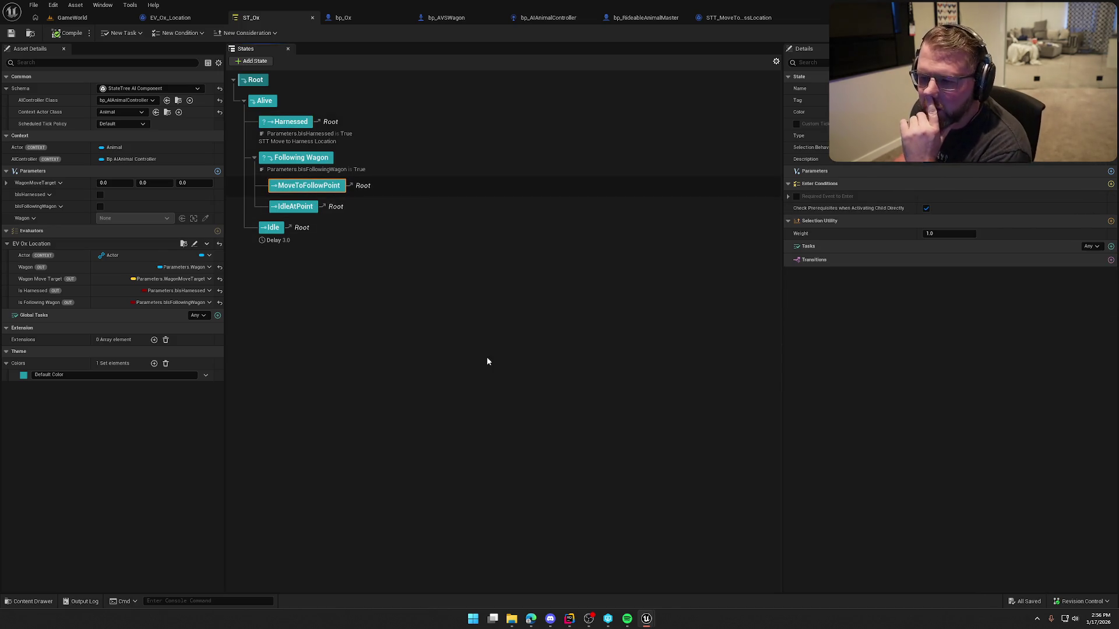
left_click(290, 123)
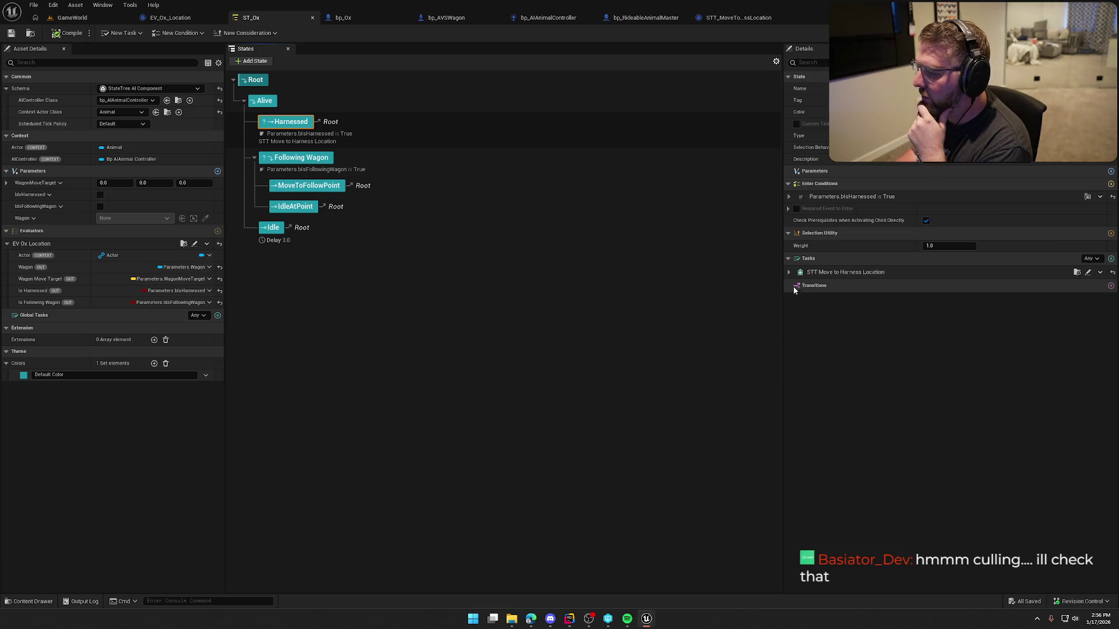
left_click(788, 272)
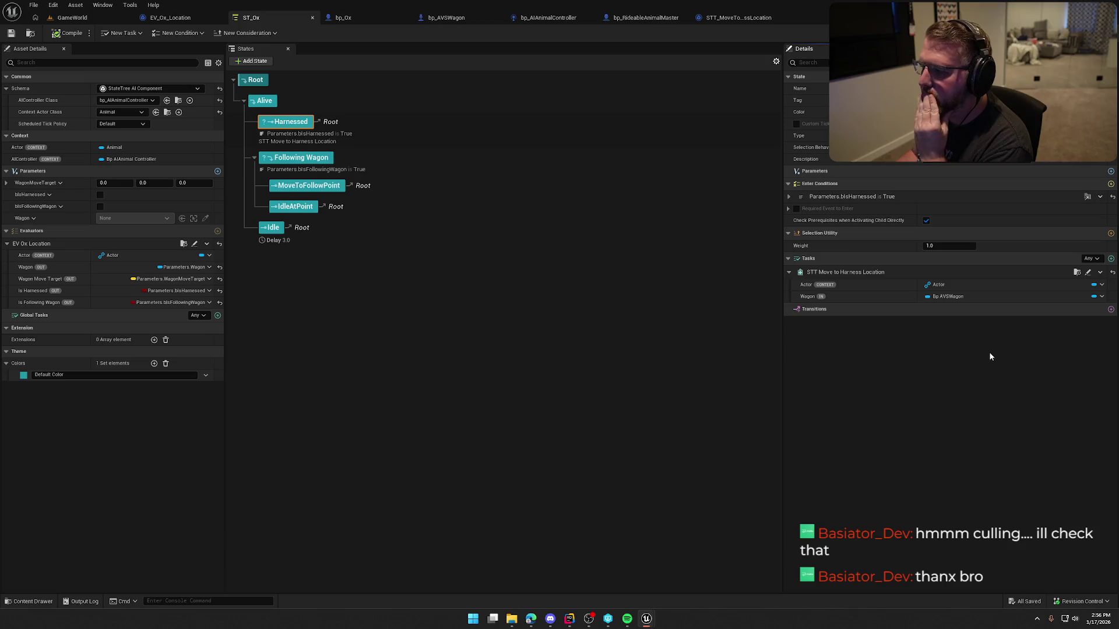
Add an On State Completed → Root transition to Harnessed, delete it, then compile ST_Ox.
left_click(1111, 310)
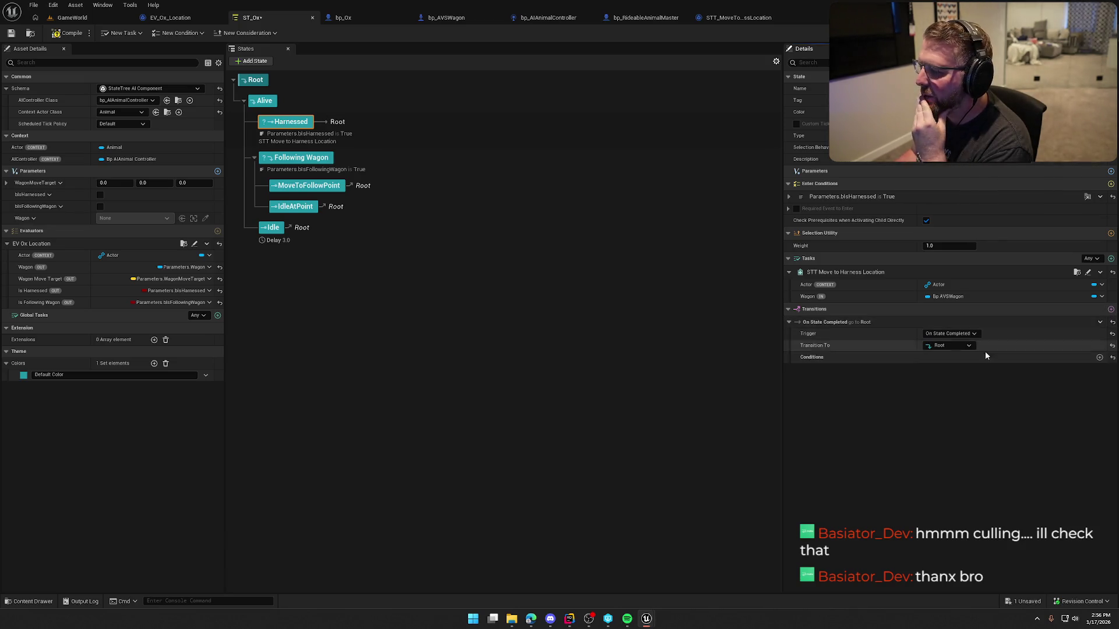
left_click(956, 337)
left_click(969, 334)
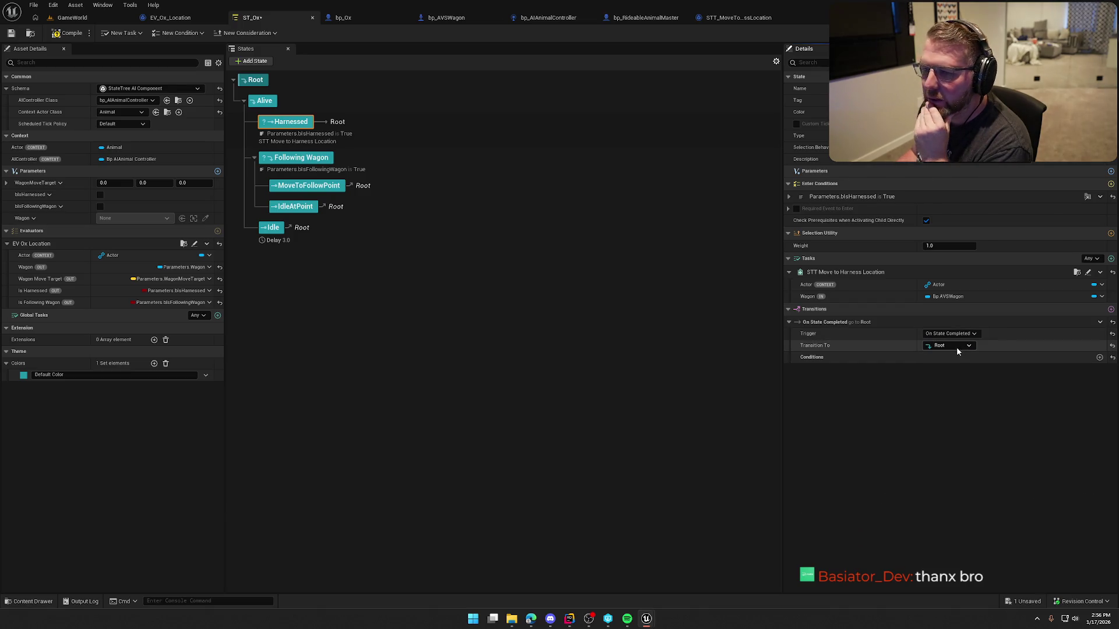
left_click(957, 347)
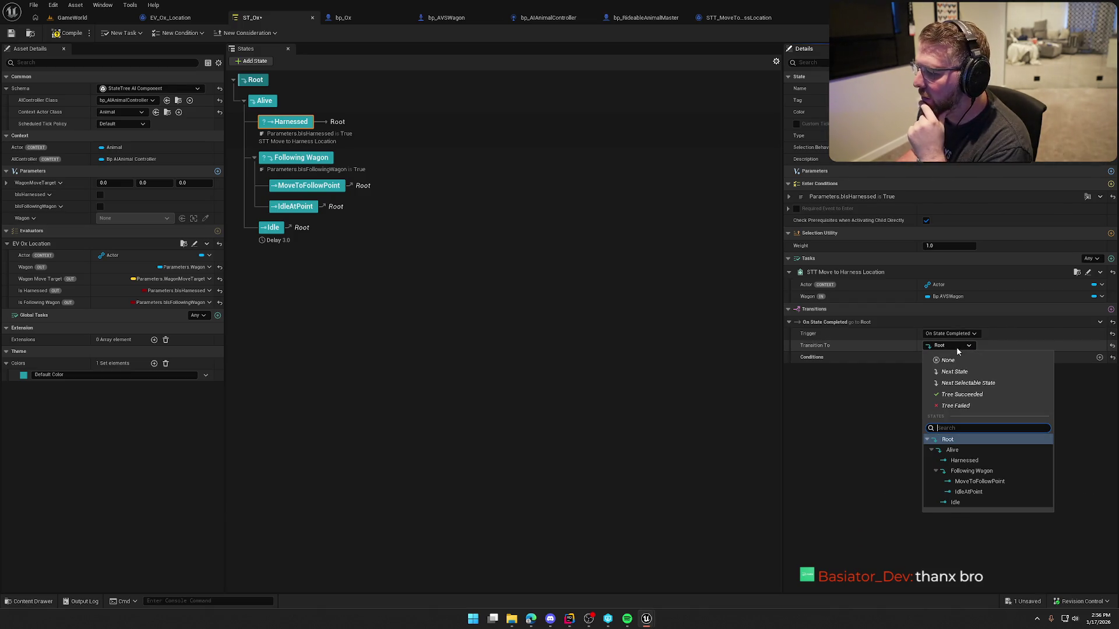
left_click(956, 347)
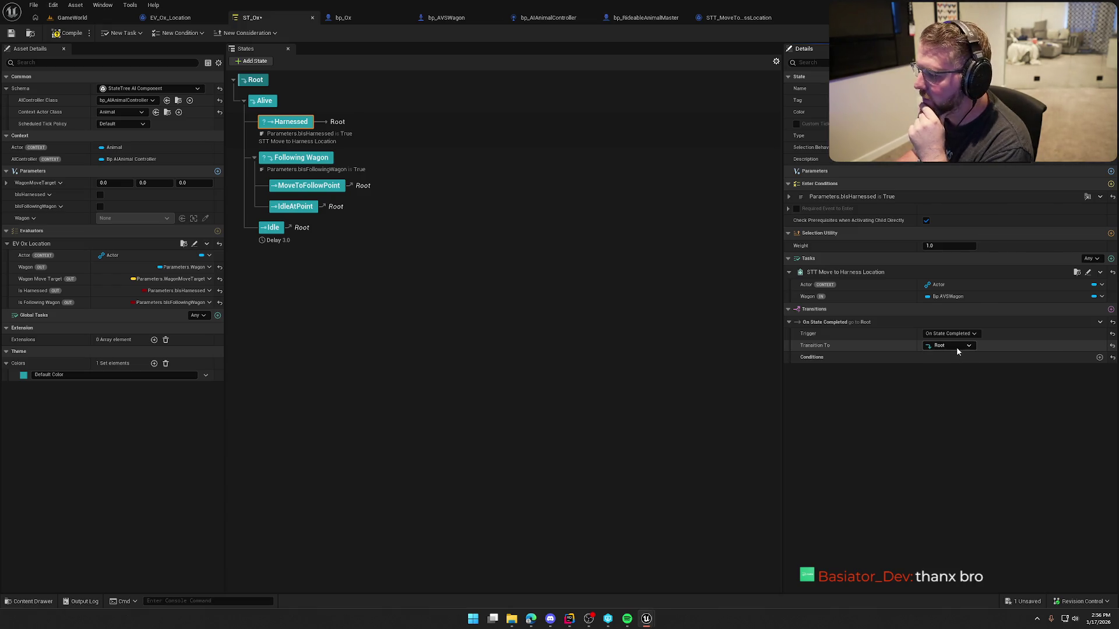
left_click(956, 335)
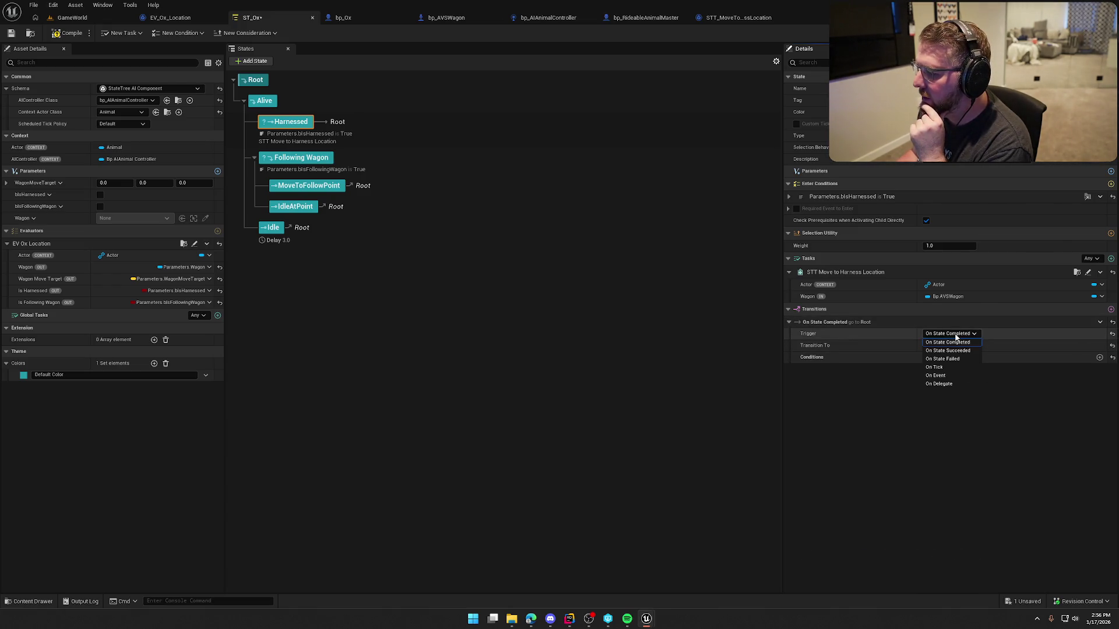
left_click(955, 338)
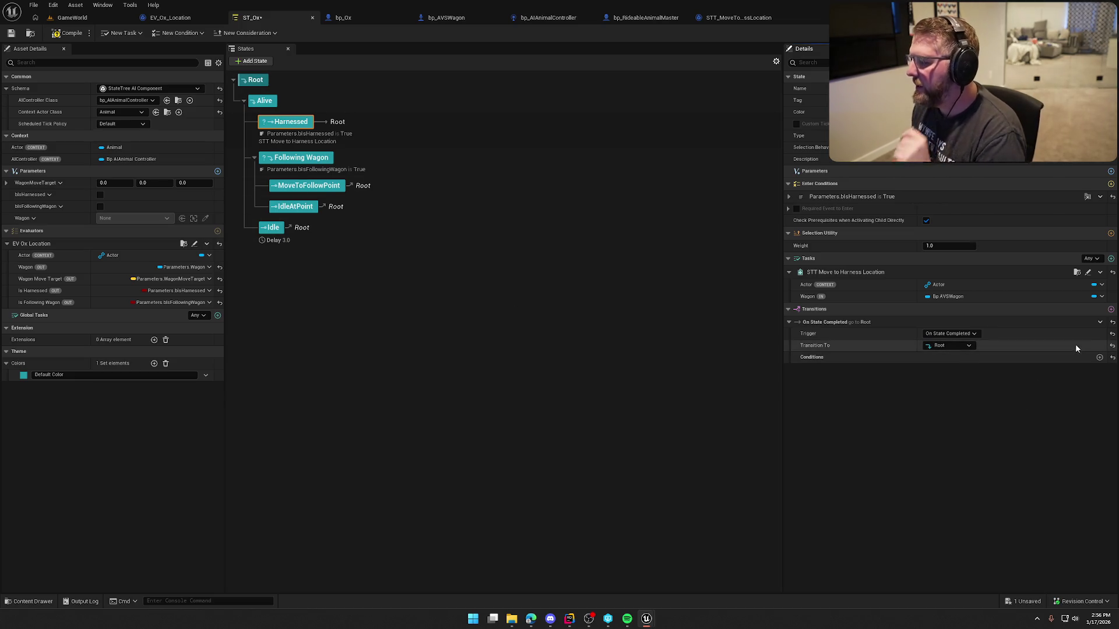
left_click(1099, 322)
left_click(1072, 384)
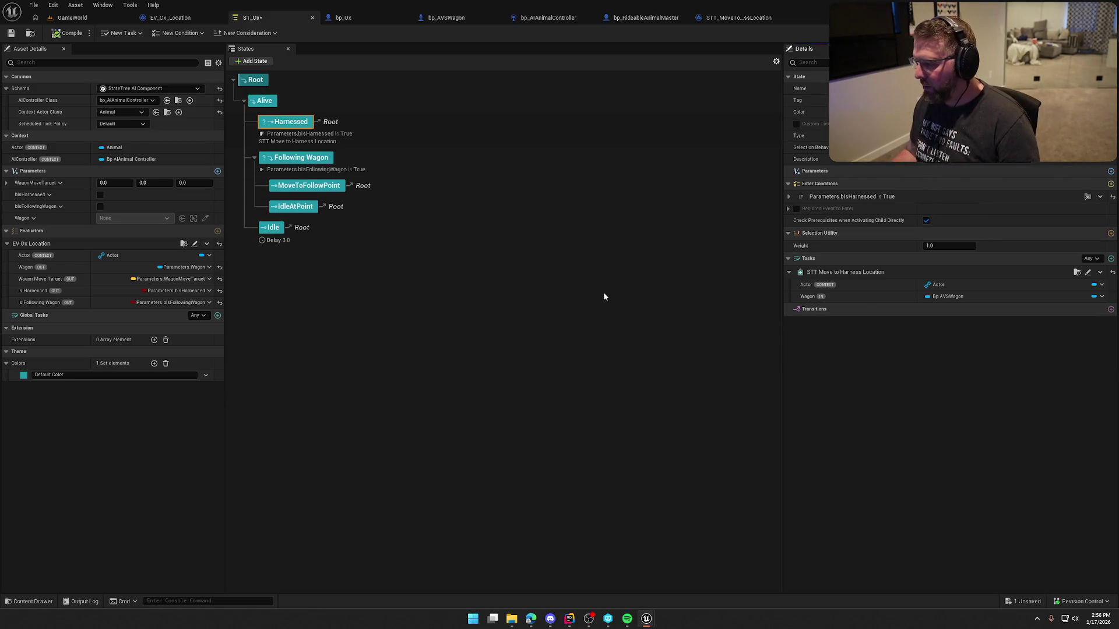
left_click(69, 34)
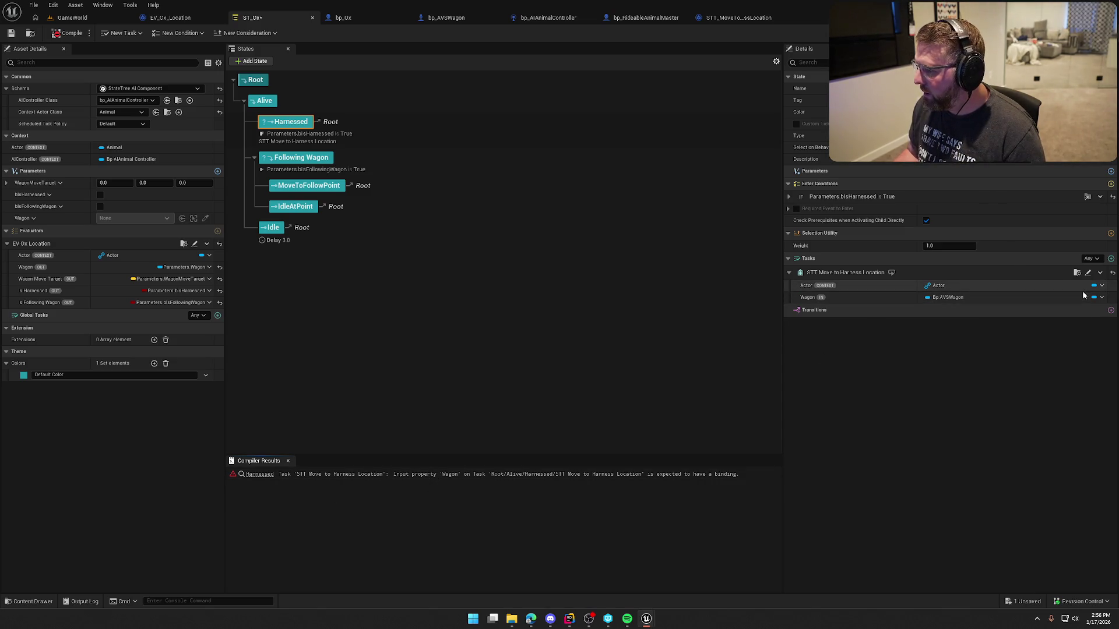
Bind the task's Wagon input to the Wagon parameter, then save and recompile ST_Ox.
left_click(1101, 297)
mouse_move(1062, 334)
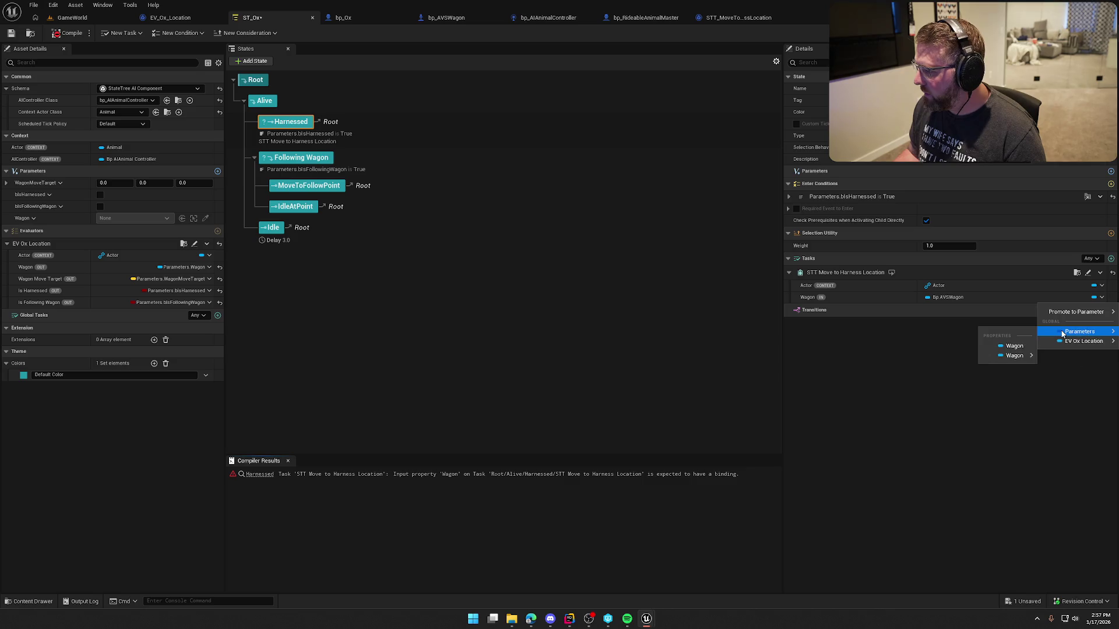
left_click(1014, 346)
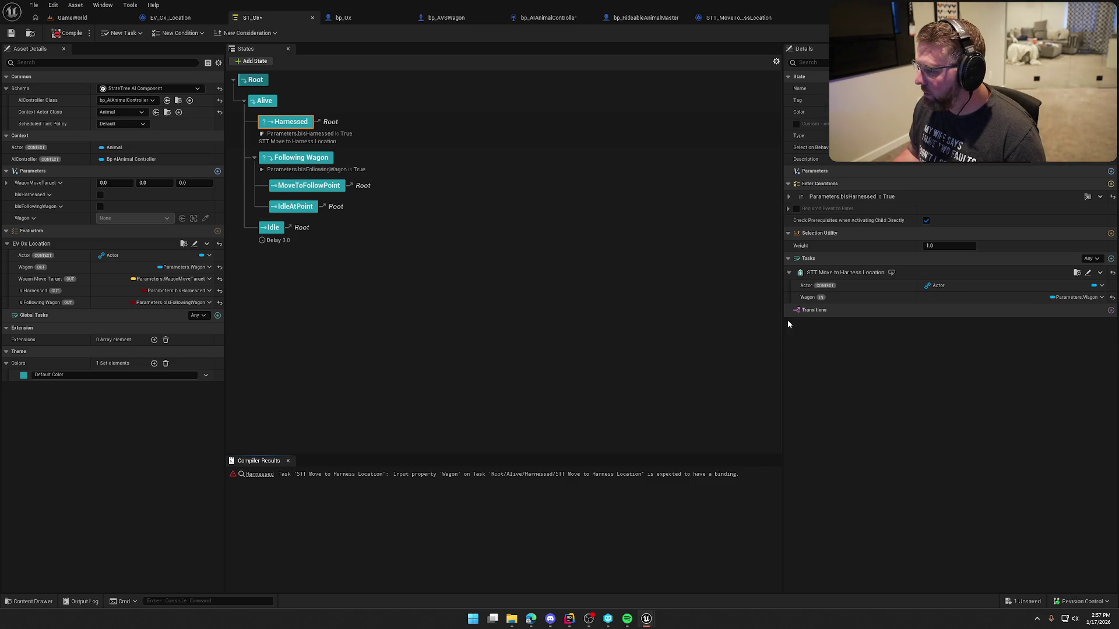
key("ctrl+s")
left_click(287, 461)
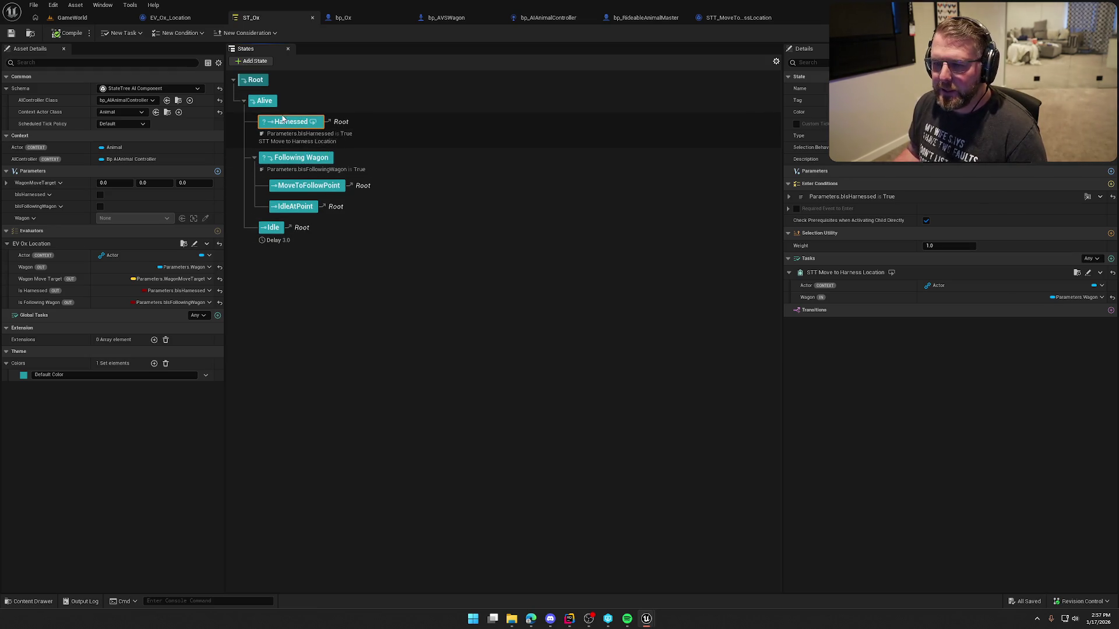
Select Following Wagon, then MoveToFollowPoint, and show the Ox folder in the content drawer.
left_click(311, 159)
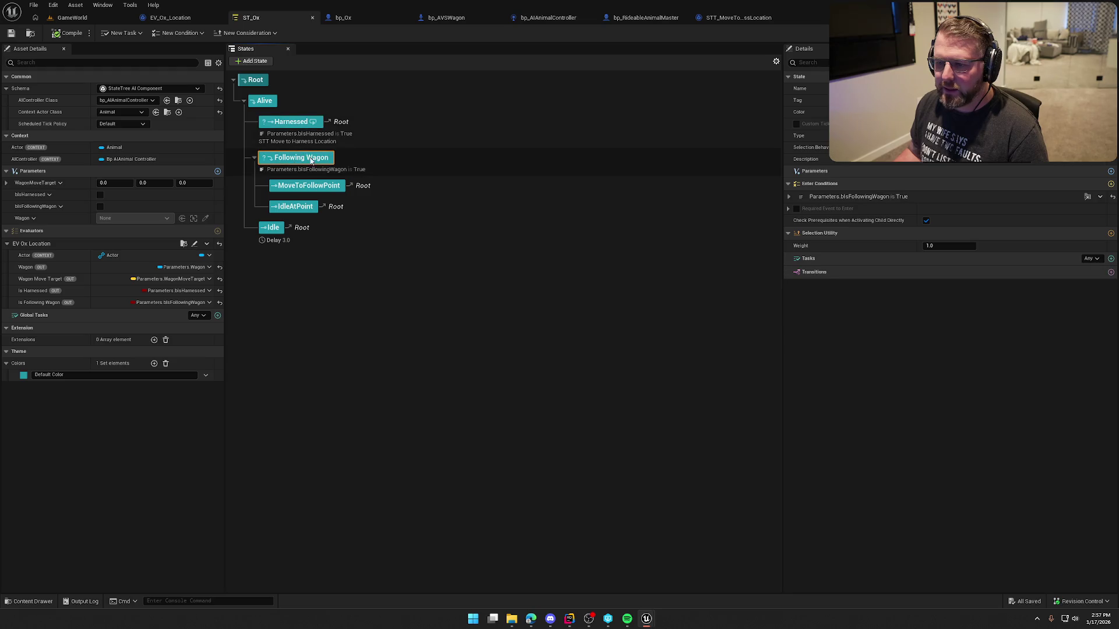
left_click(318, 186)
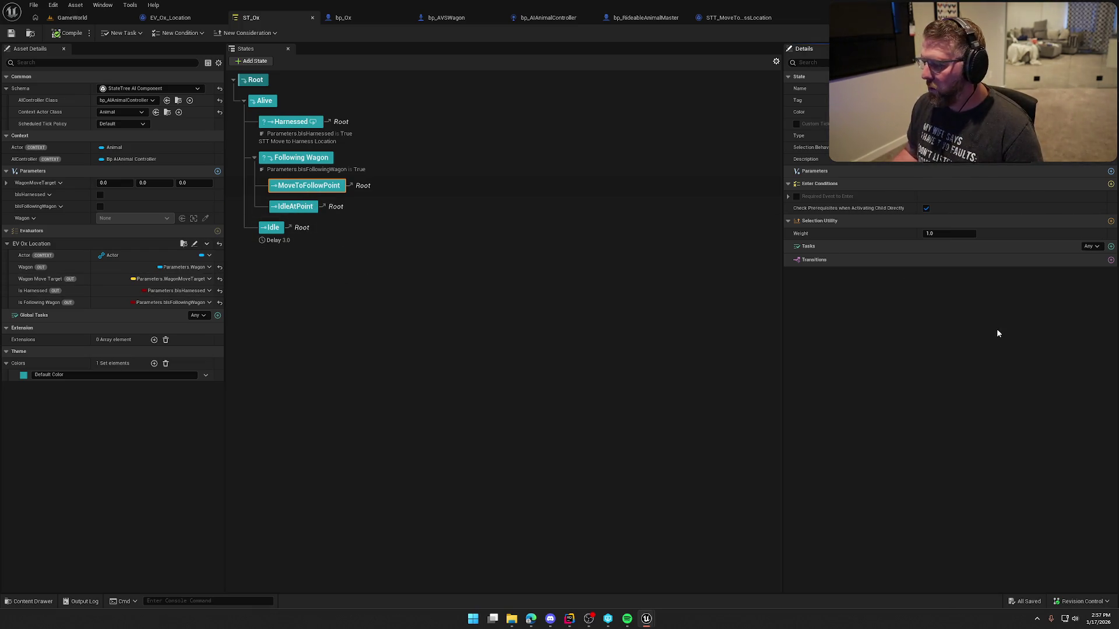
key("ctrl+space")
left_click(280, 477)
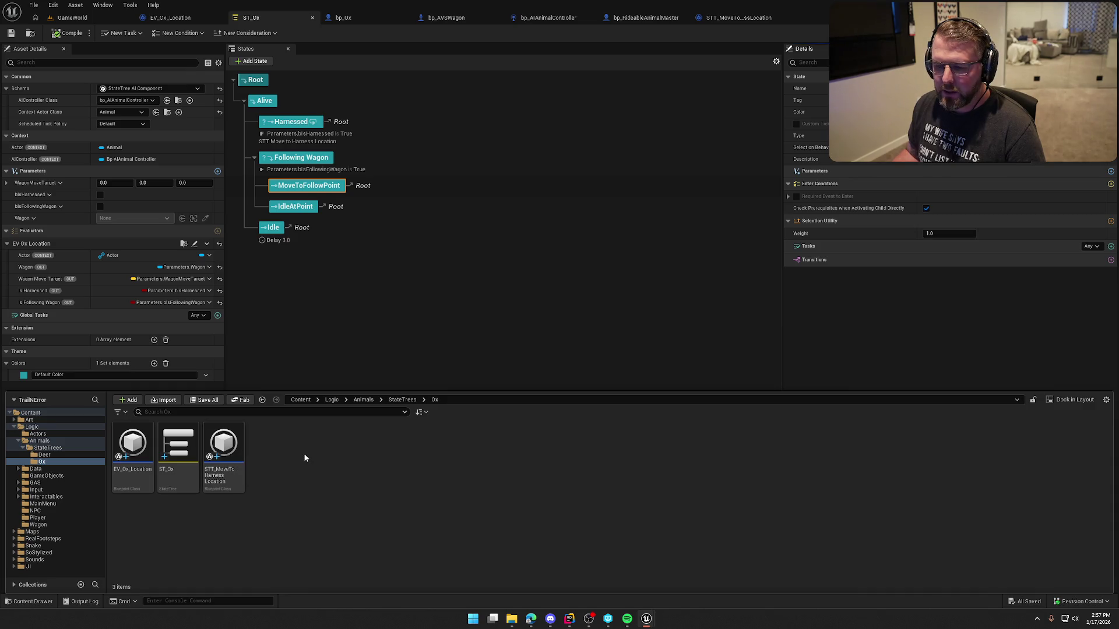
Create a StateTreeTaskBlueprintBase blueprint named STT_FindFollowLocation in the Ox folder.
right_click(275, 457)
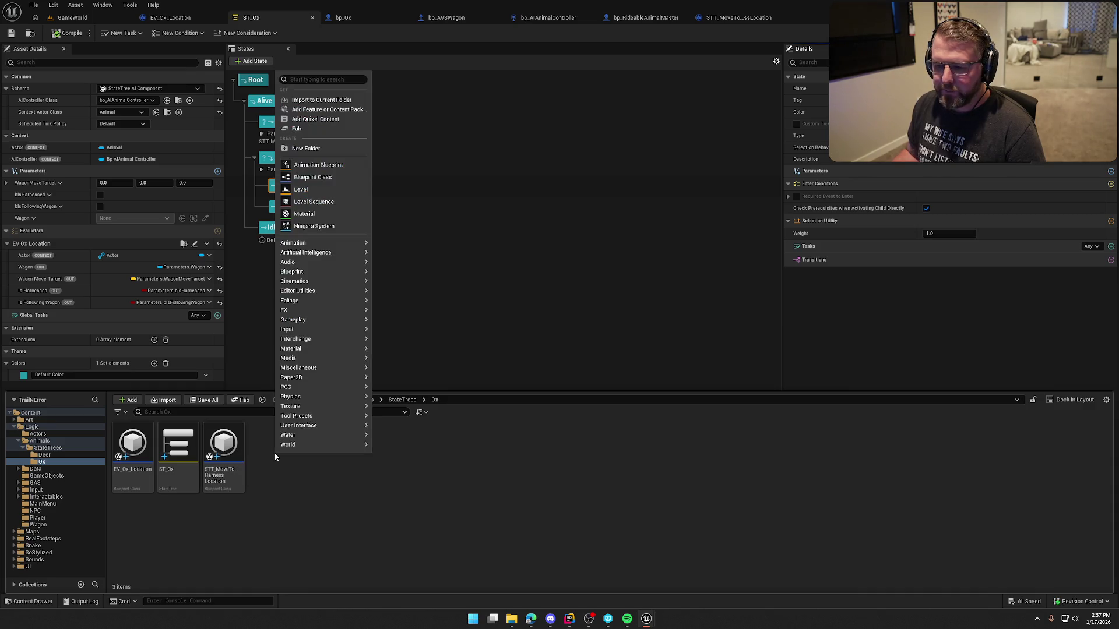
left_click(326, 182)
type("statetree")
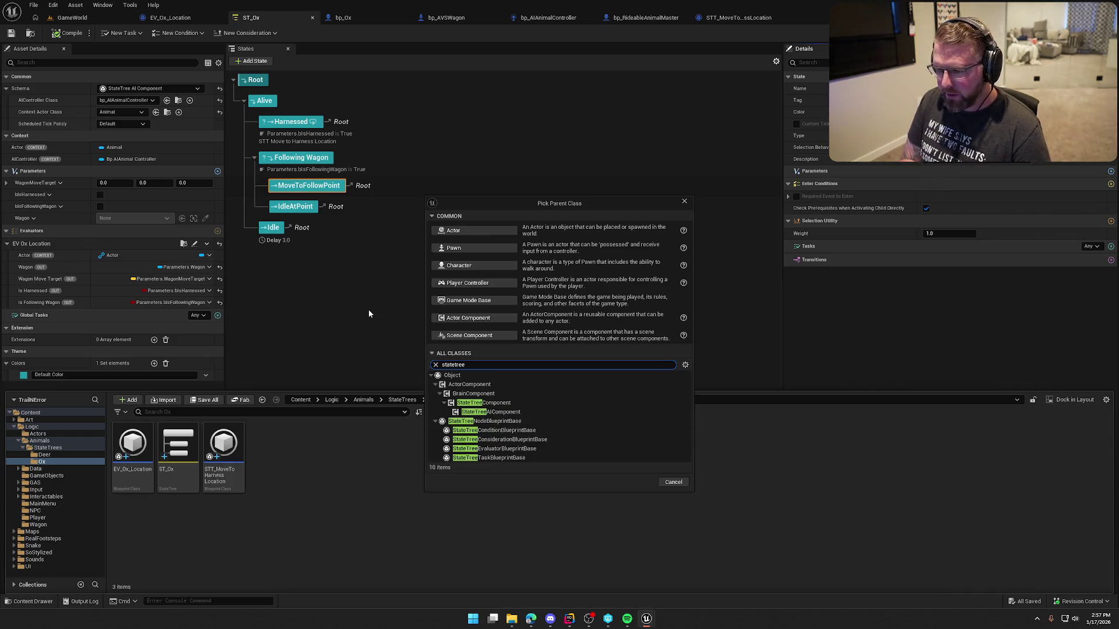
type("task")
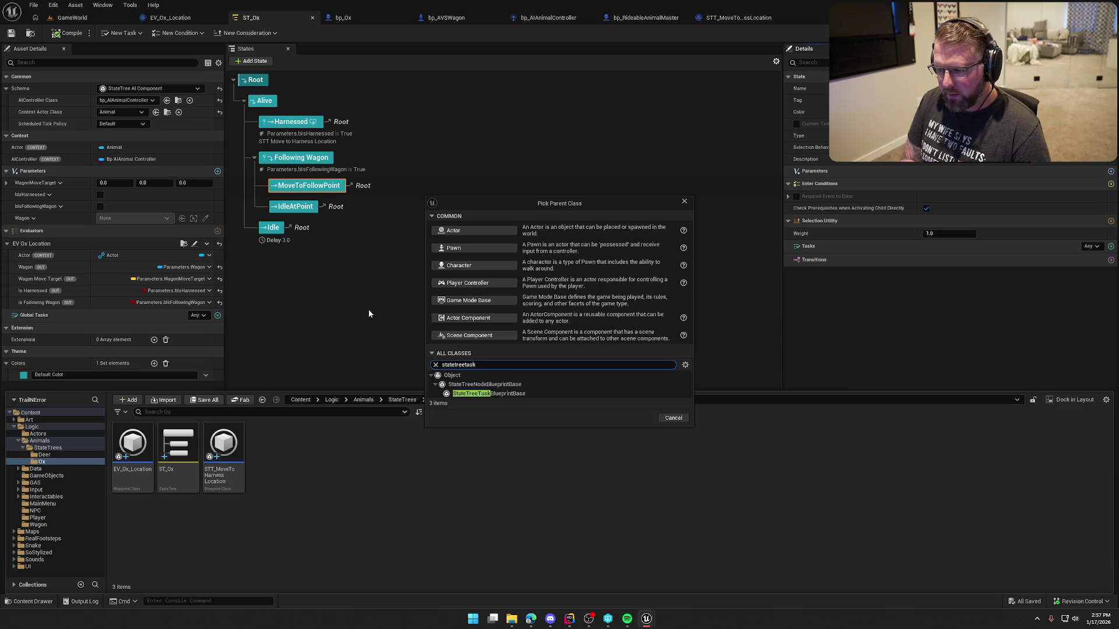
left_click(489, 394)
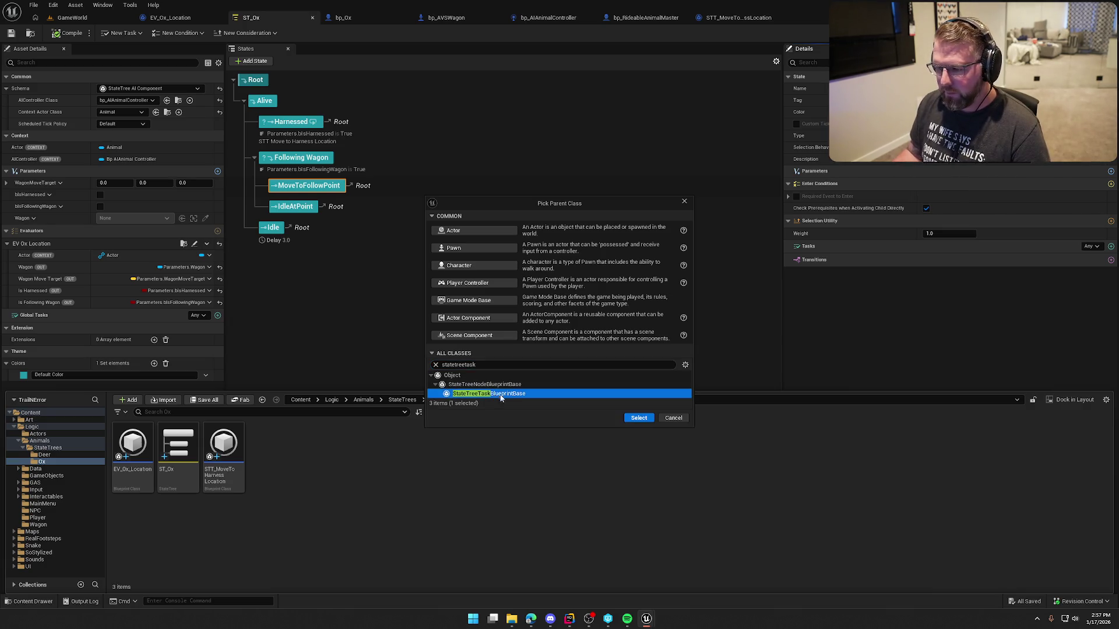
left_click(638, 417)
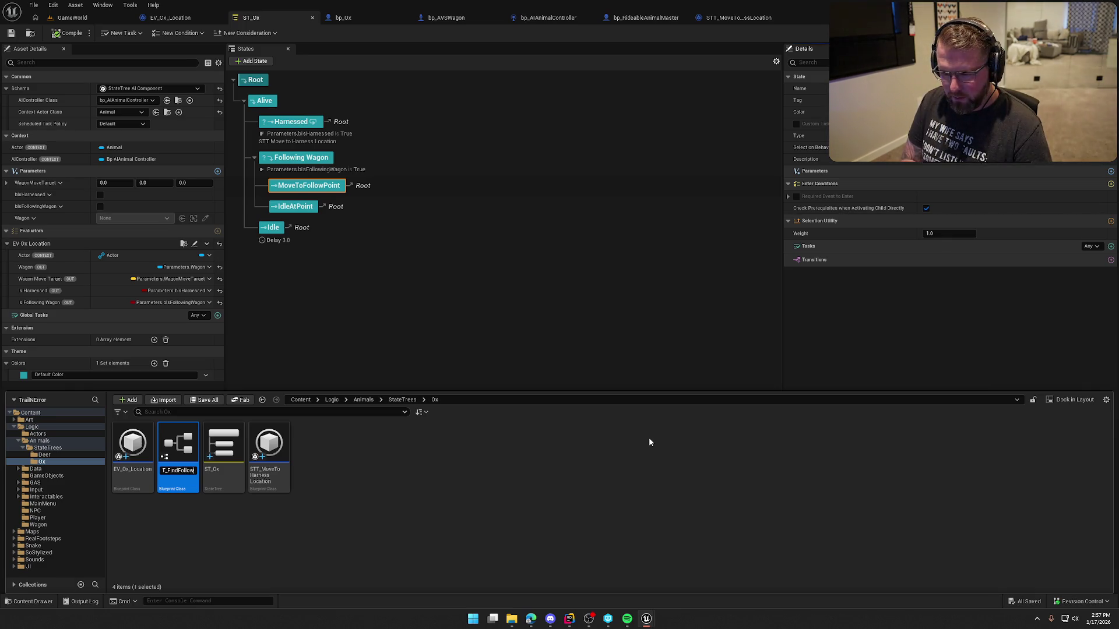
key("Return")
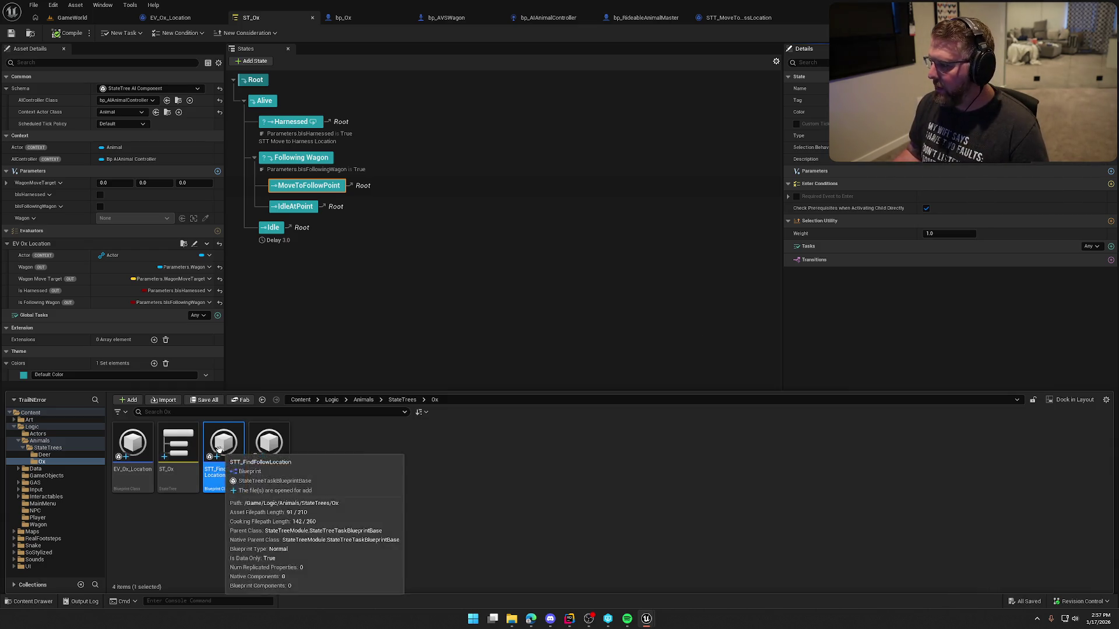
left_click(1111, 246)
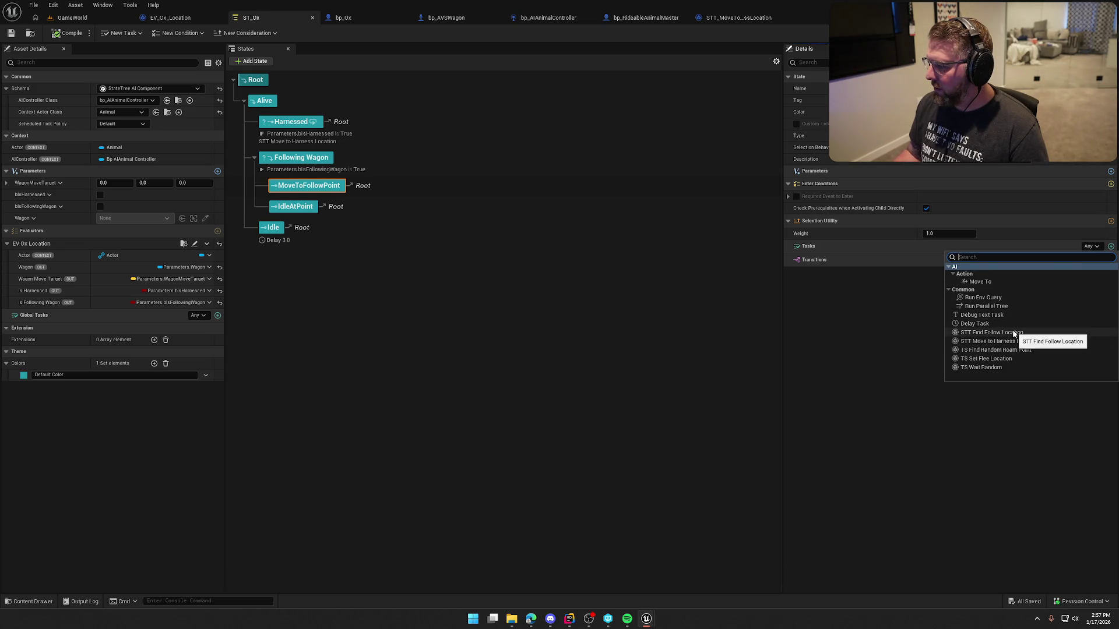
Add STT Find Follow Location and a Move To task targeting Parameters.WagonMoveTarget, plus a transition.
left_click(1007, 332)
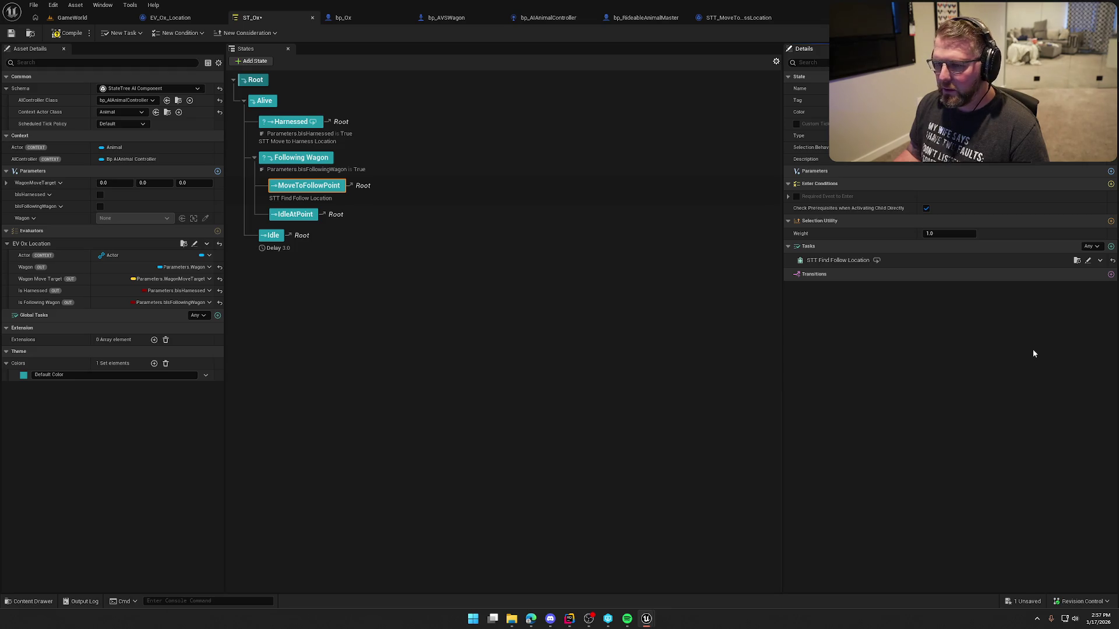
left_click(1111, 247)
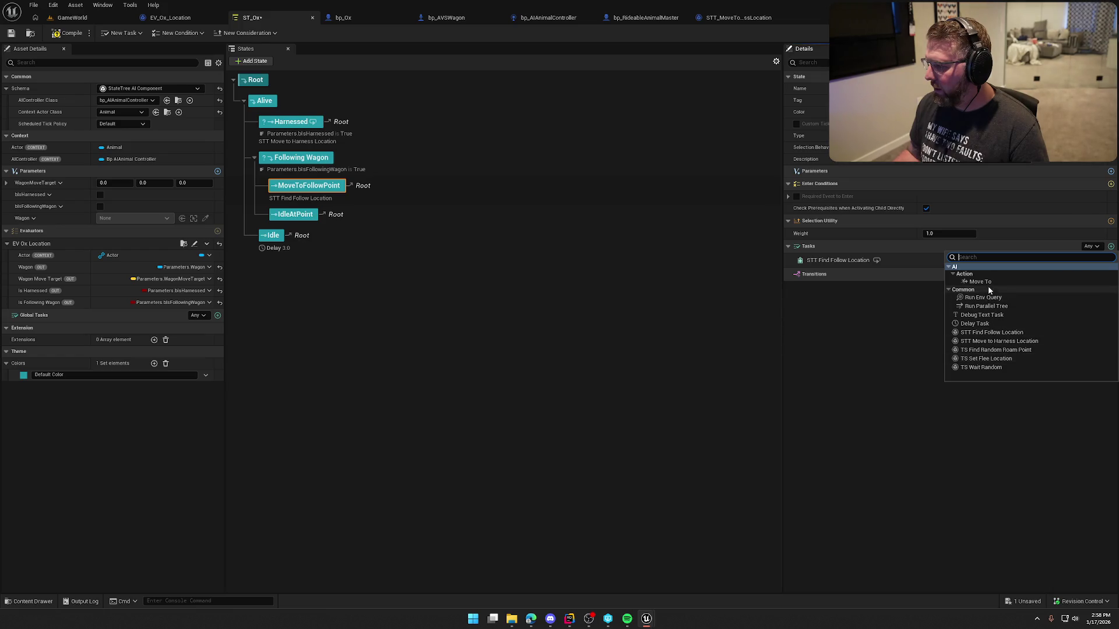
left_click(987, 283)
left_click(1101, 298)
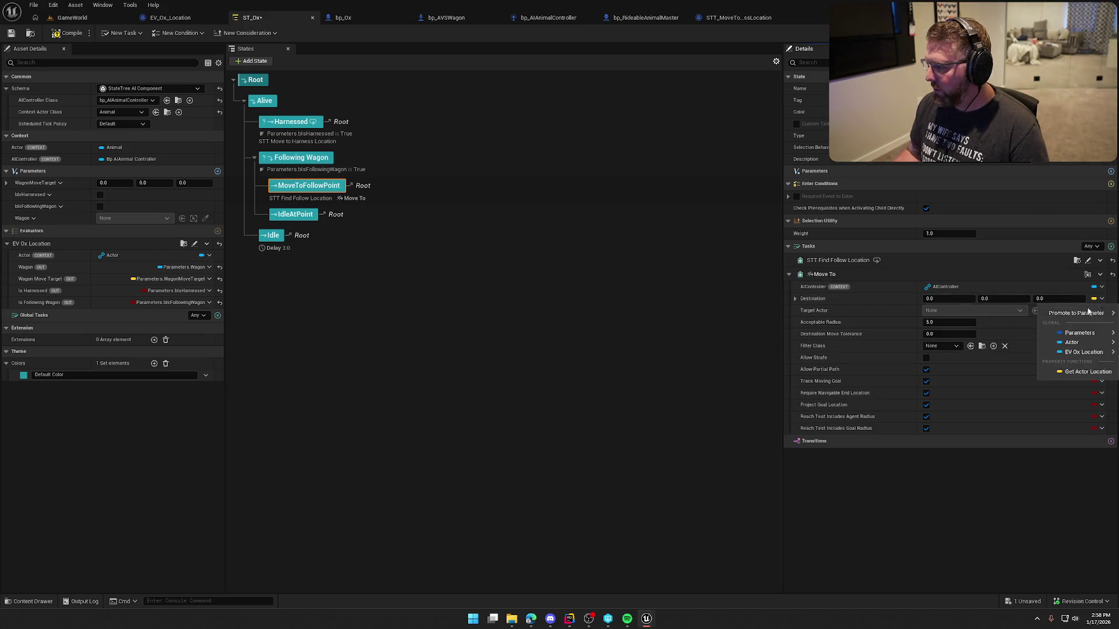
mouse_move(1079, 332)
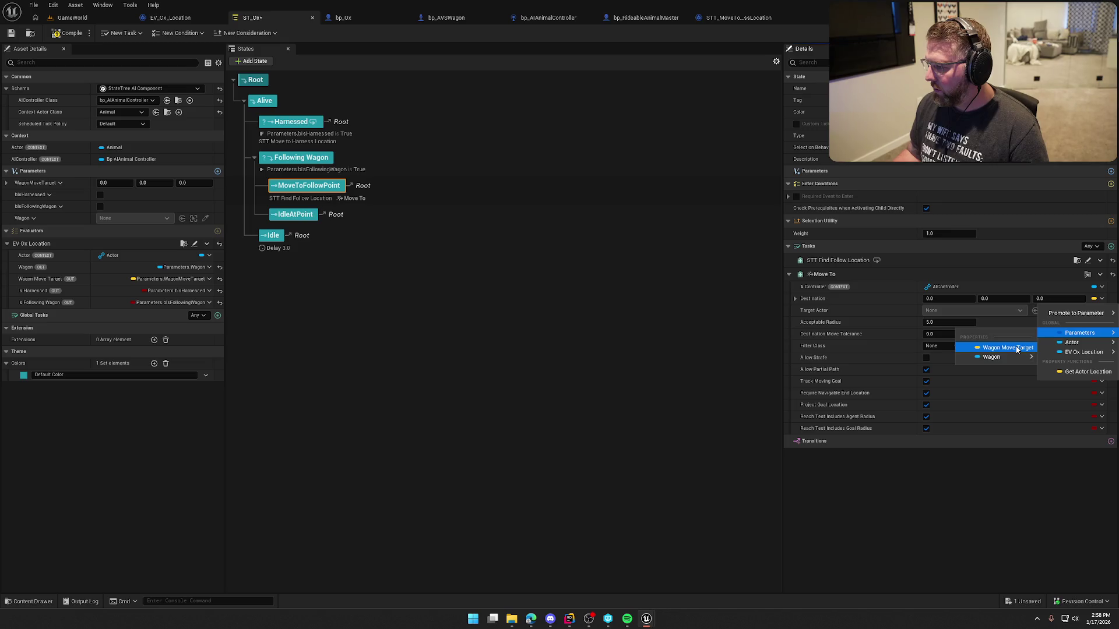
left_click(1014, 348)
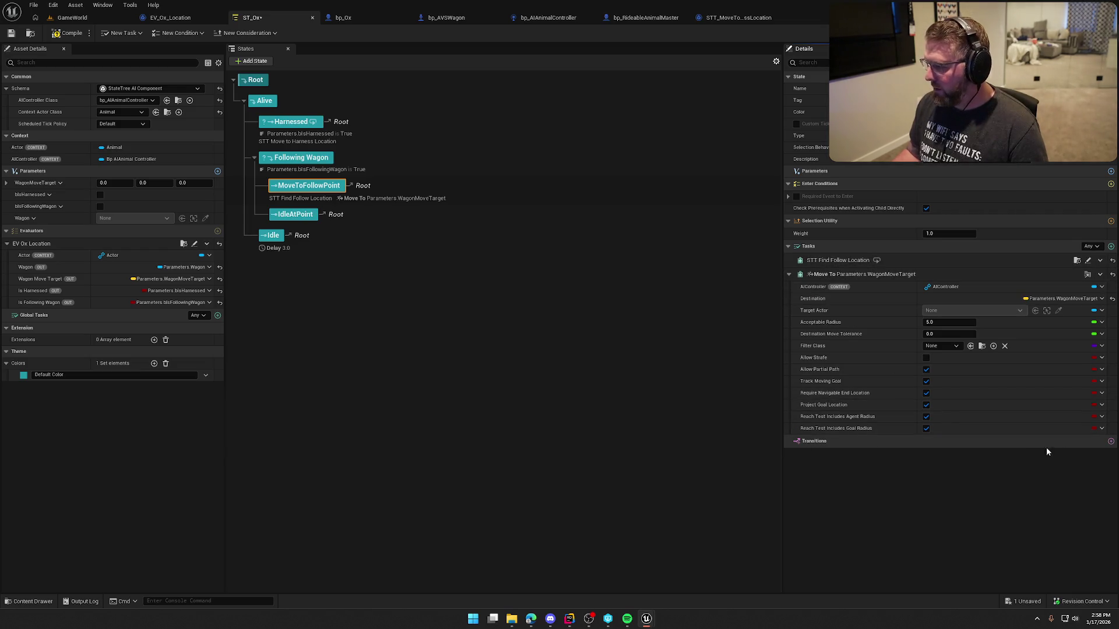
left_click(1110, 442)
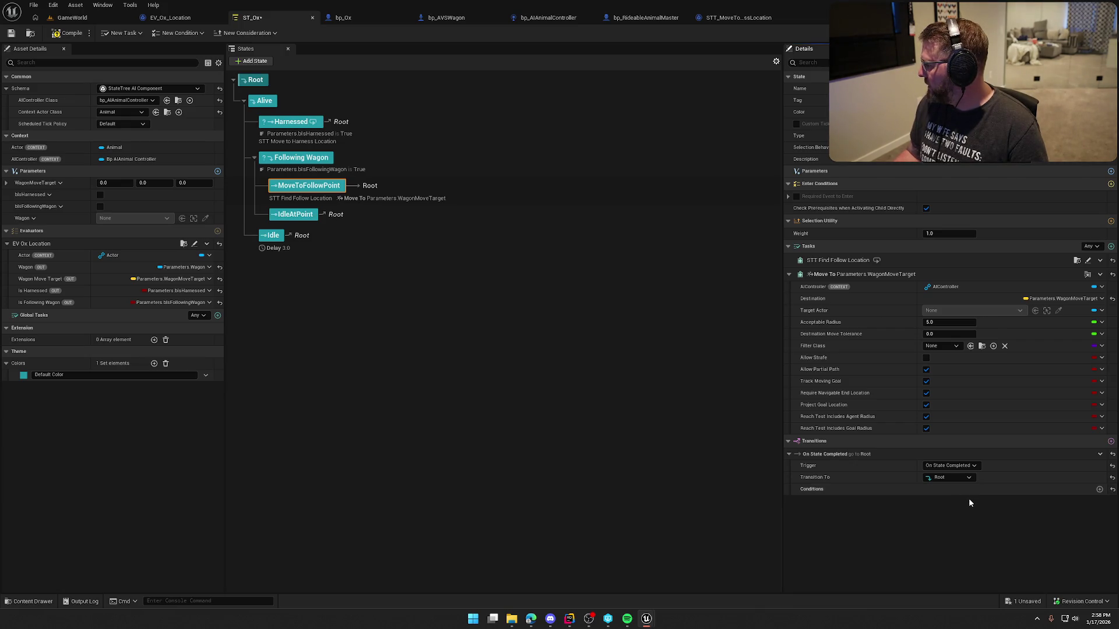
Make MoveToFollowPoint's transition go to IdleAtPoint on state succeeded.
left_click(951, 465)
left_click(956, 483)
left_click(953, 478)
left_click(871, 533)
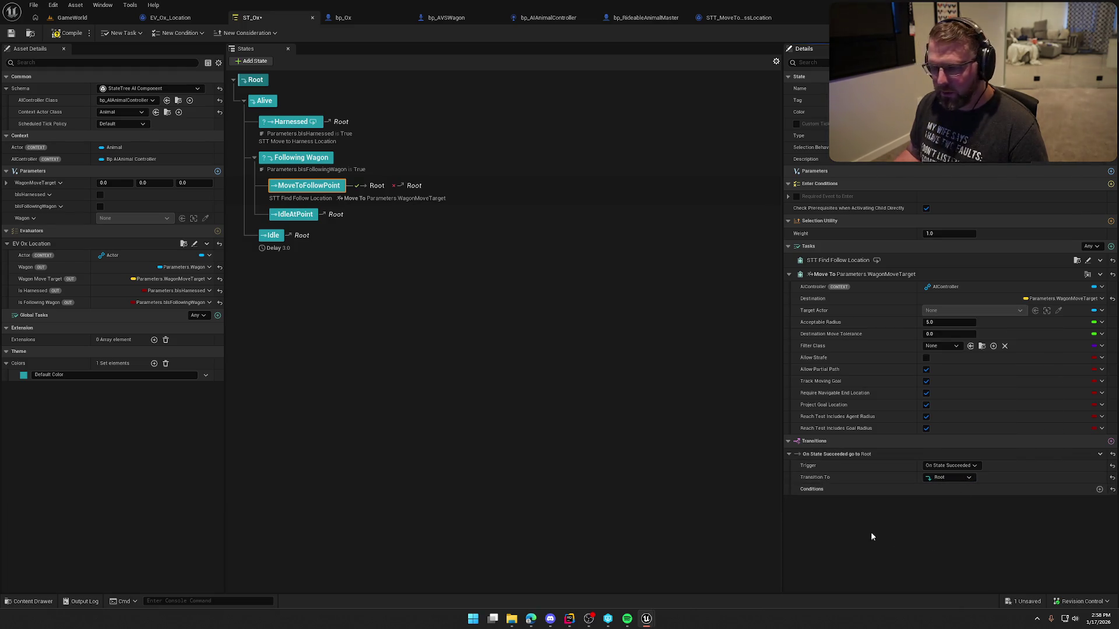
left_click(956, 477)
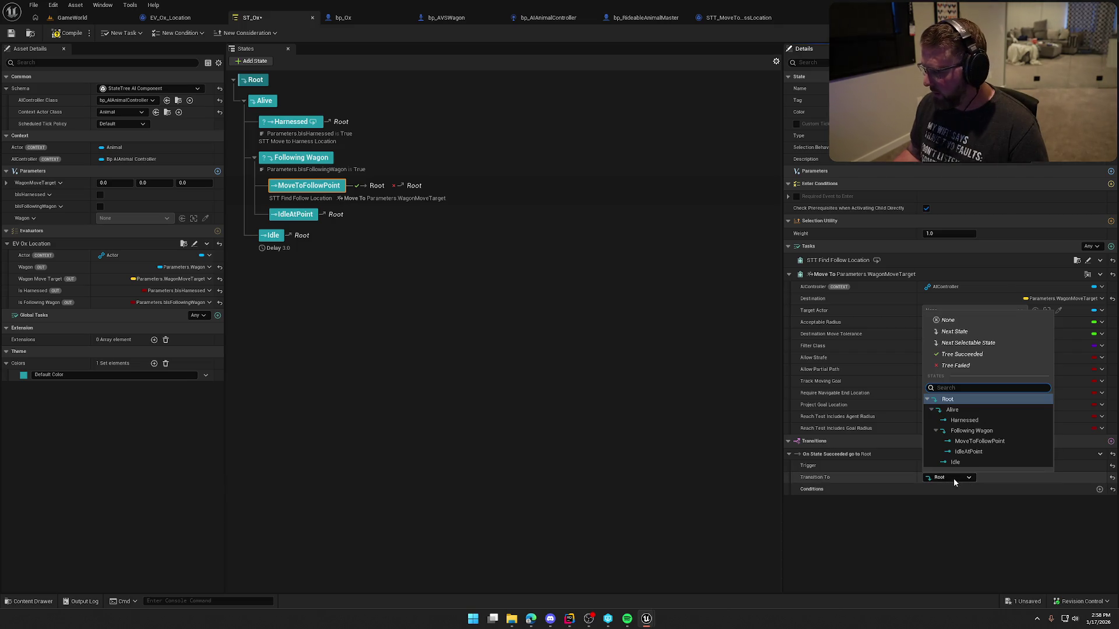
left_click(980, 450)
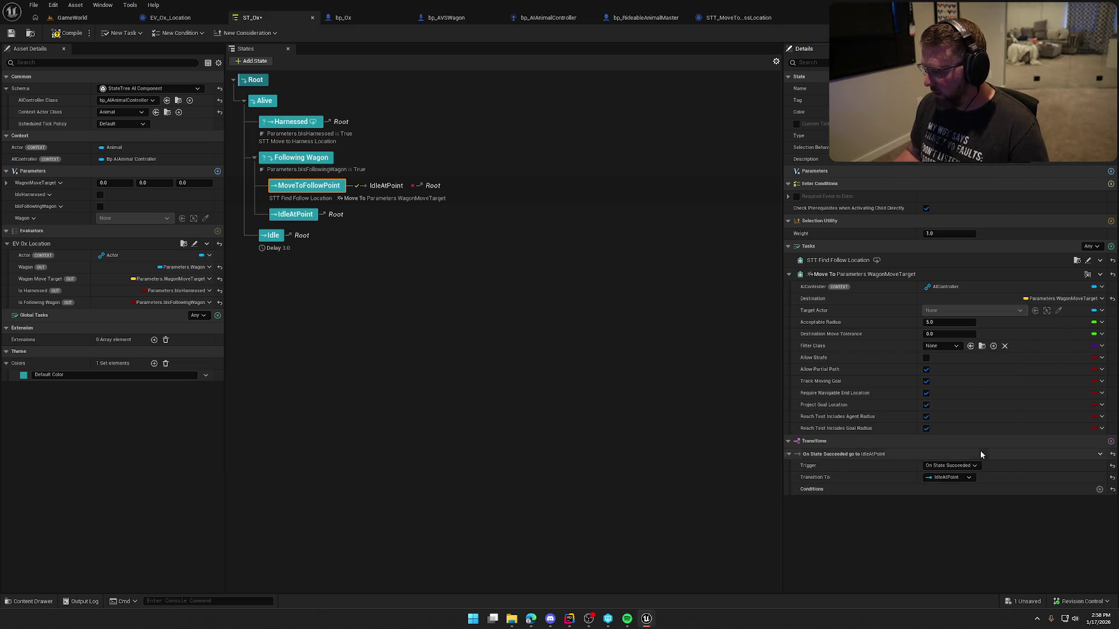
Add an On State Failed transition that returns to MoveToFollowPoint.
left_click(1111, 442)
left_click(949, 512)
left_click(956, 531)
left_click(945, 526)
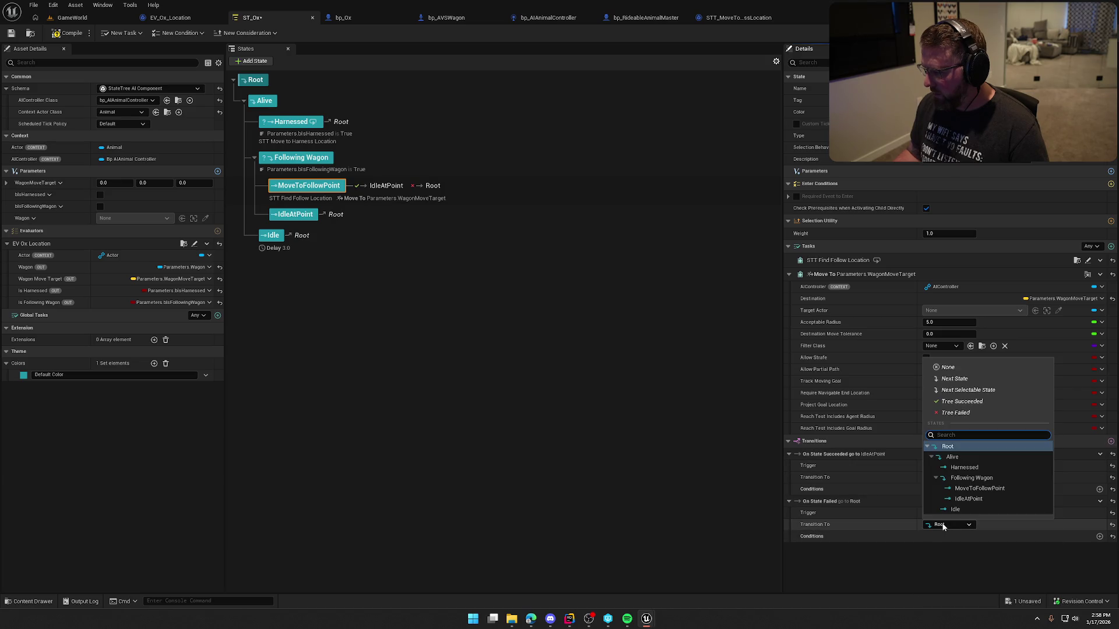
left_click(978, 488)
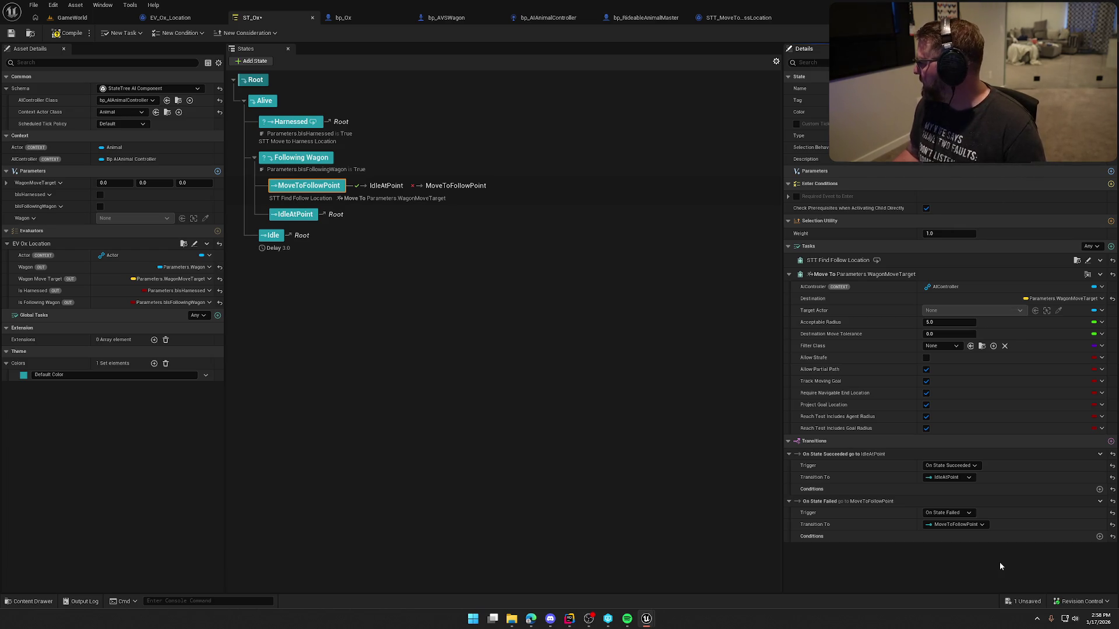
left_click(789, 274)
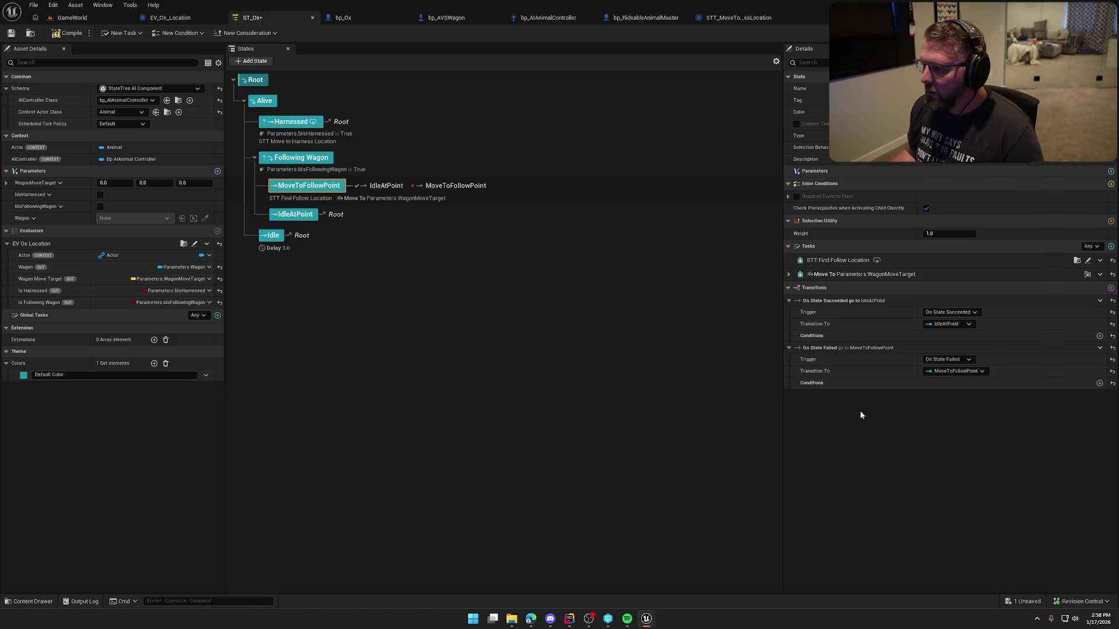
left_click(730, 20)
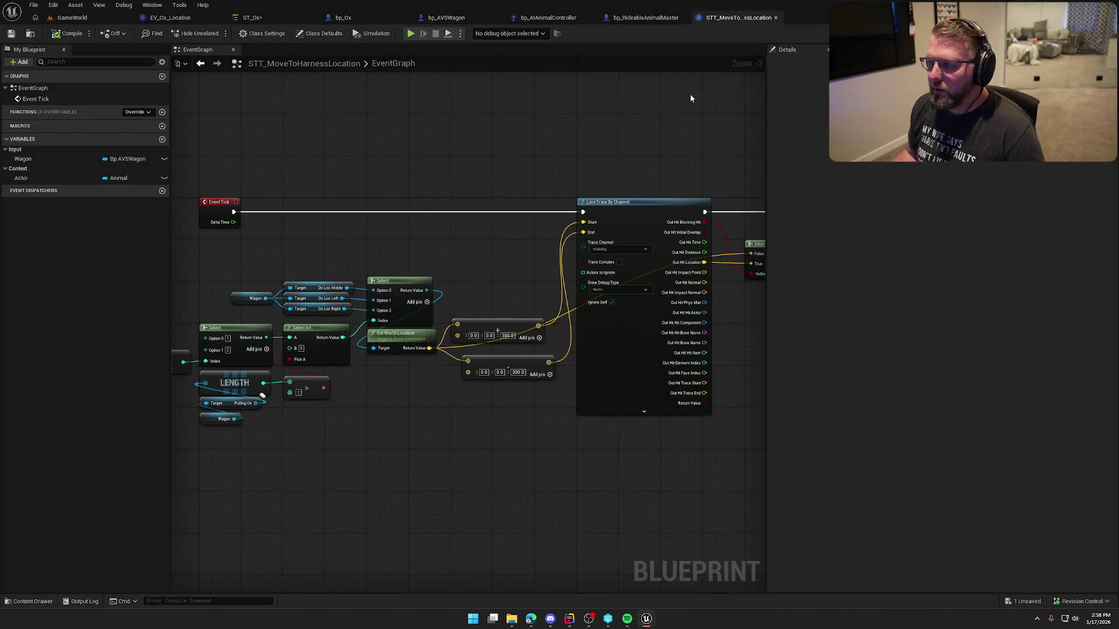
Open STT_FindFollowLocation and add an Enter State event to its graph.
key("ctrl+space")
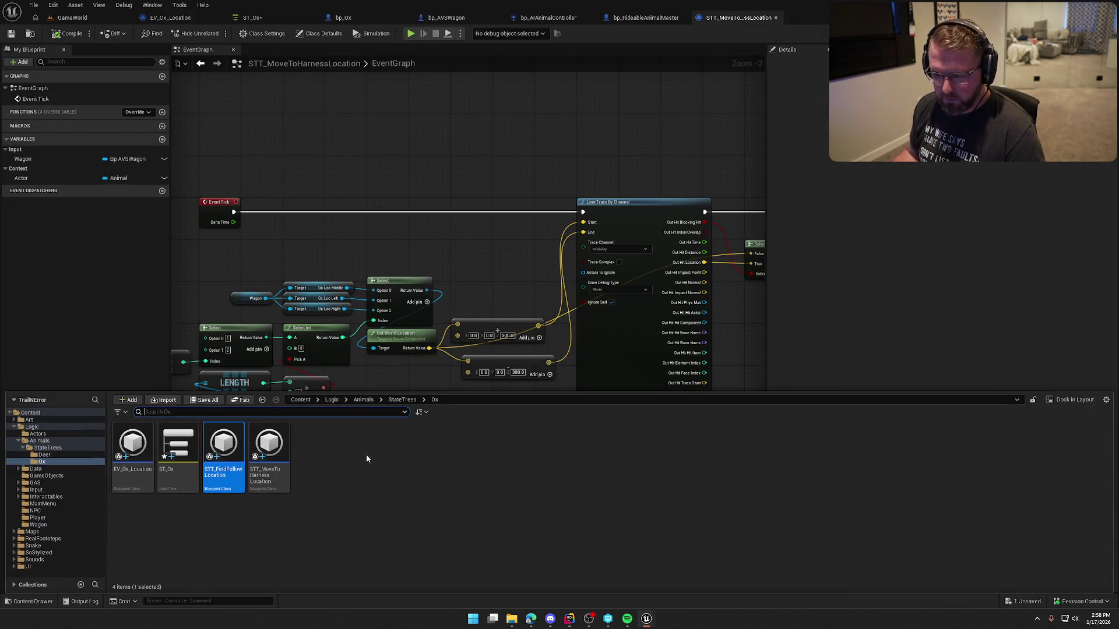
double_click(223, 448)
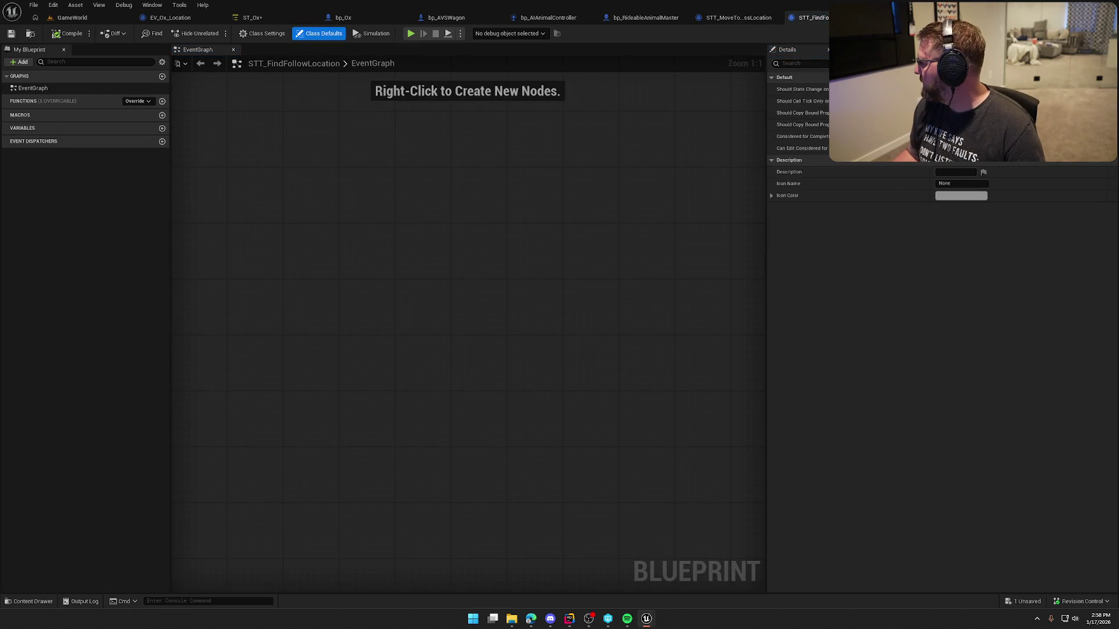
left_click(143, 102)
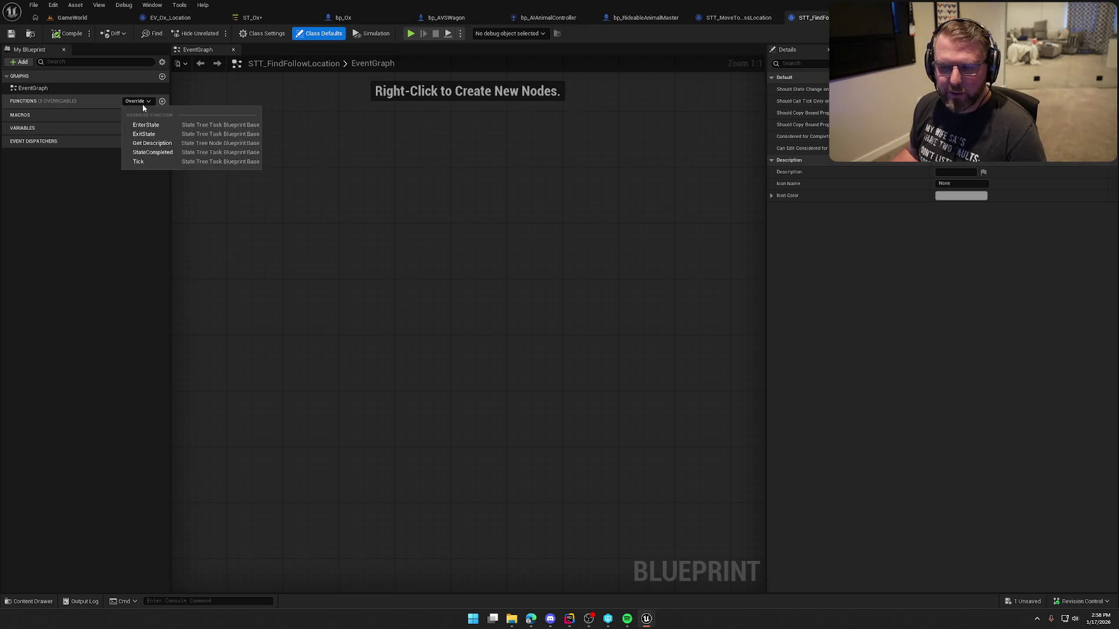
left_click(141, 123)
mouse_move(506, 341)
left_mouse_down()
mouse_move(406, 267)
mouse_move(346, 128)
left_mouse_up()
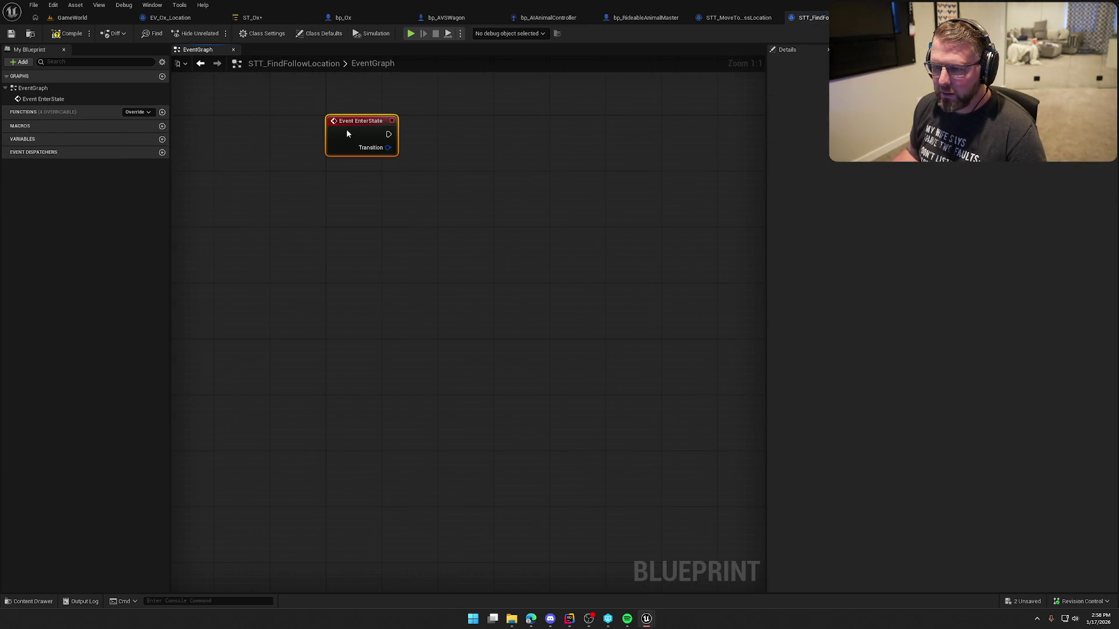
left_click_drag(461, 207, 395, 279)
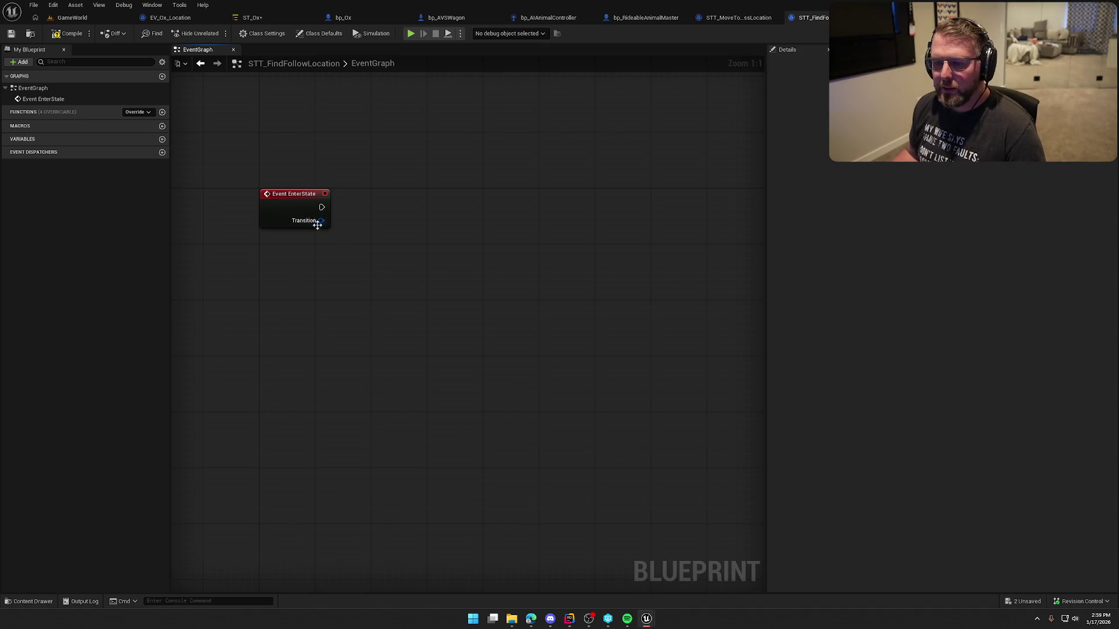
Add a new variable to the task and name it WagonMoveTarget.
left_click(162, 140)
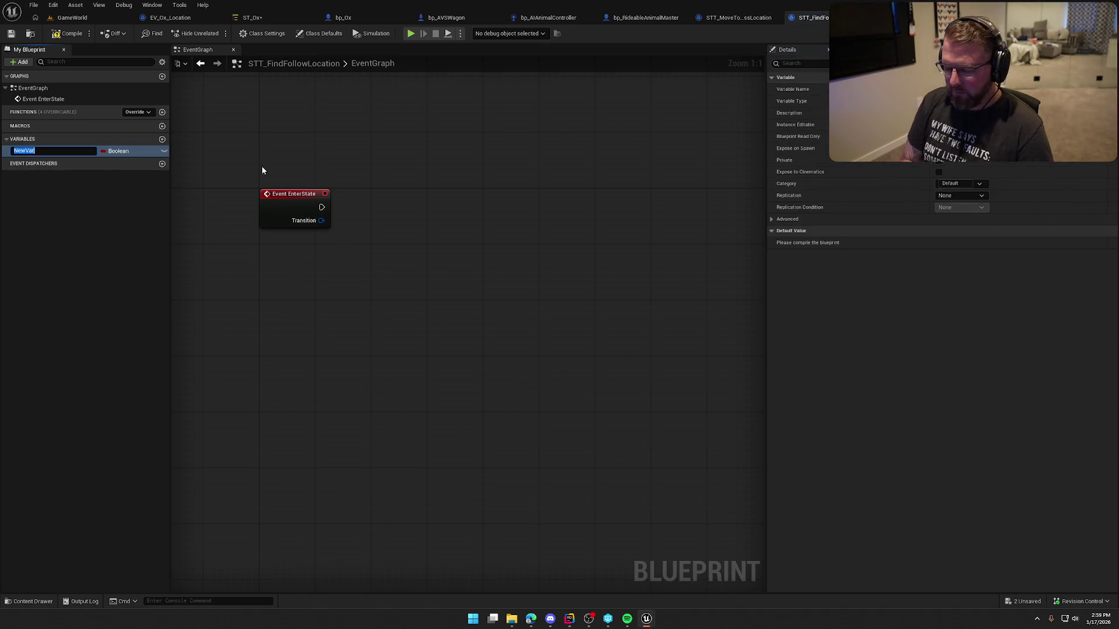
type("WagonTargetLoca")
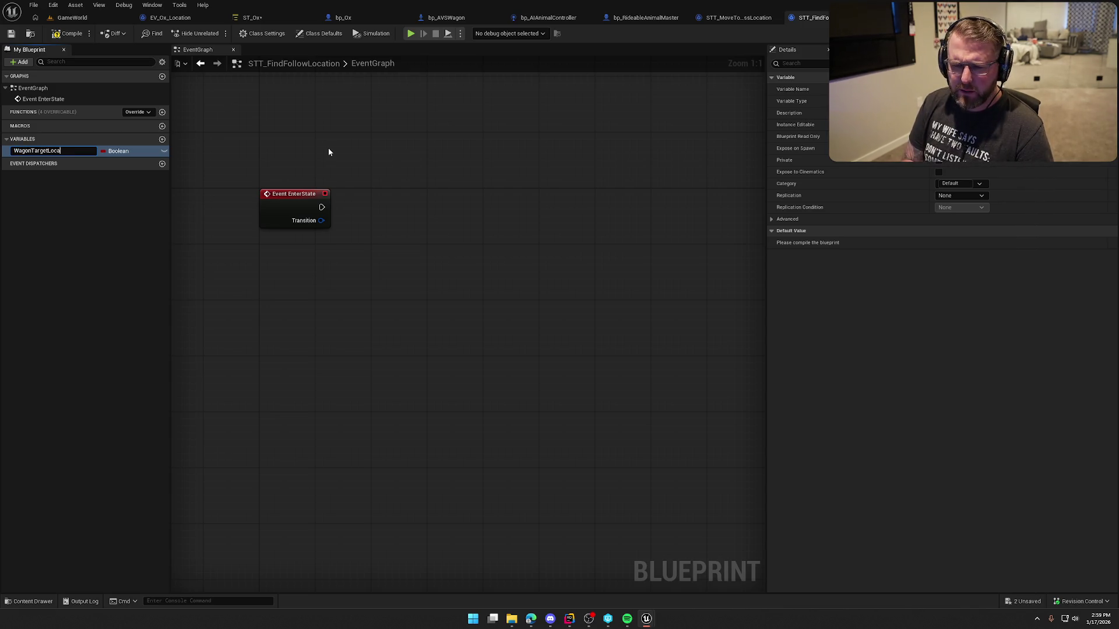
key("Return")
left_click(252, 17)
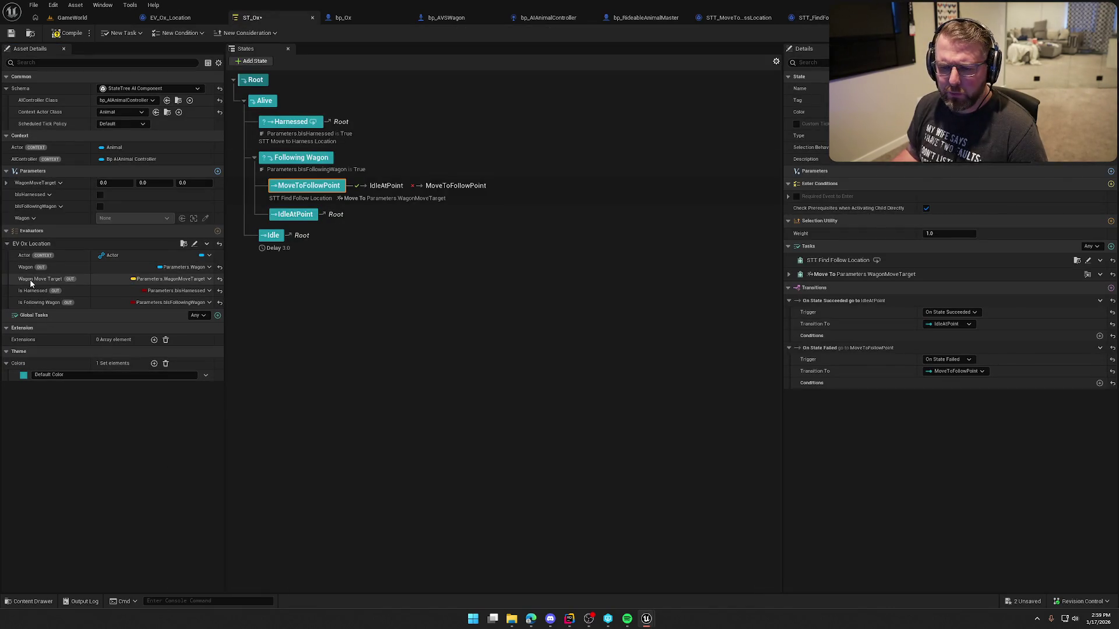
left_click(810, 18)
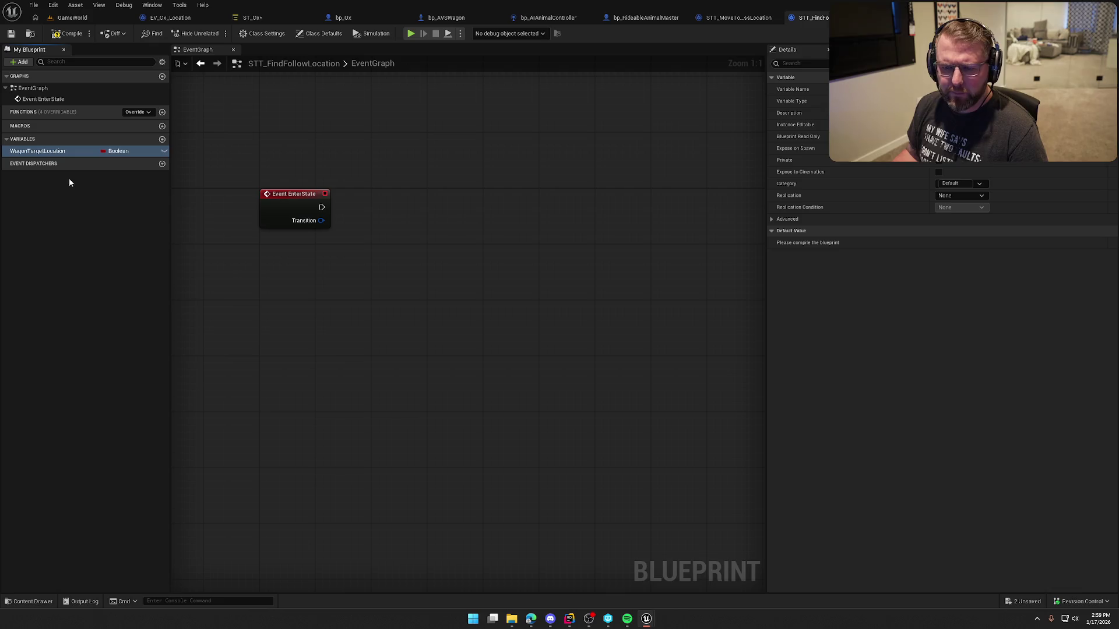
key("F2")
type("WagonMoveTarg")
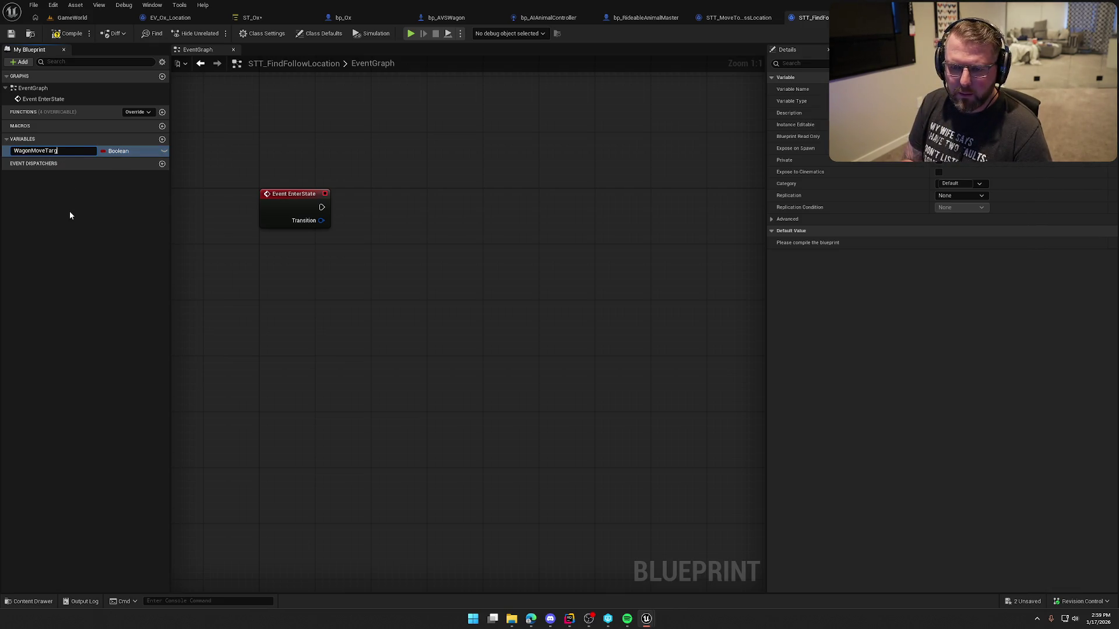
type("et")
key("Return")
Make WagonMoveTarget a Vector in the Output category and compile the blueprint.
left_click(114, 151)
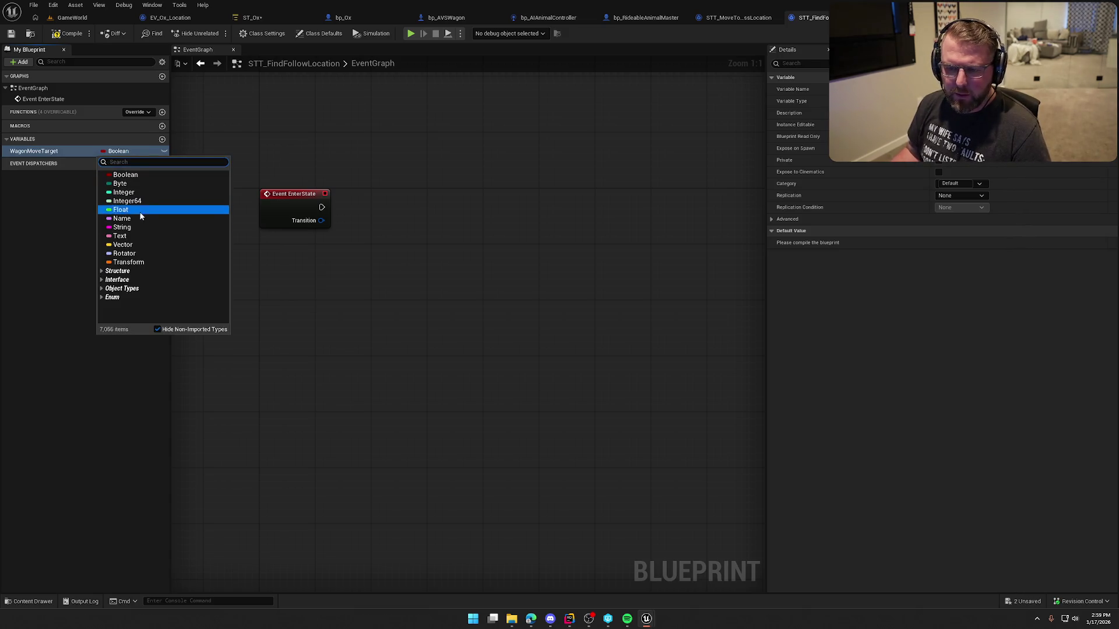
left_click(123, 245)
left_click(962, 197)
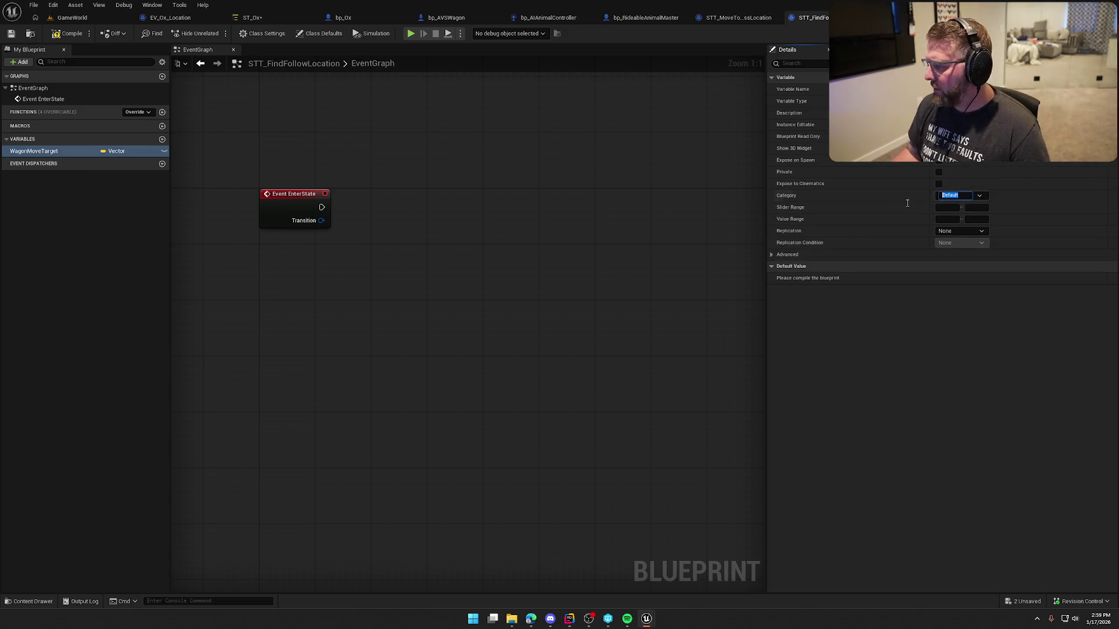
type("Output")
key("Return")
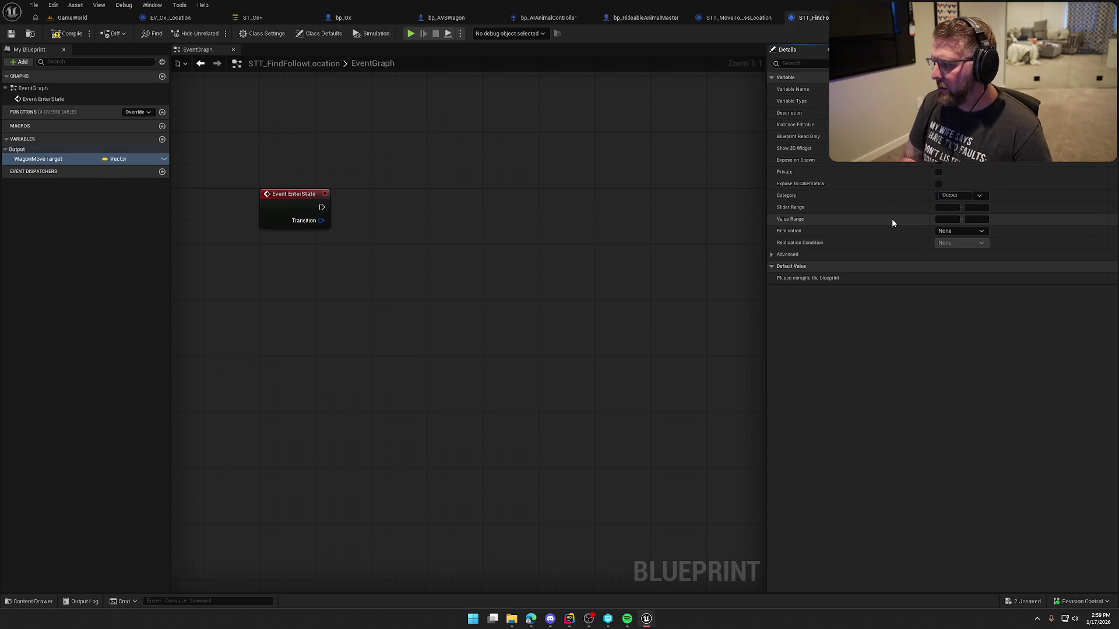
key("ctrl+s")
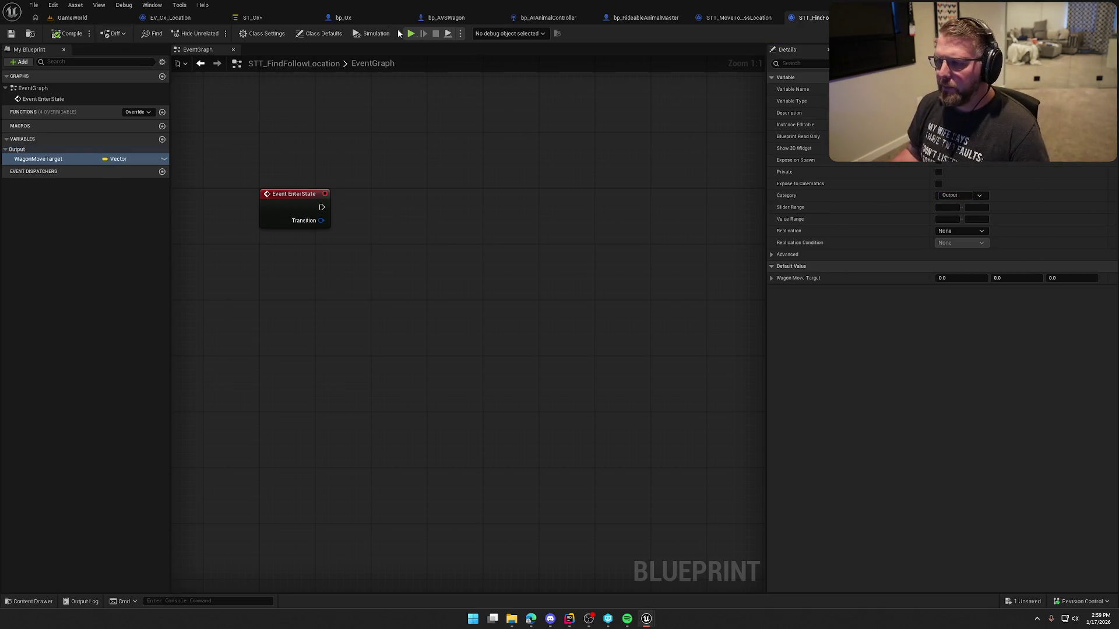
left_click(253, 18)
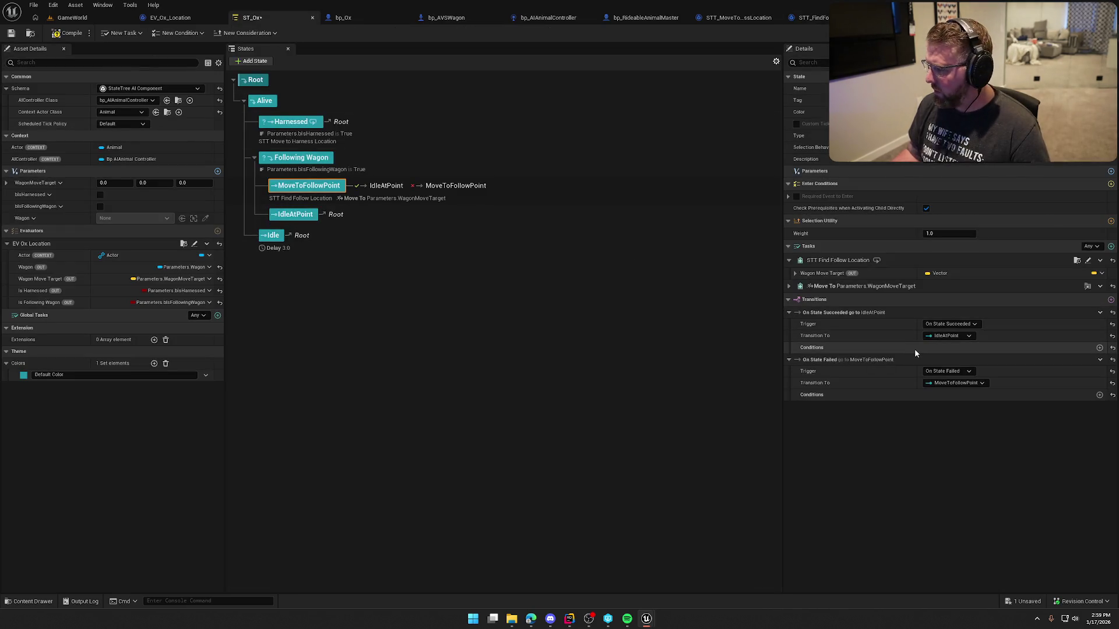
Bind the Find Follow Location task's Wagon Move Target output to Parameters.WagonMoveTarget.
left_click(1101, 273)
mouse_move(1076, 288)
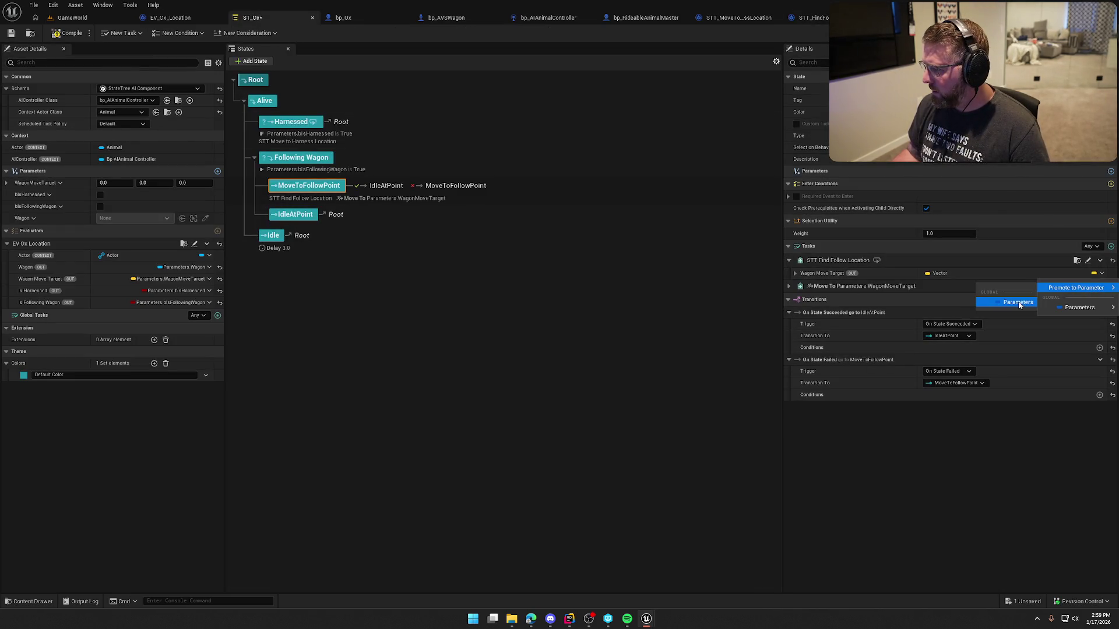
mouse_move(1075, 307)
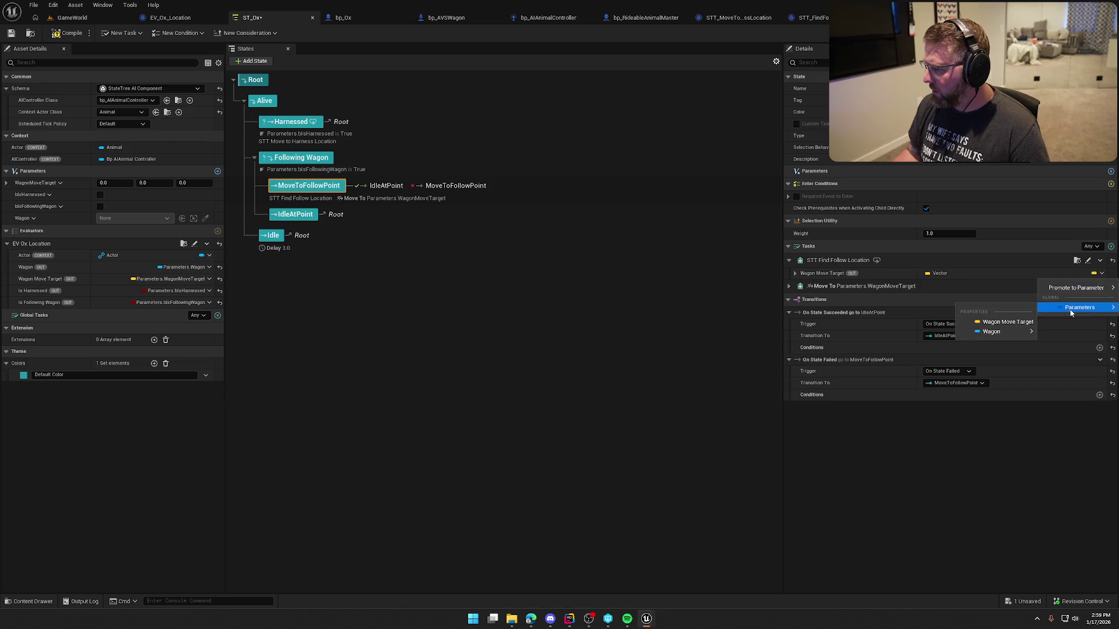
left_click(1008, 322)
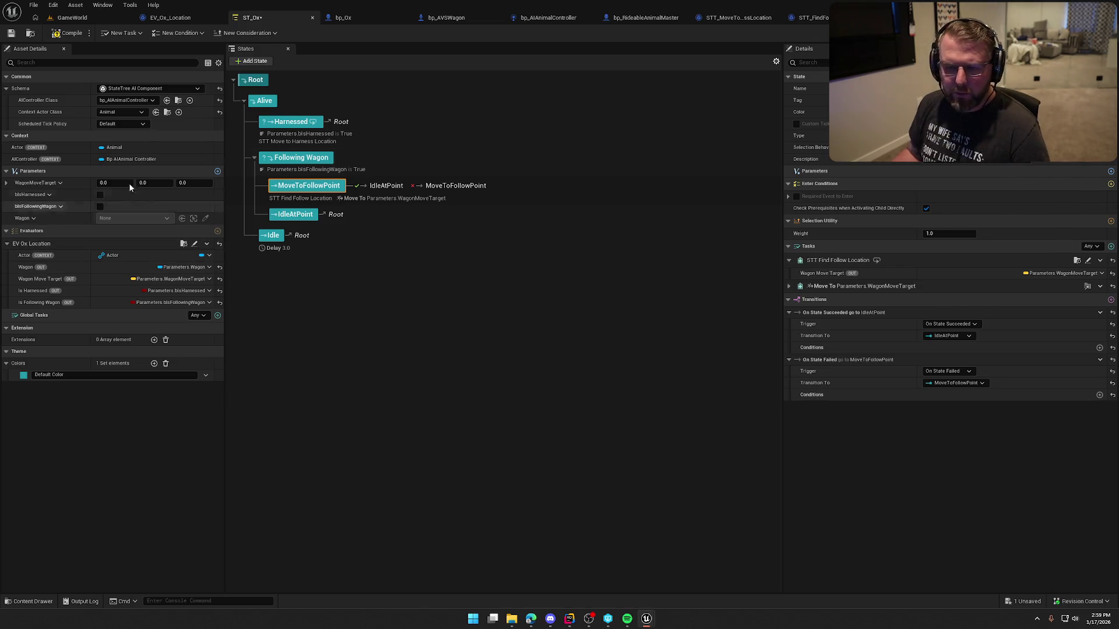
left_click(189, 17)
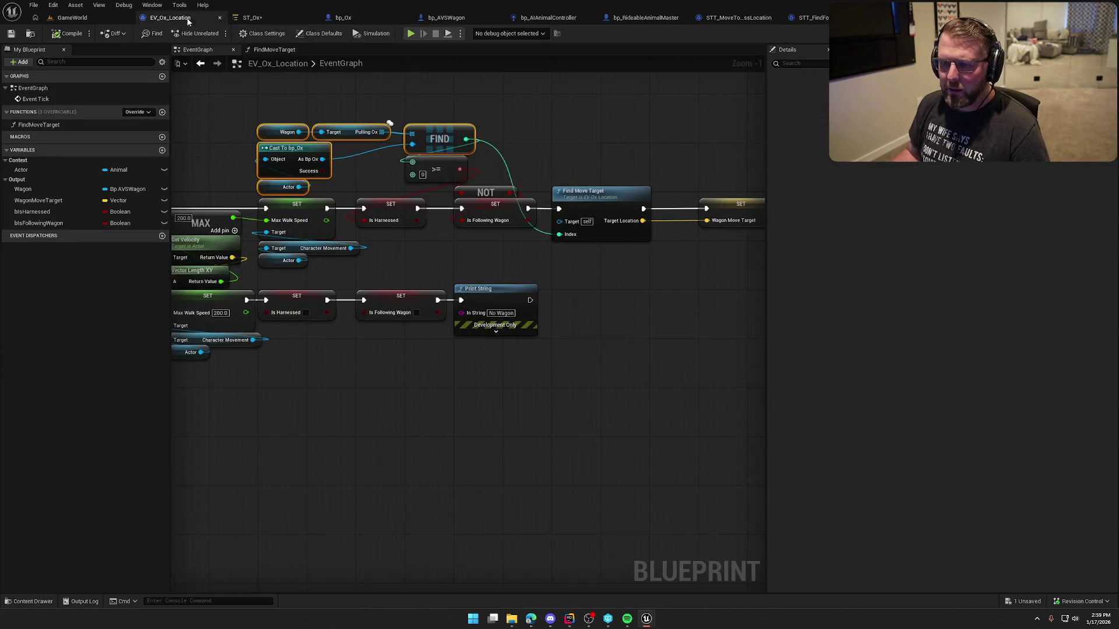
Add a Wagon variable of type Bp AVSWagon object reference in the Input category.
left_click(813, 17)
left_click(162, 139)
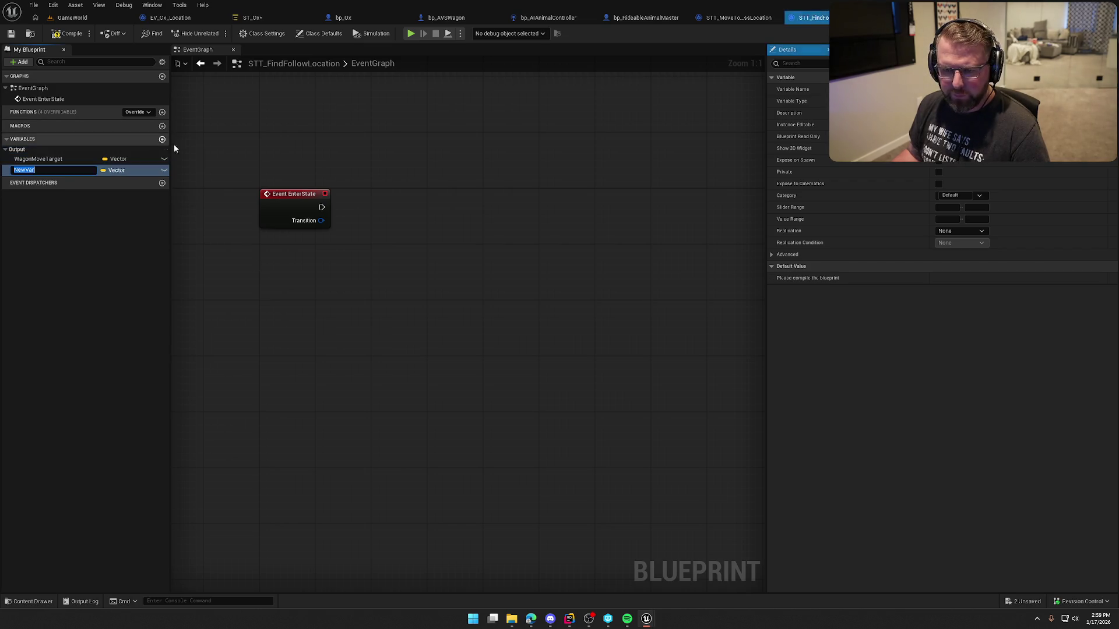
type("Wagon")
key("Return")
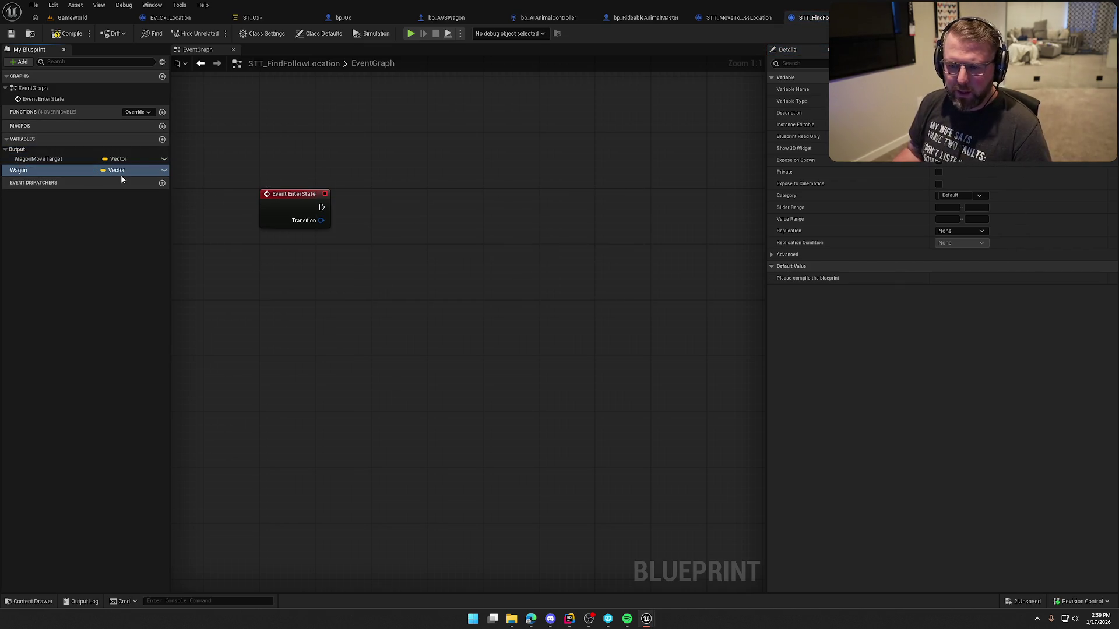
left_click(116, 170)
type("avs")
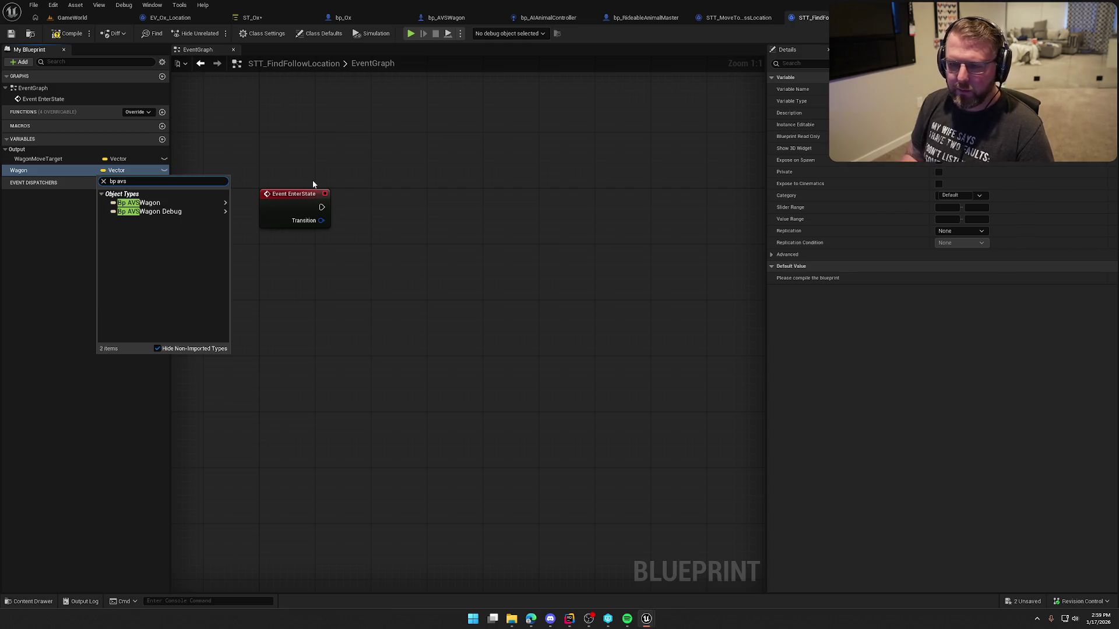
left_click(239, 204)
left_click(950, 184)
type("Input")
key("Return")
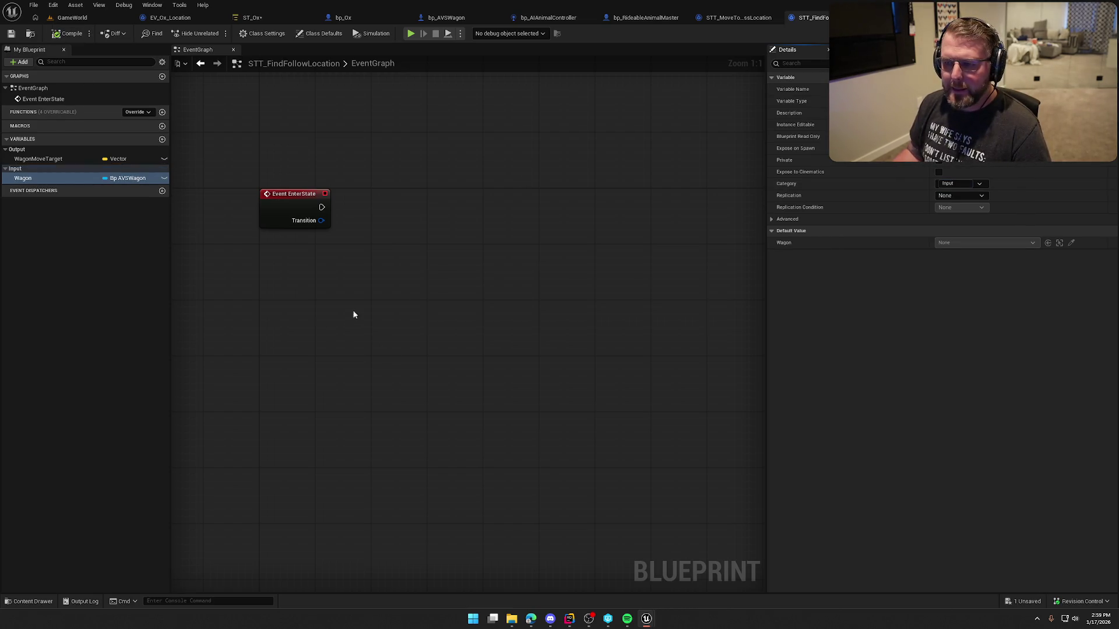
Place a Get Wagon node in the STT_FindFollowLocation event graph.
left_click_drag(367, 303, 373, 291)
mouse_move(24, 178)
left_mouse_down()
mouse_move(308, 256)
mouse_move(363, 246)
left_mouse_up()
left_click(310, 262)
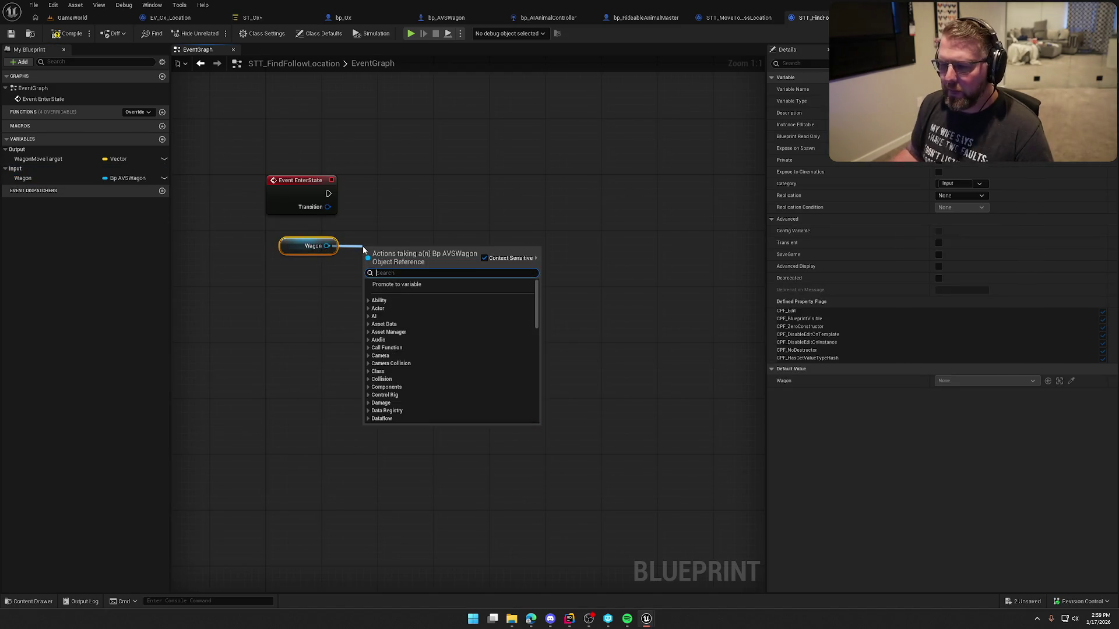
Add a Get Random Reachable Point in Radius node with the Wagon's actor location as its Origin.
left_click(418, 235)
right_click(417, 234)
type("get random poin")
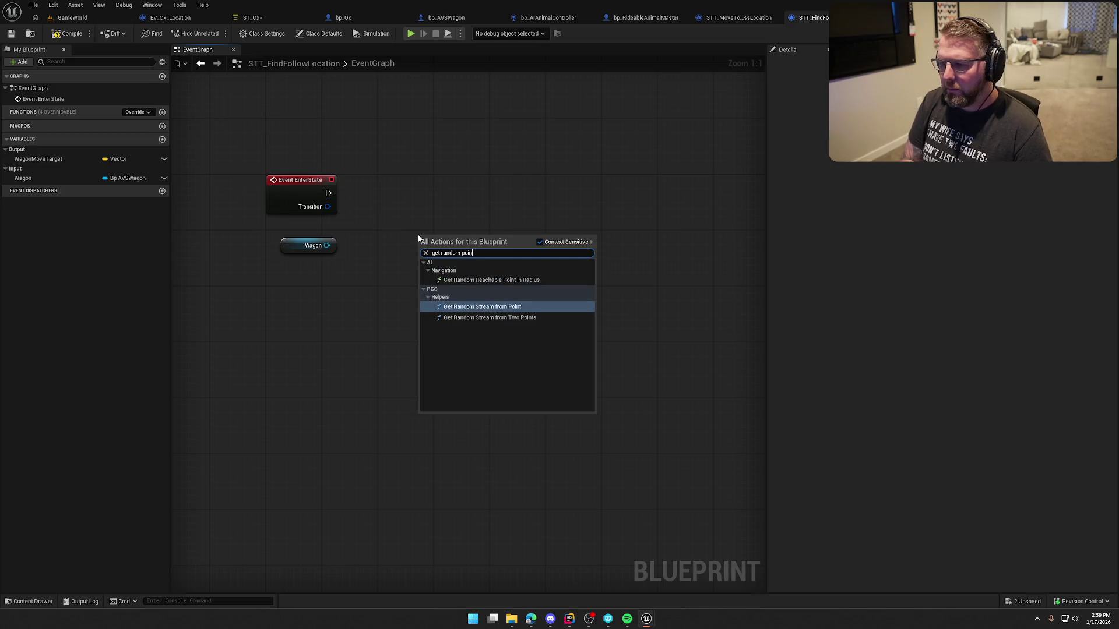
left_click(499, 280)
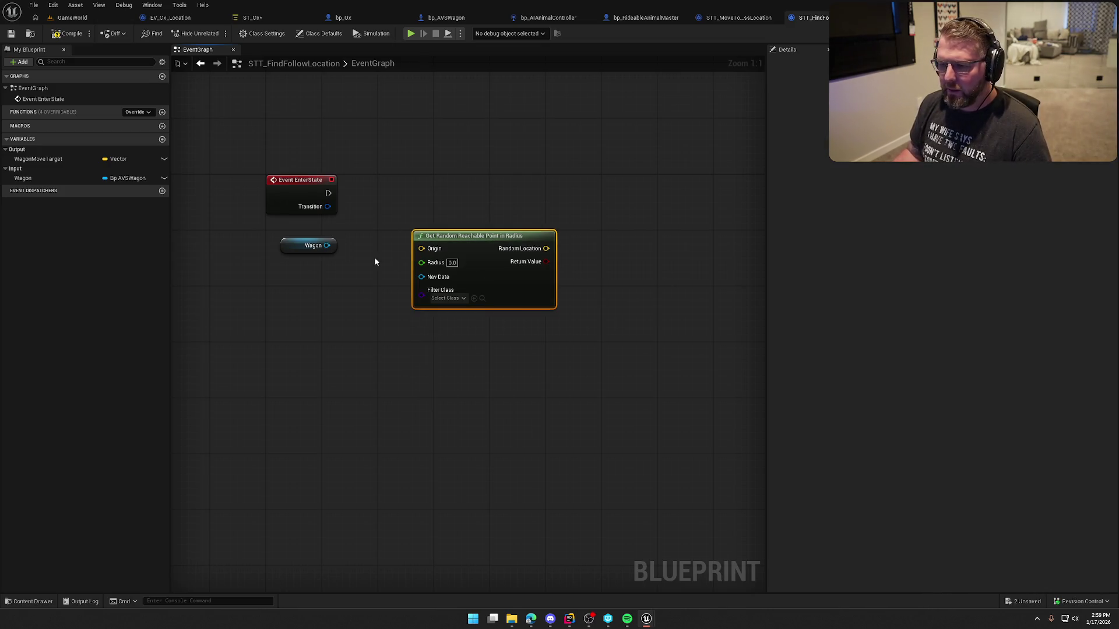
left_click_drag(331, 281, 330, 281)
type("get actor loca")
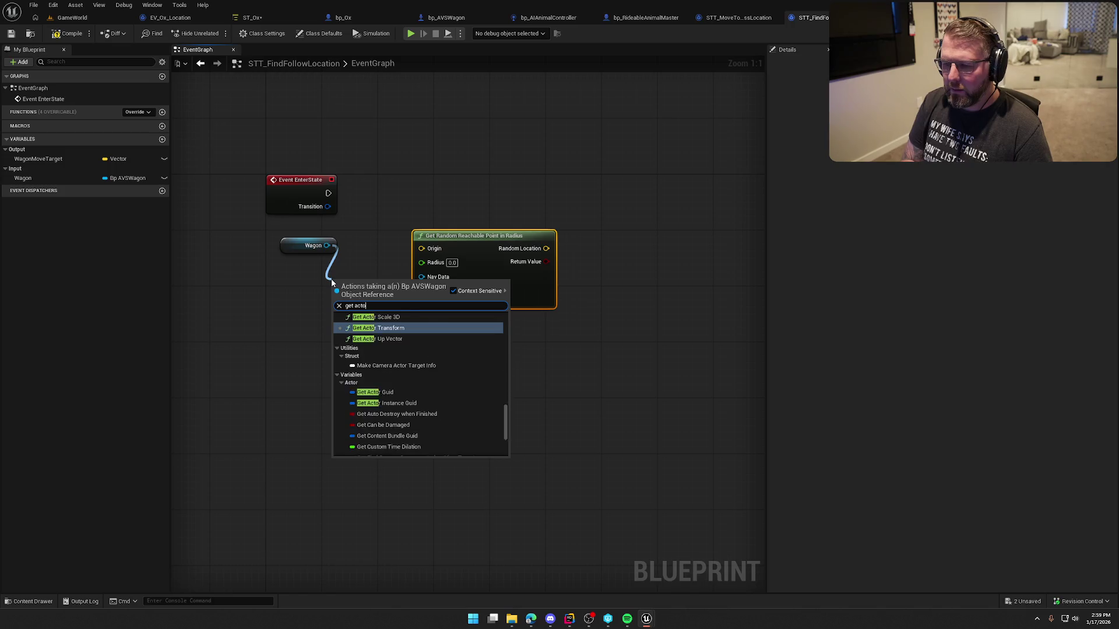
left_click(391, 371)
mouse_move(357, 296)
left_mouse_down()
mouse_move(309, 269)
mouse_move(421, 248)
left_mouse_up()
left_click_drag(365, 303, 265, 236)
left_click_drag(310, 269, 297, 262)
left_click(379, 274)
Set Radius to 500, store Random Location in WagonMoveTarget after Event EnterState, and compile.
left_click(452, 262)
key("Return")
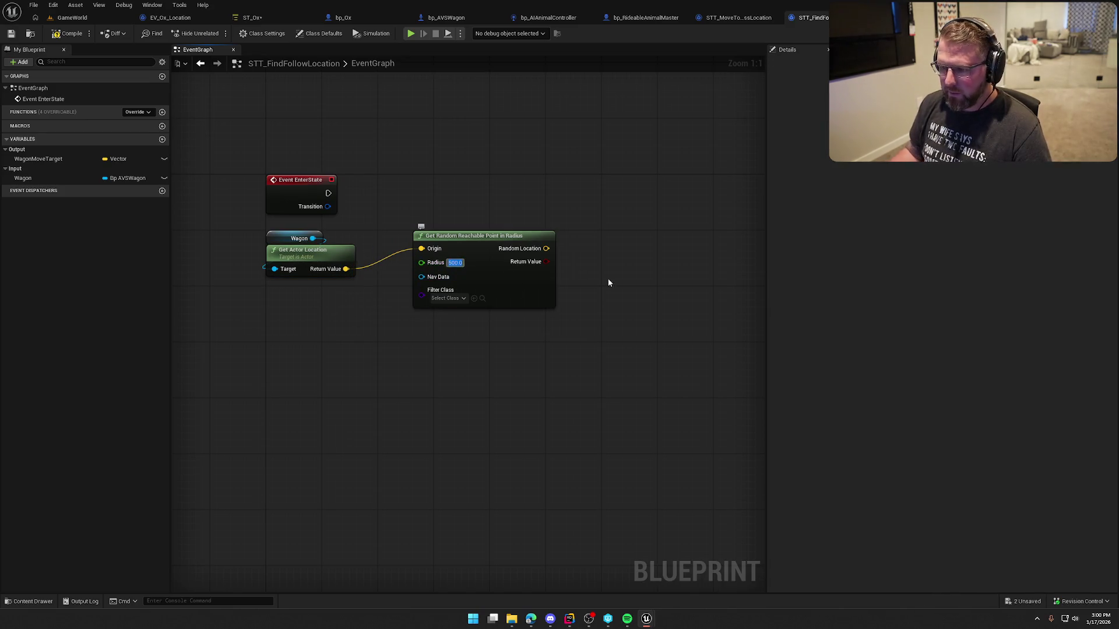
left_click_drag(481, 249, 445, 264)
left_click(485, 201)
left_click_drag(439, 220, 362, 218)
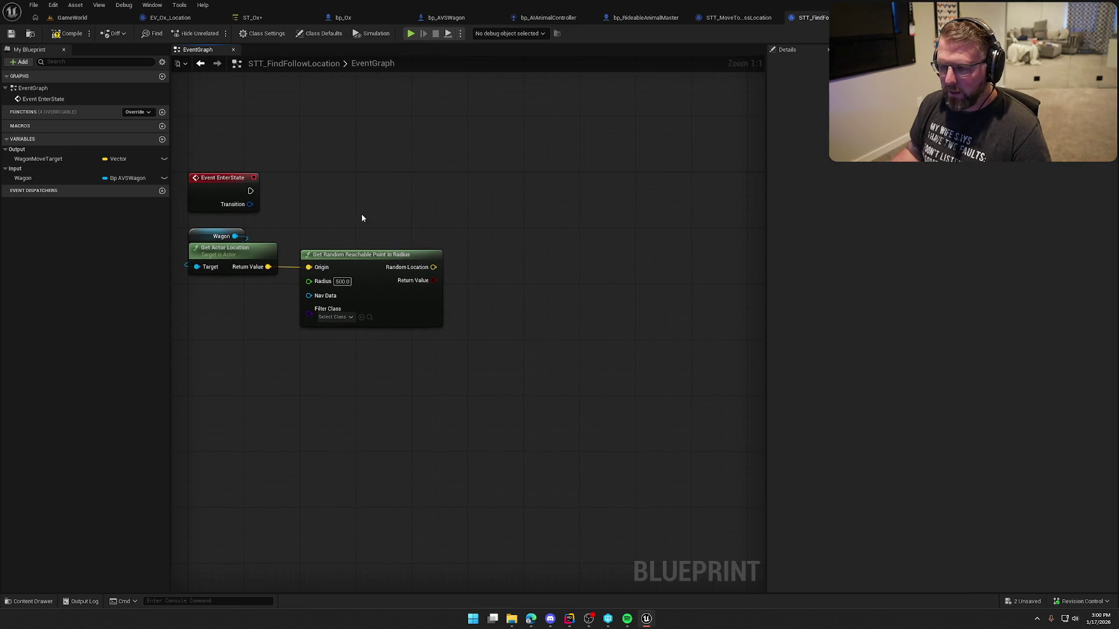
mouse_move(38, 159)
left_mouse_down()
mouse_move(181, 178)
mouse_move(451, 174)
left_mouse_up()
mouse_move(434, 266)
left_mouse_down()
mouse_move(452, 190)
mouse_move(259, 204)
mouse_move(256, 193)
left_mouse_up()
mouse_move(489, 173)
left_mouse_down()
mouse_move(511, 187)
mouse_move(372, 201)
mouse_move(250, 191)
left_mouse_up()
left_click(171, 104)
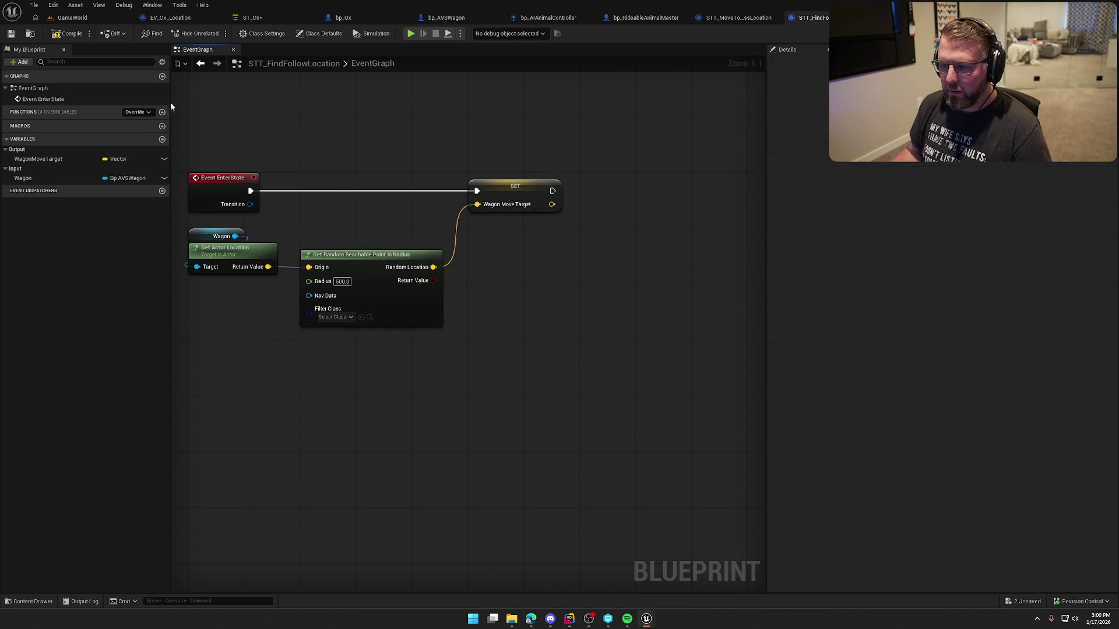
left_click(65, 33)
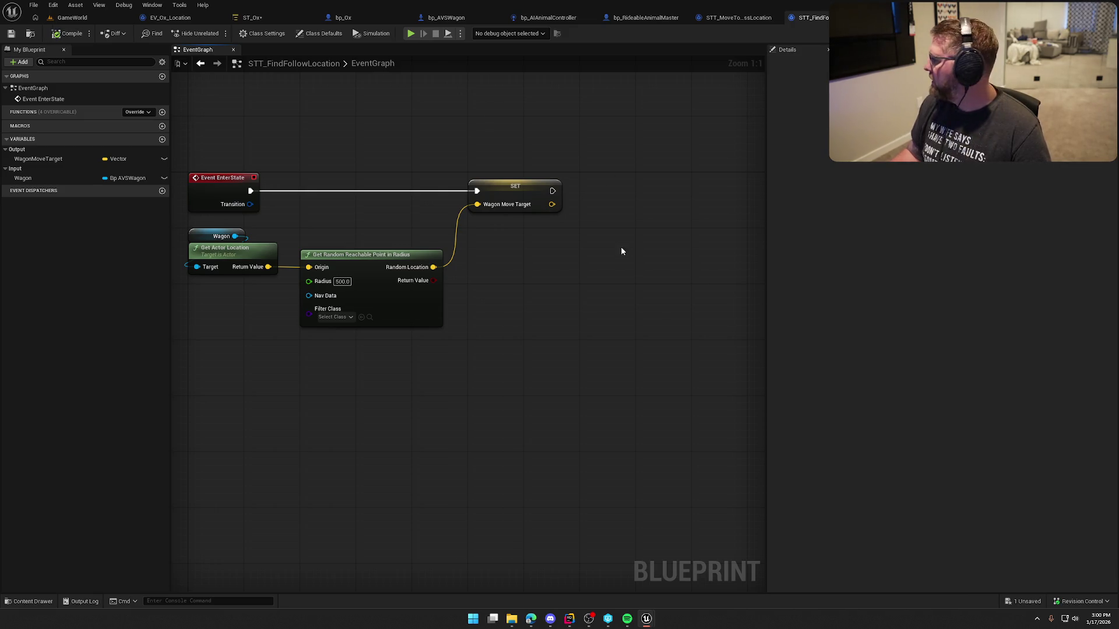
Compare with the deer's TS_FindRandomRoamPoint graph, close it, and return to the ST_Ox state tree.
key("ctrl+space")
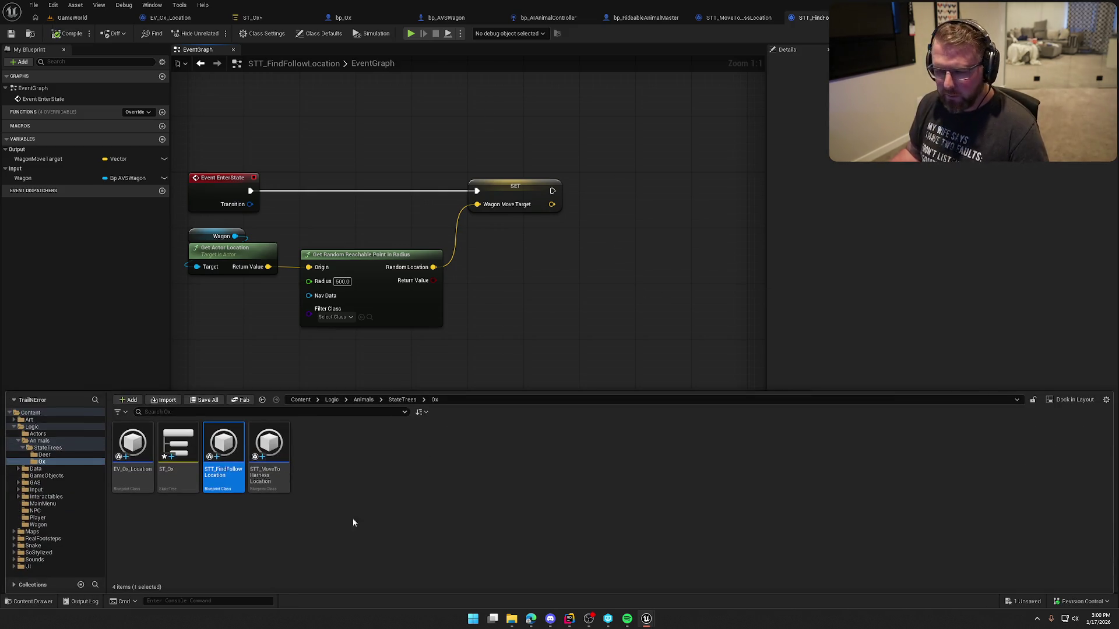
left_click(71, 455)
double_click(224, 444)
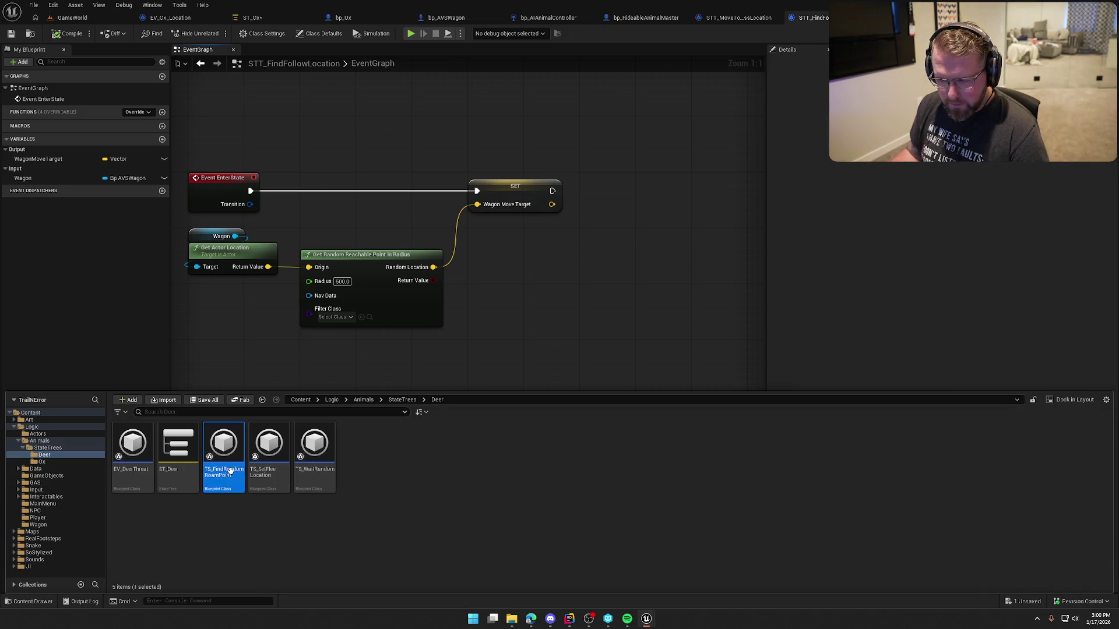
mouse_move(328, 463)
left_mouse_down()
mouse_move(647, 397)
mouse_move(426, 466)
mouse_move(569, 460)
mouse_move(484, 460)
left_mouse_up()
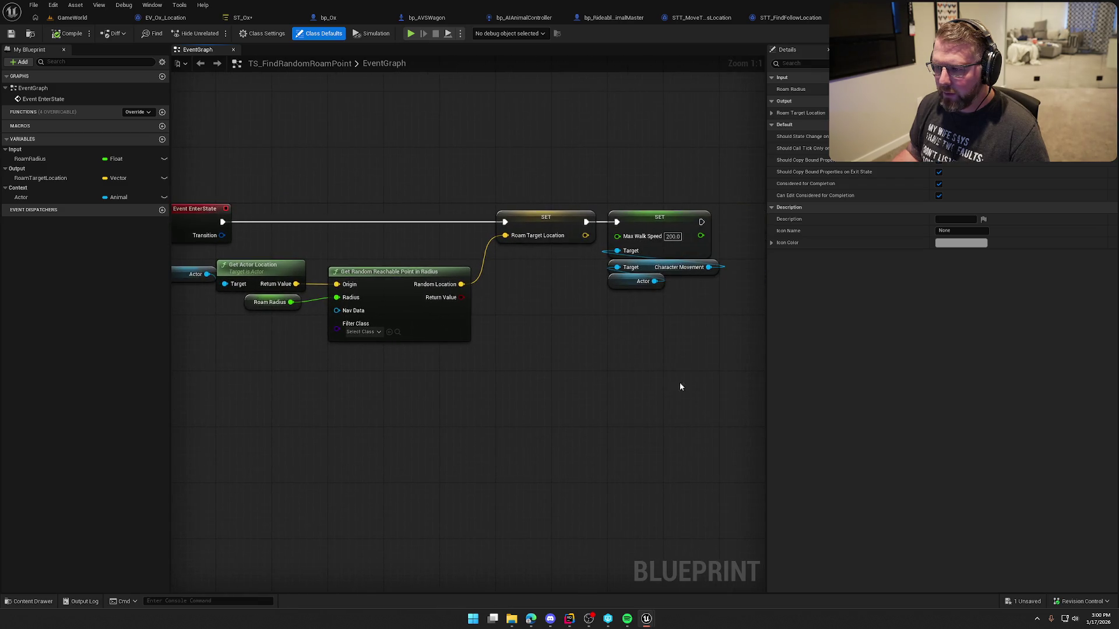
left_click_drag(729, 201, 600, 292)
left_click(324, 178)
key("ctrl+w")
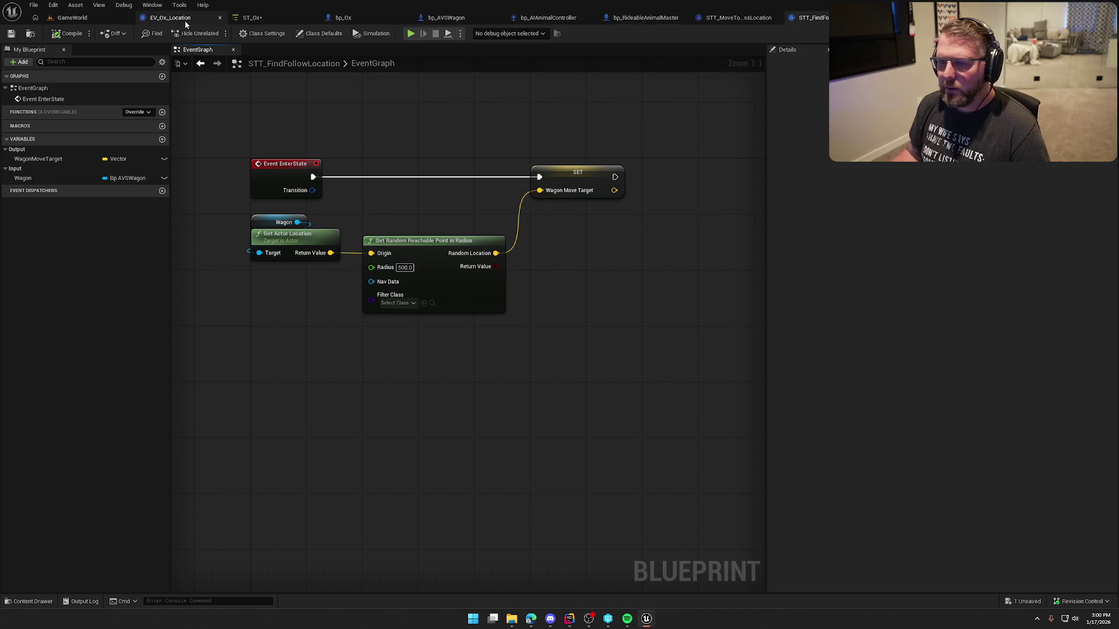
left_click(268, 17)
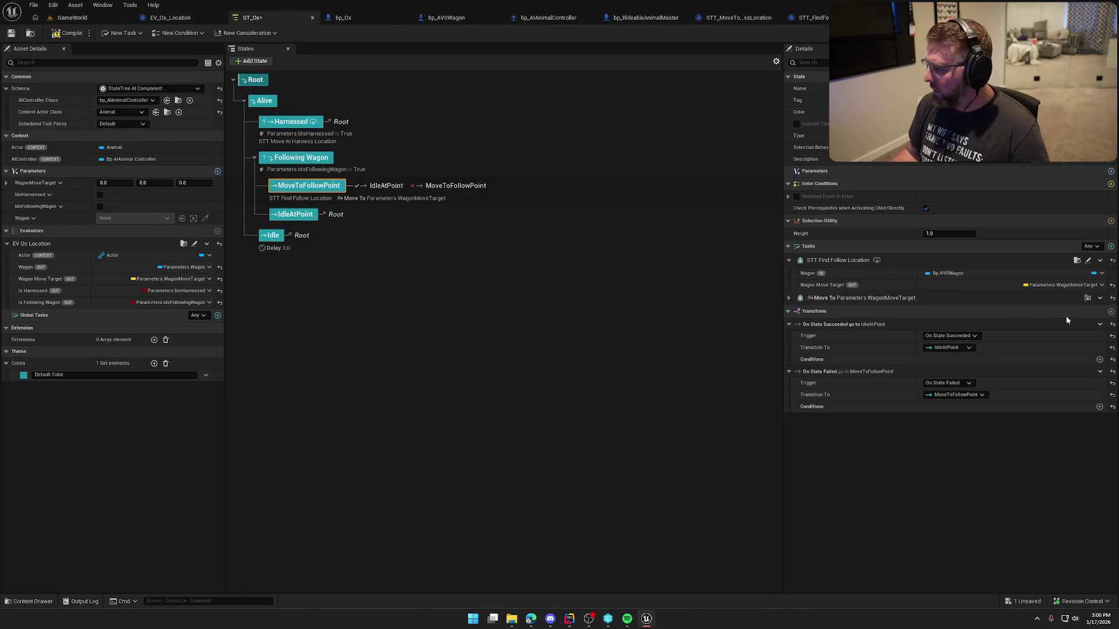
Bind the Find Follow Location task's Wagon input to Parameters.Wagon.
left_click(1101, 273)
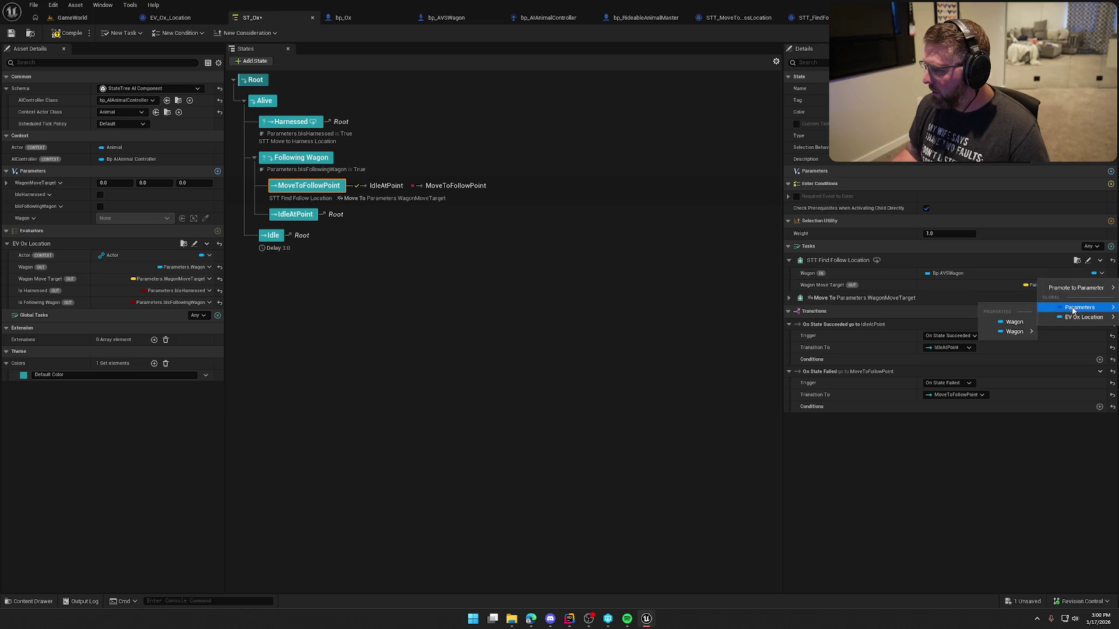
left_click(1014, 322)
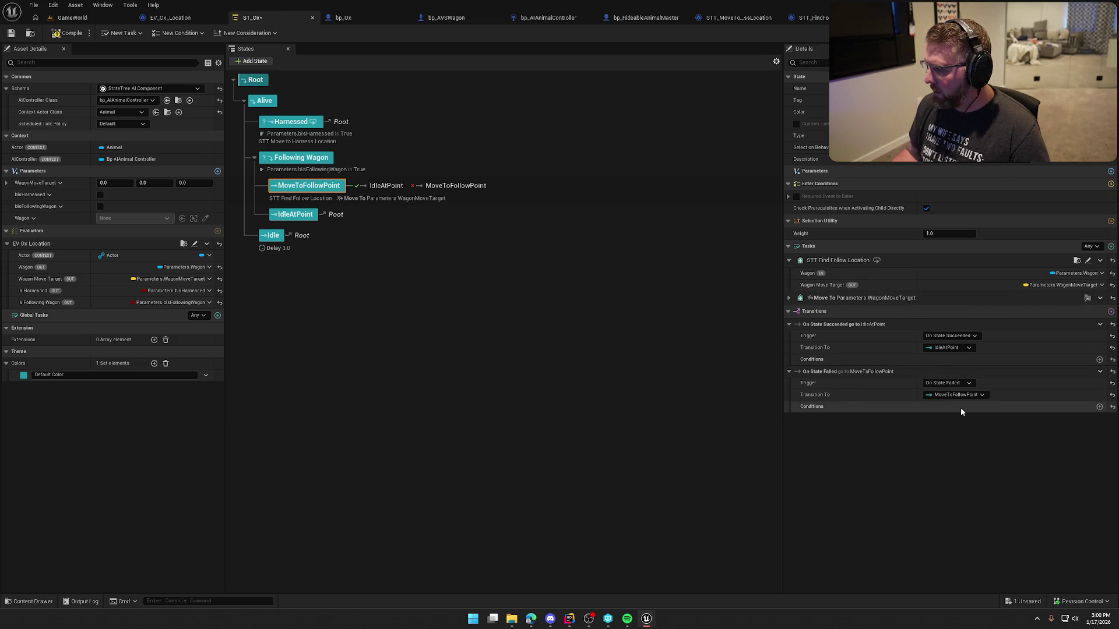
left_click(788, 297)
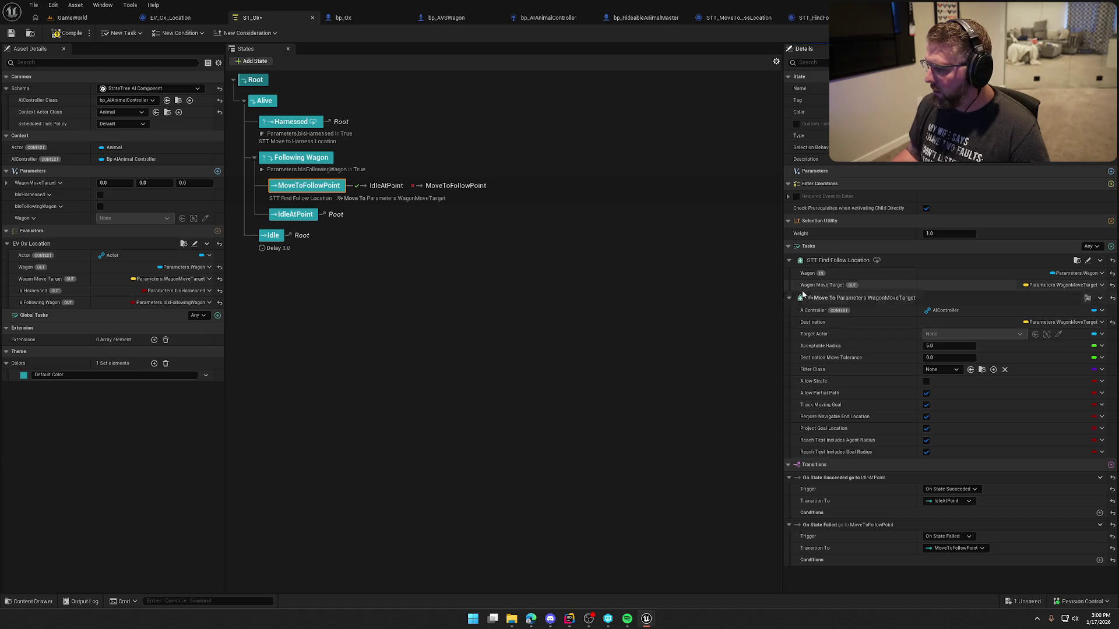
left_click(789, 298)
Give IdleAtPoint a Delay task with a 3.0 duration and compile the StateTree.
left_click(297, 219)
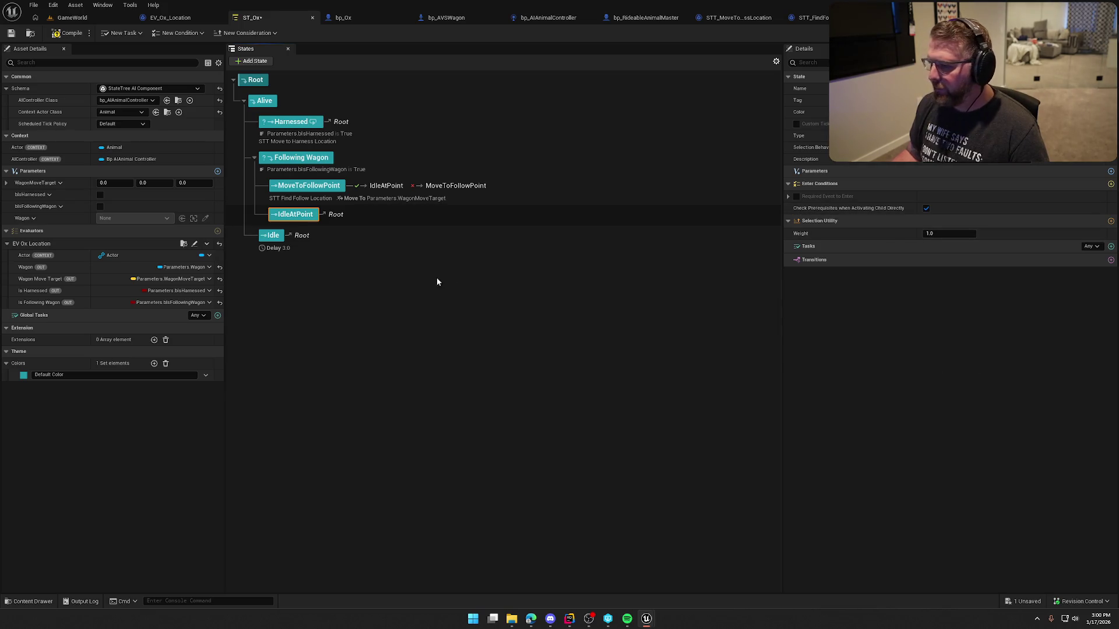
left_click(1109, 246)
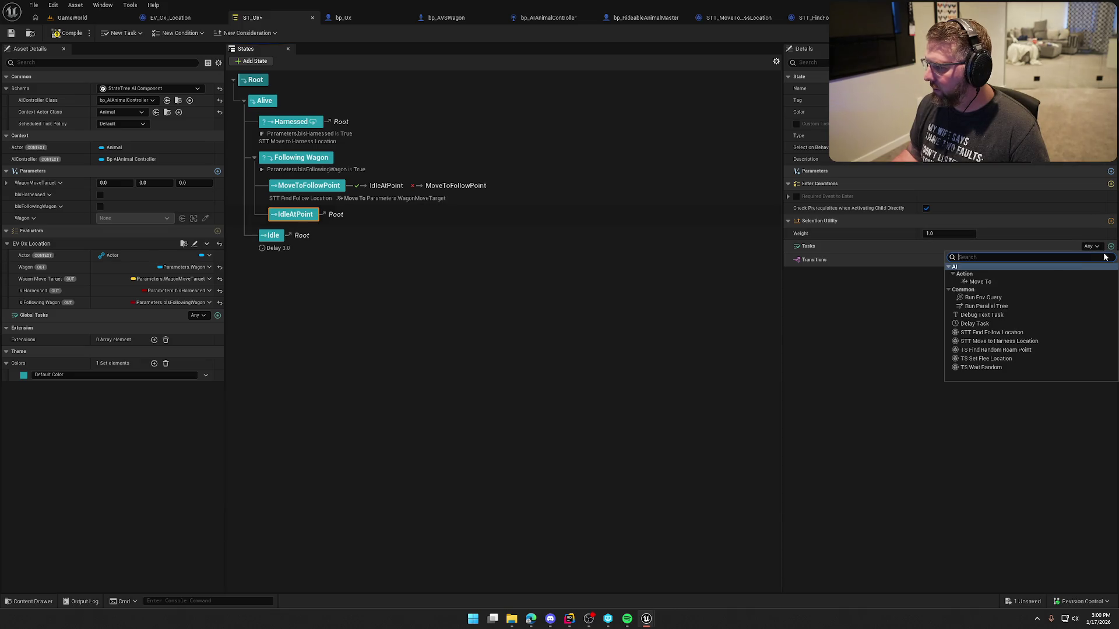
left_click(1007, 325)
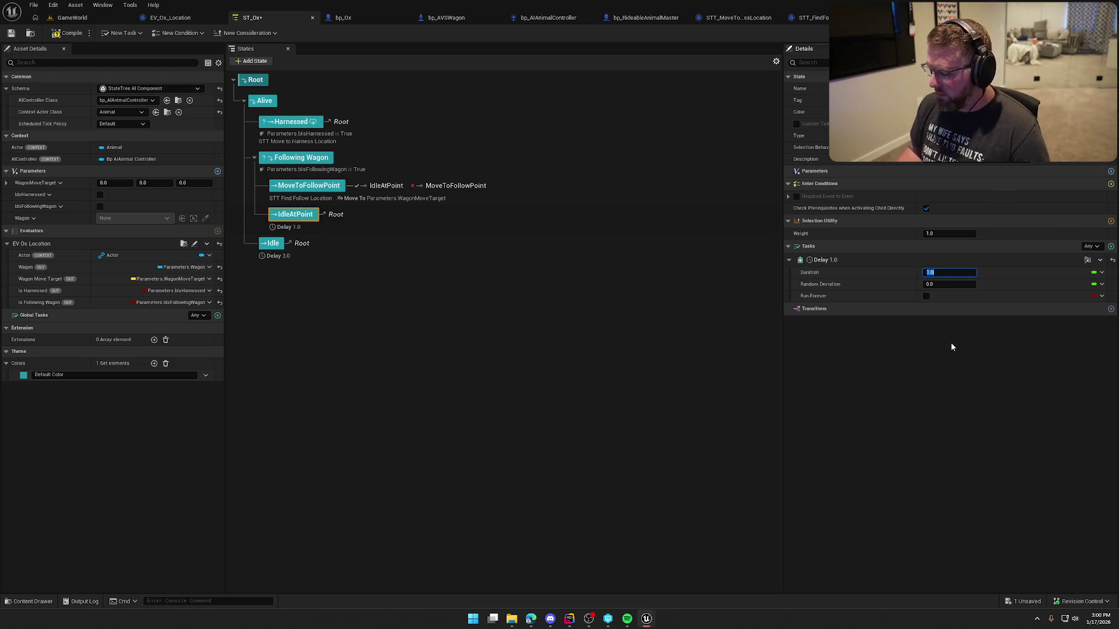
type("3")
key("Return")
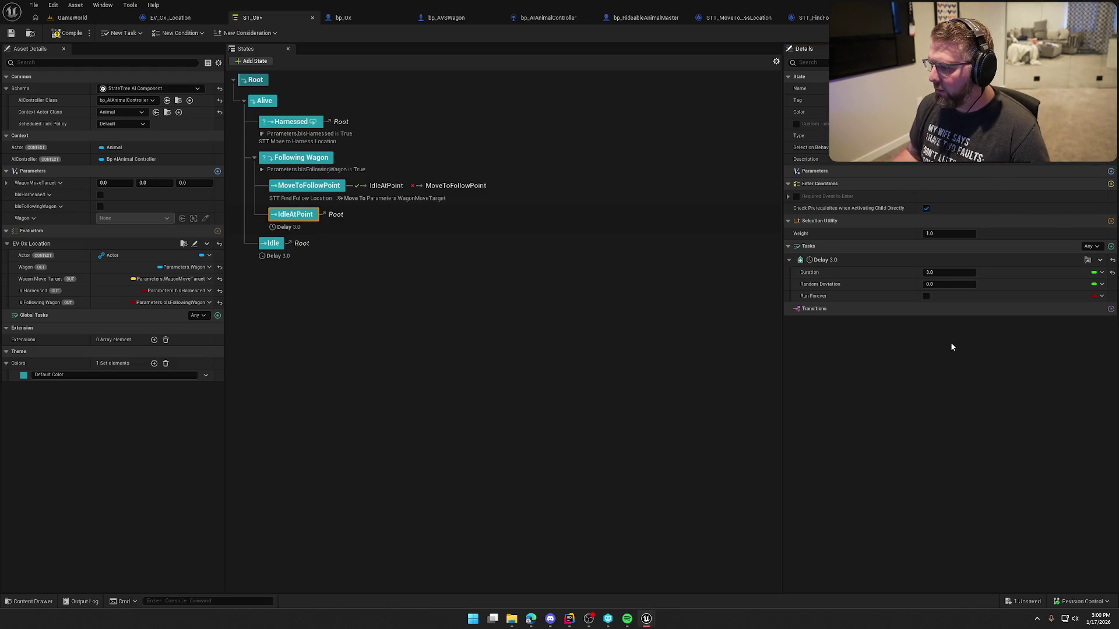
left_click(68, 33)
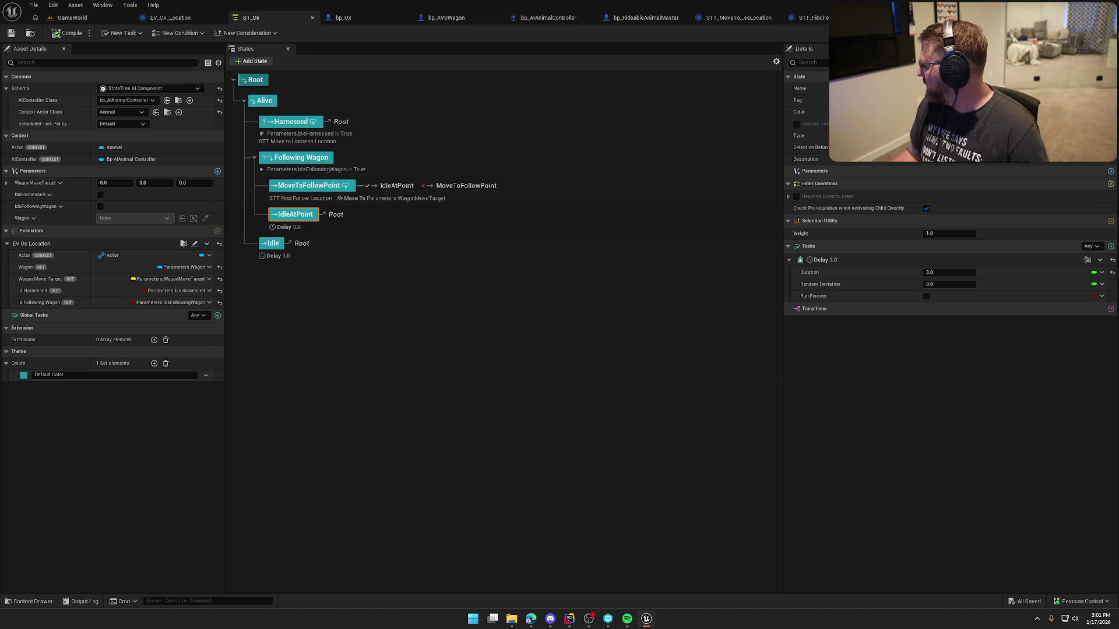
Add an On State Completed transition from IdleAtPoint to MoveToFollowPoint and save ST_Ox.
left_click(1110, 309)
left_click(947, 333)
left_click(949, 342)
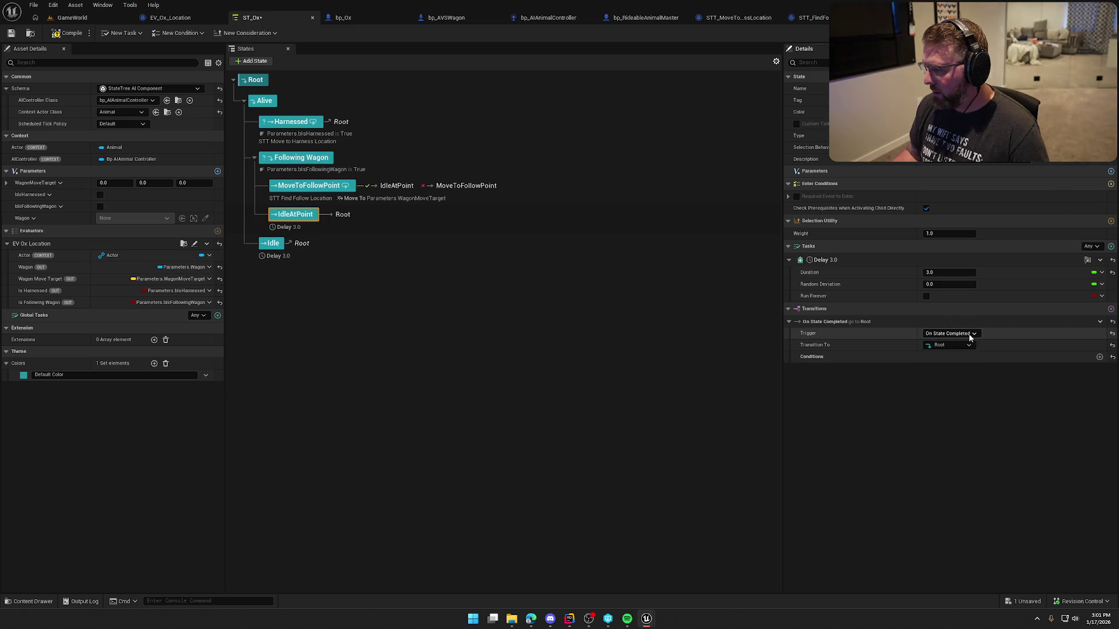
left_click(946, 345)
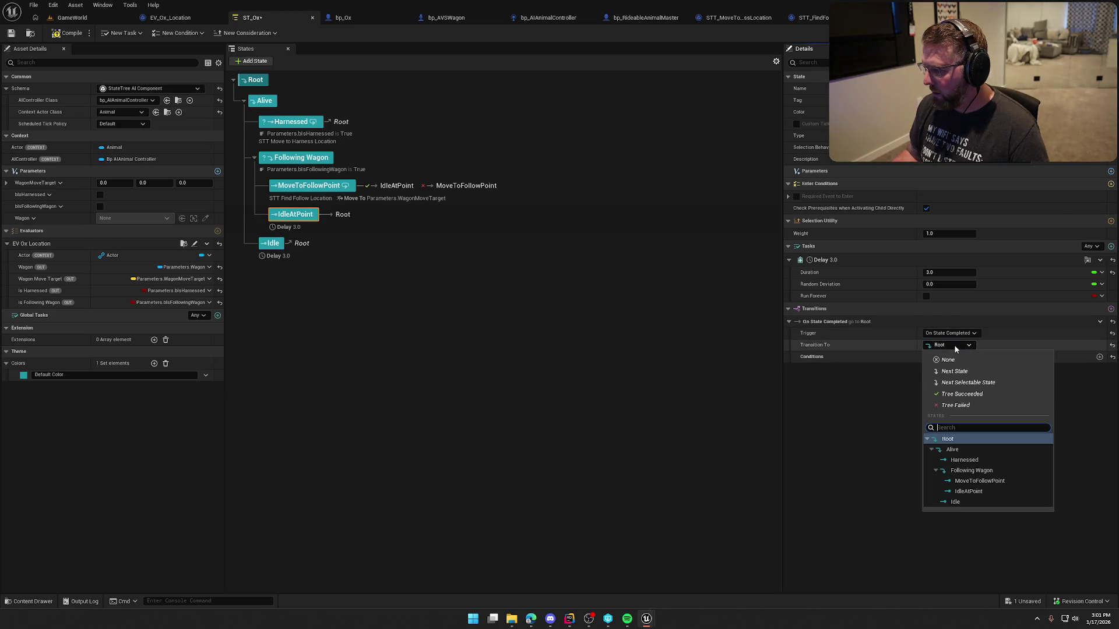
left_click(991, 481)
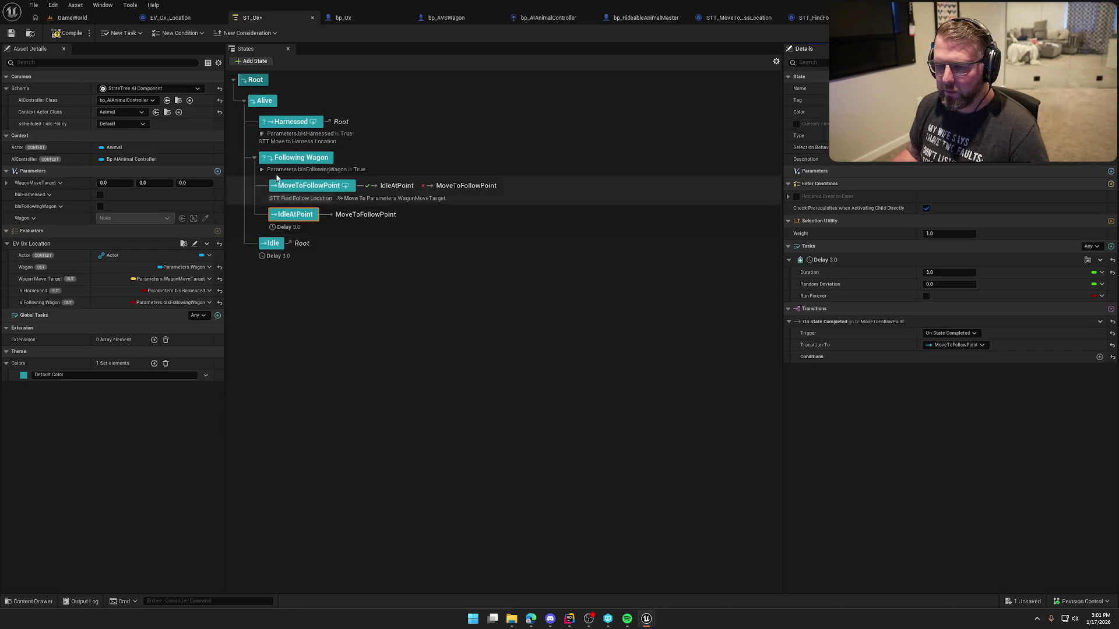
key("ctrl+s")
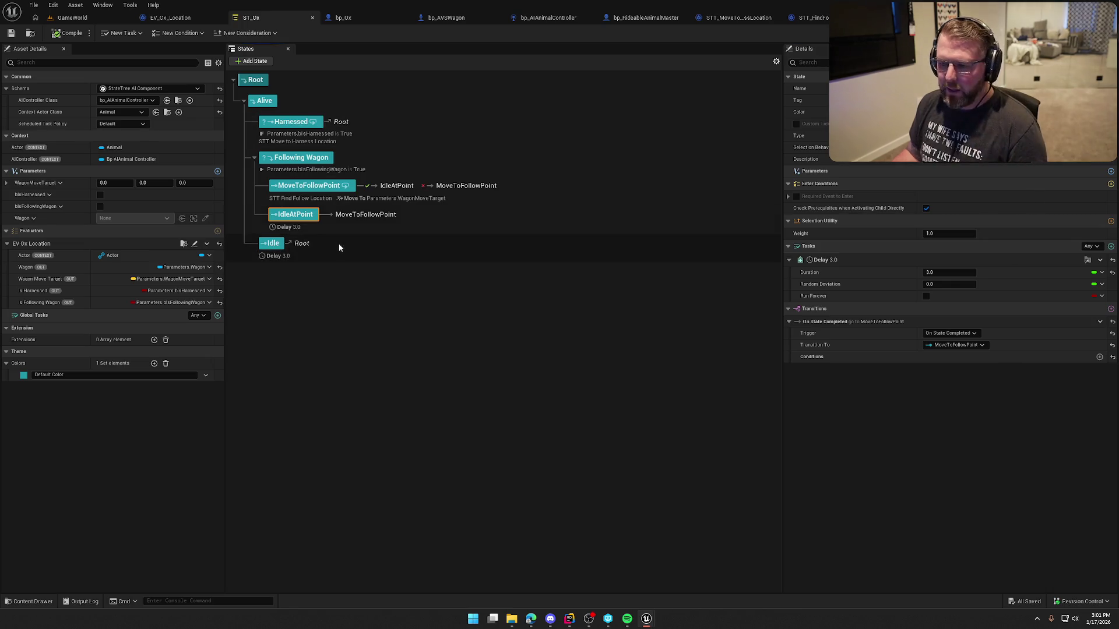
left_click(339, 247)
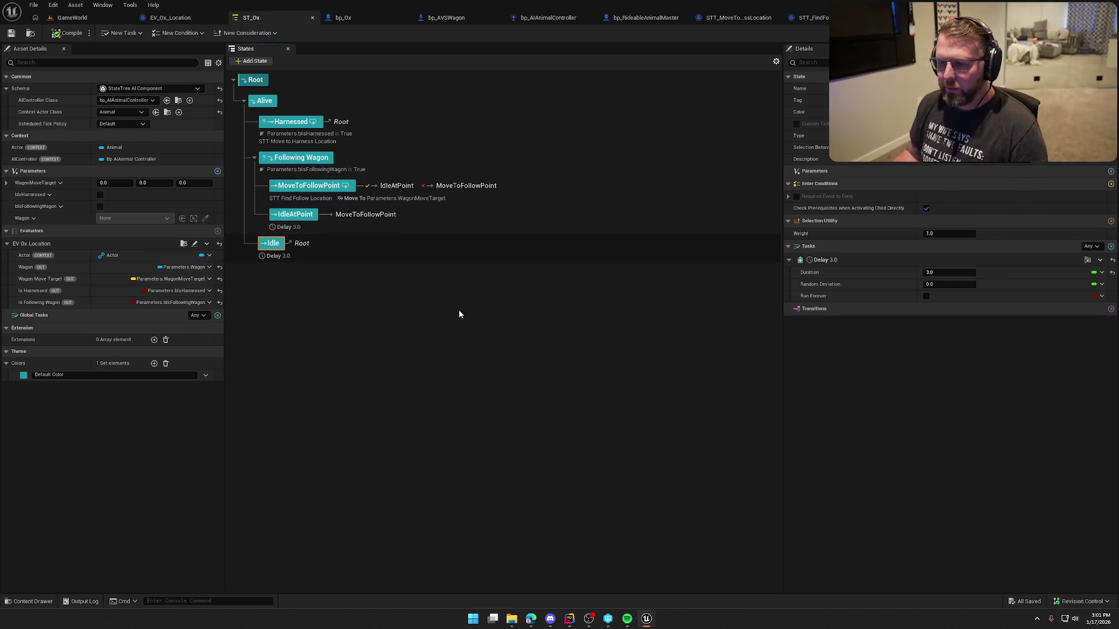
left_click(427, 128)
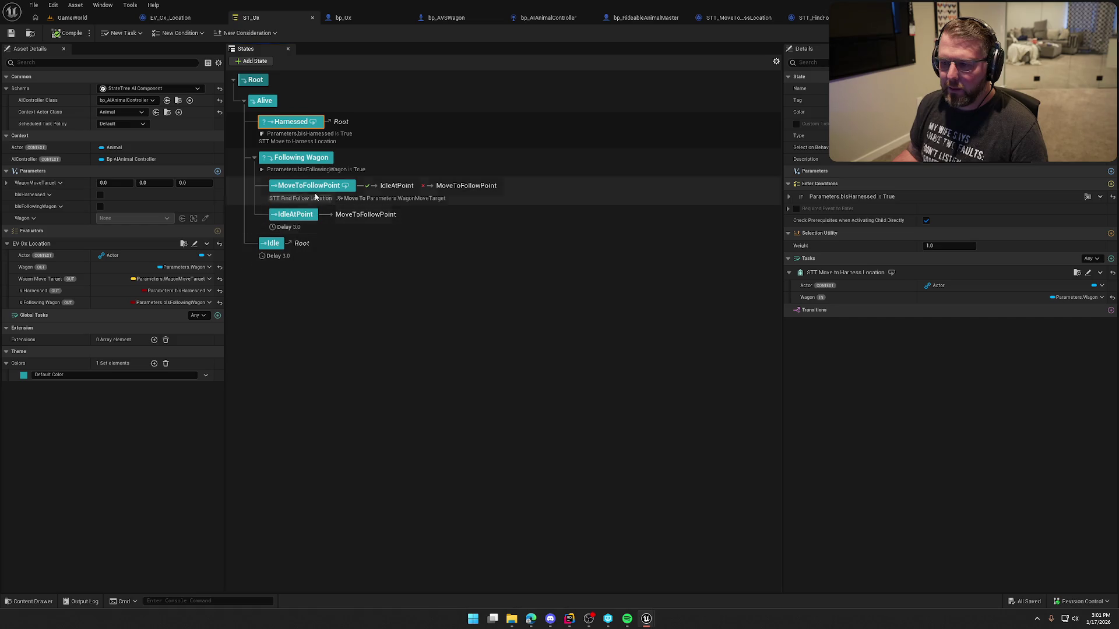
Delete the Find Move Target and SET Wagon Move Target nodes from EV_Ox_Location's event graph.
left_click(186, 18)
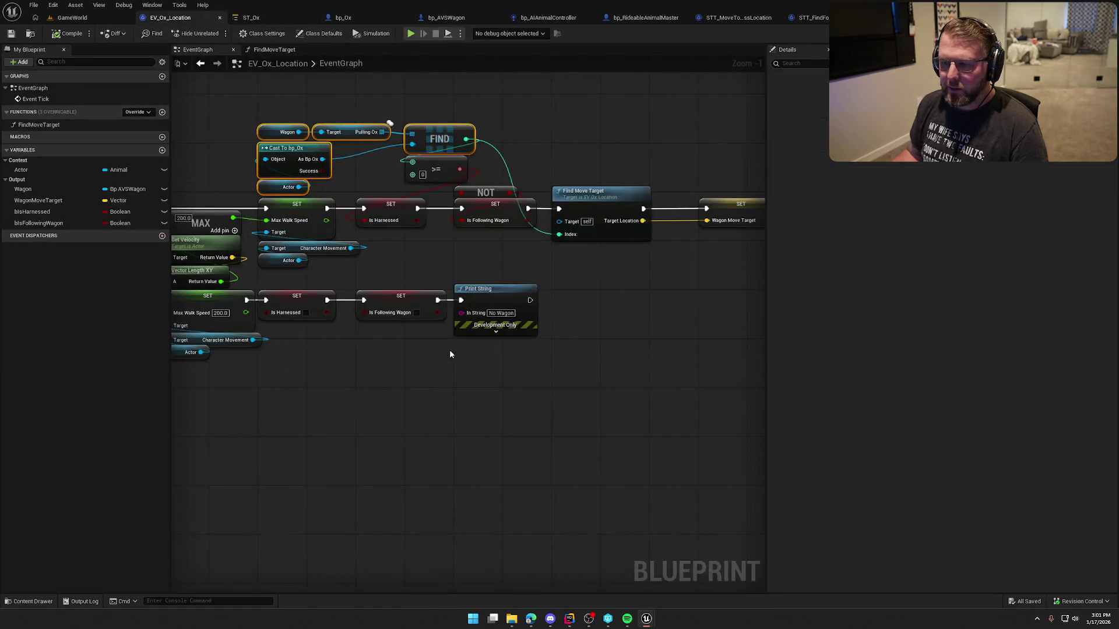
left_click_drag(469, 169, 602, 286)
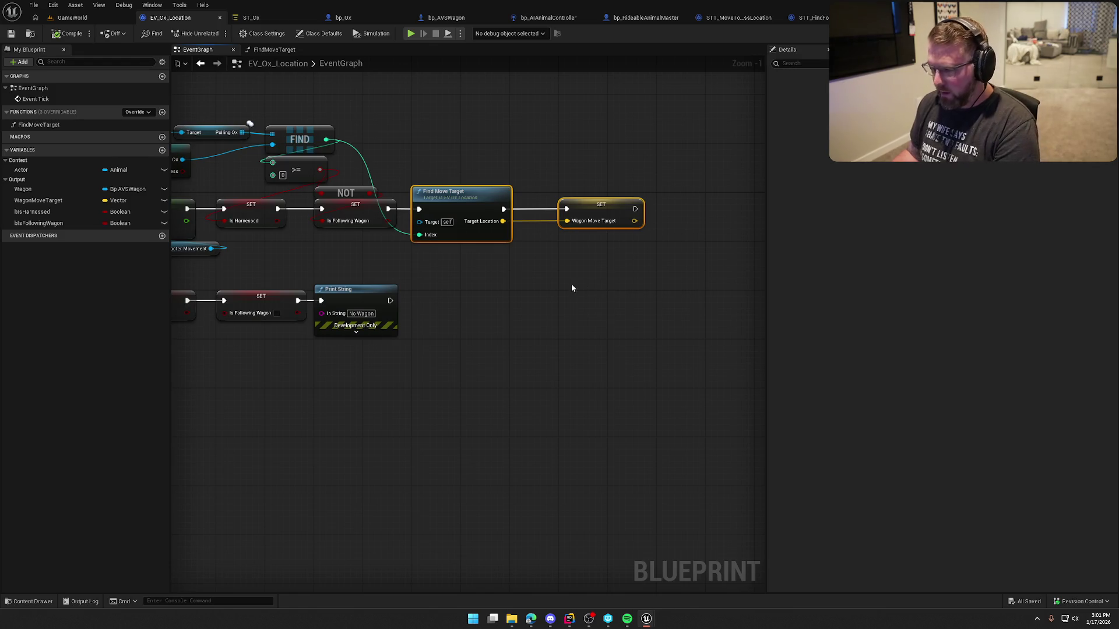
key("Delete")
mouse_move(522, 271)
left_mouse_down()
mouse_move(540, 291)
mouse_move(675, 309)
left_mouse_up()
mouse_move(314, 165)
left_mouse_down()
mouse_move(431, 191)
mouse_move(430, 172)
mouse_move(327, 134)
left_mouse_up()
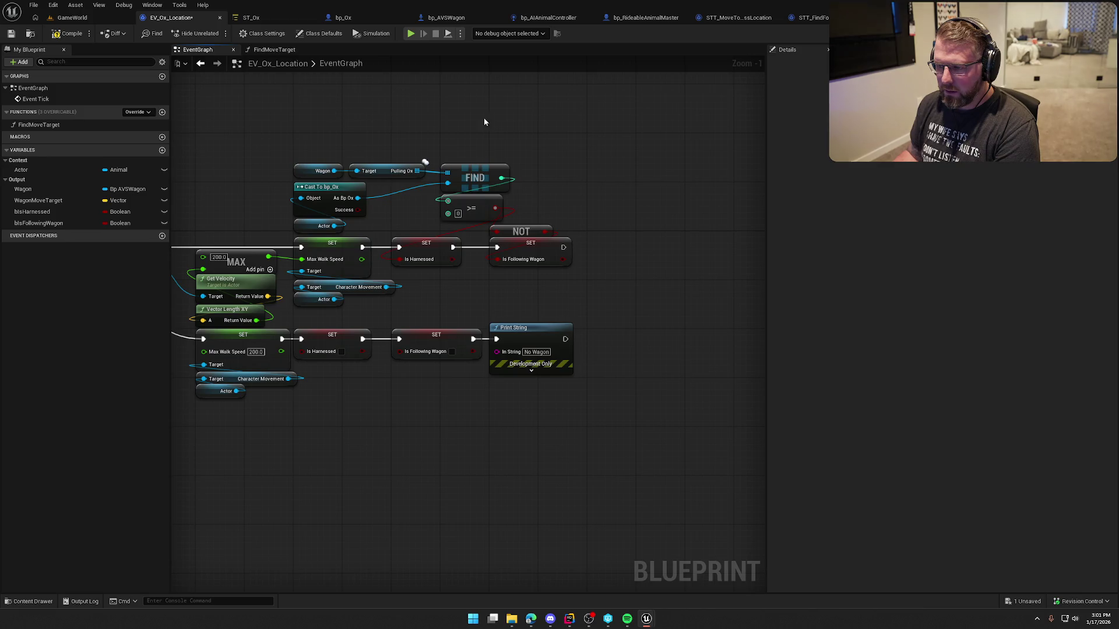
mouse_move(582, 212)
left_mouse_down()
mouse_move(657, 142)
mouse_move(713, 145)
mouse_move(790, 171)
left_mouse_up()
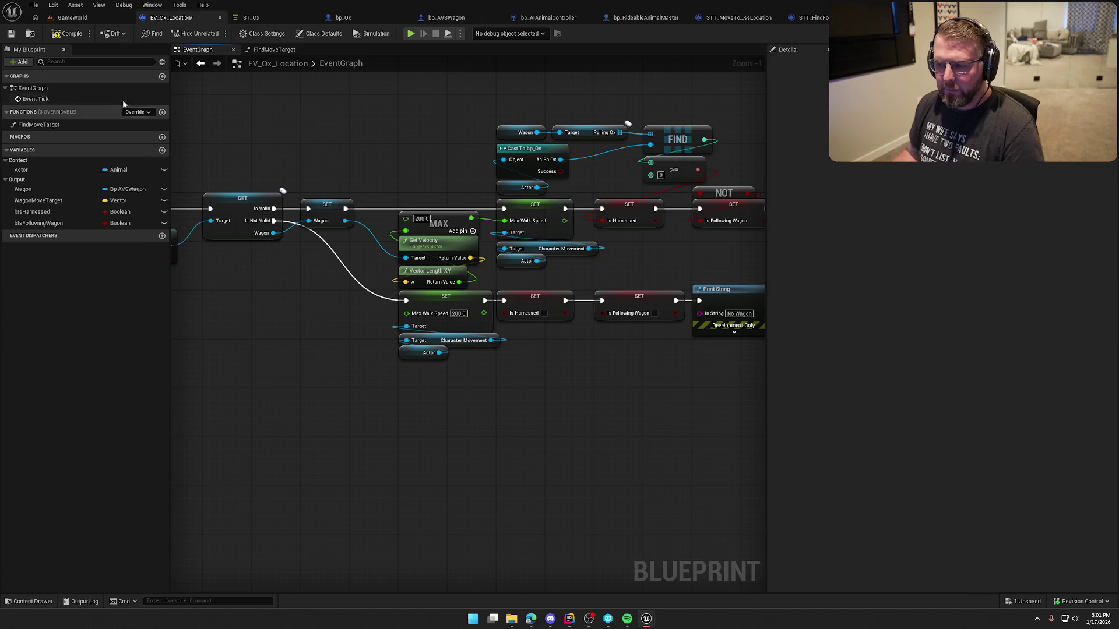
left_click(72, 18)
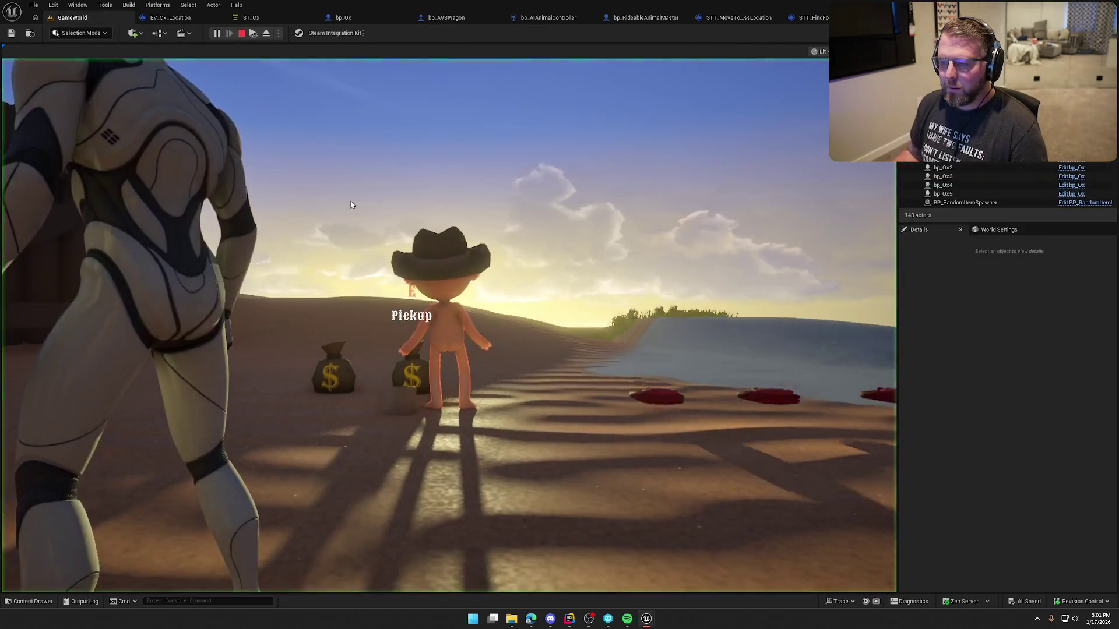
Play-test the level, walking around the wagon to watch the oxen follow, then stop.
left_click(351, 204)
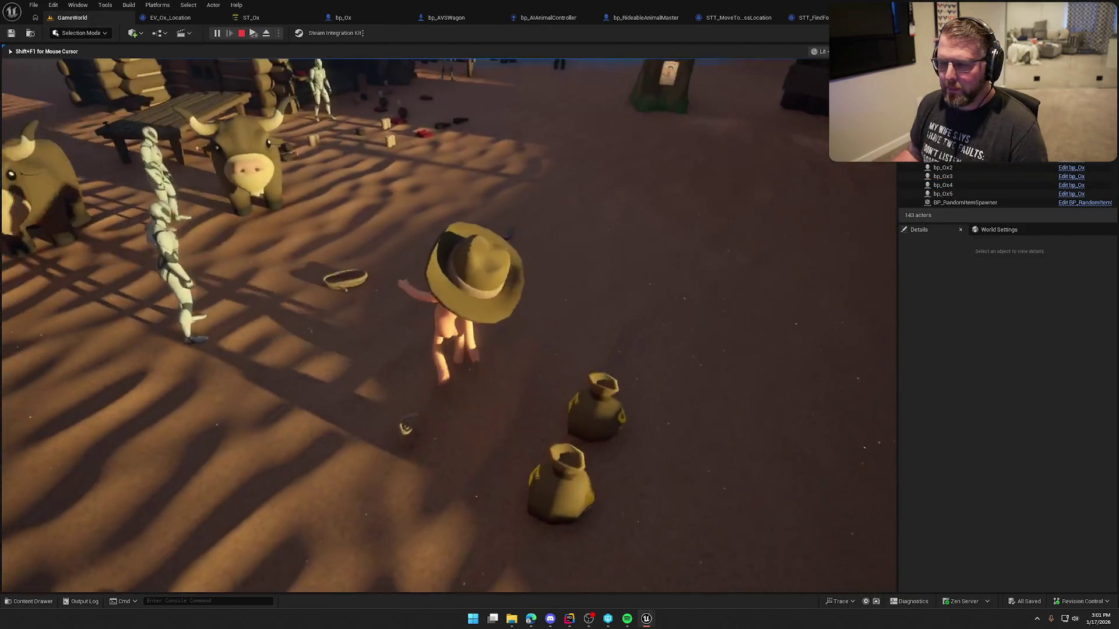
key("w")
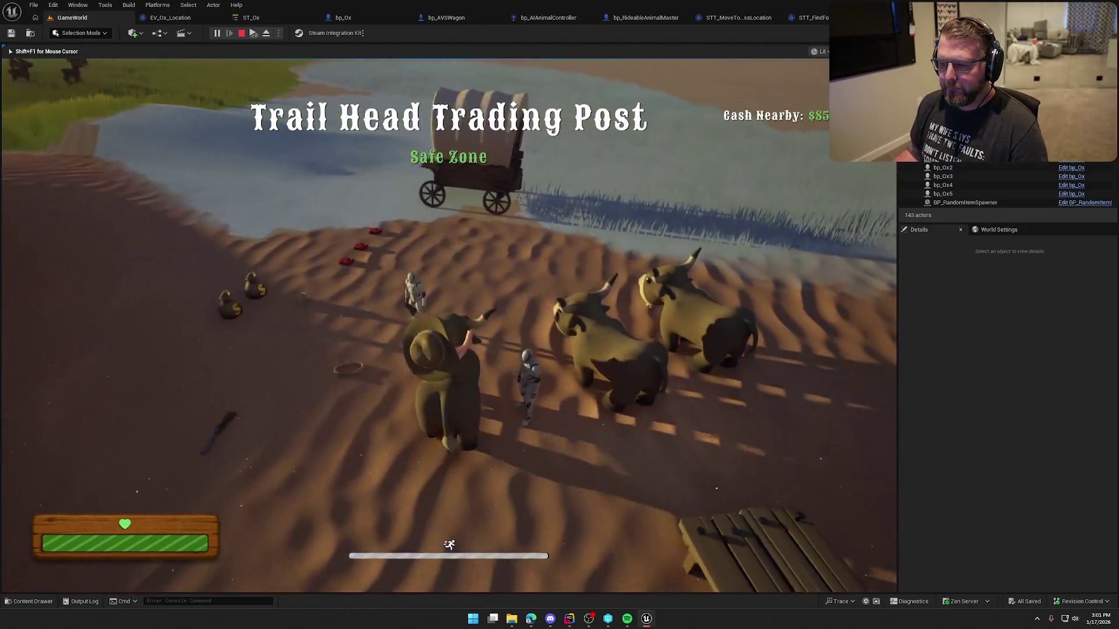
key("w")
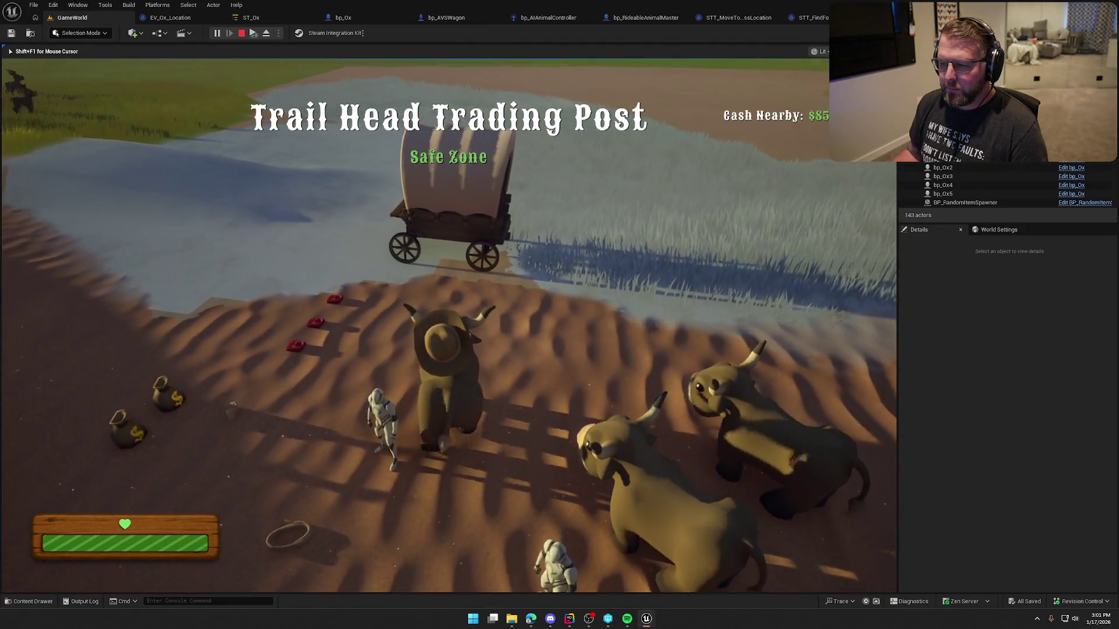
key("w")
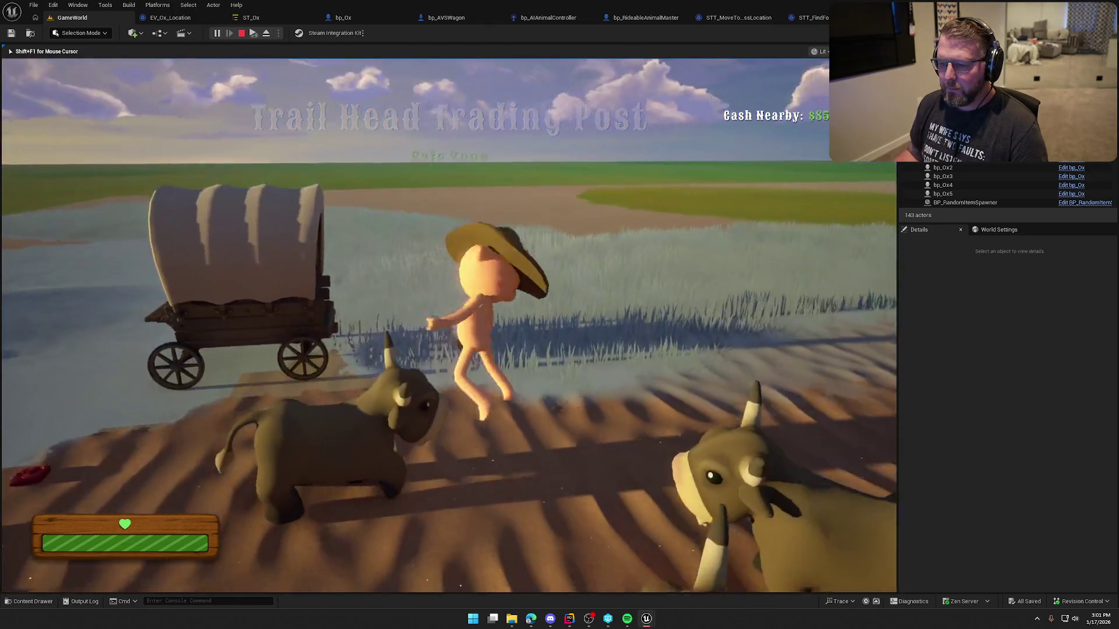
key("w")
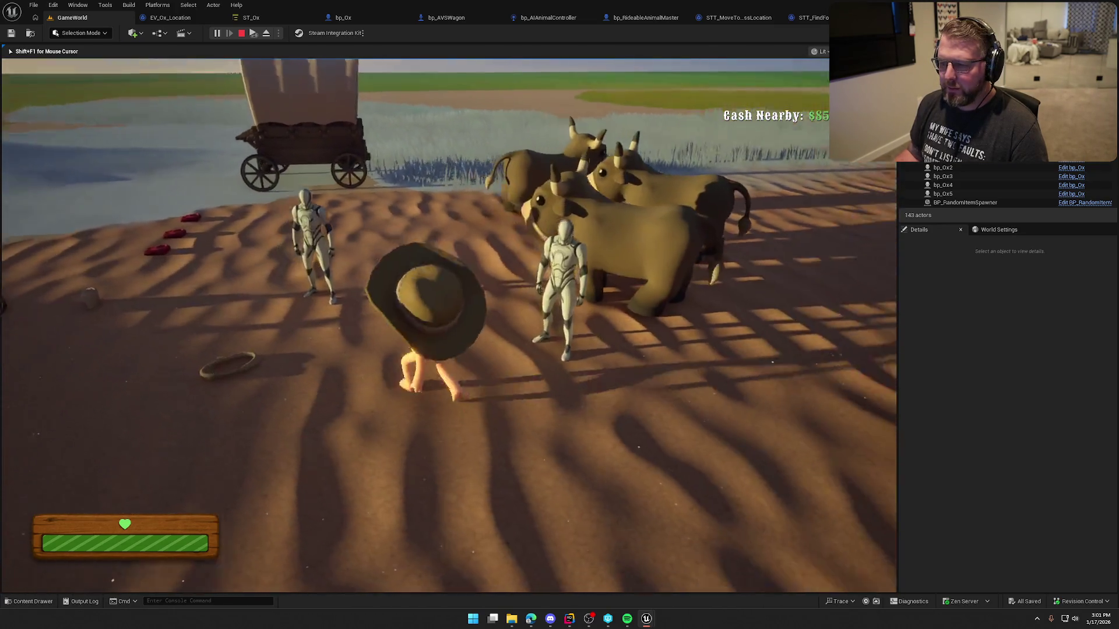
key("shift")
key("d")
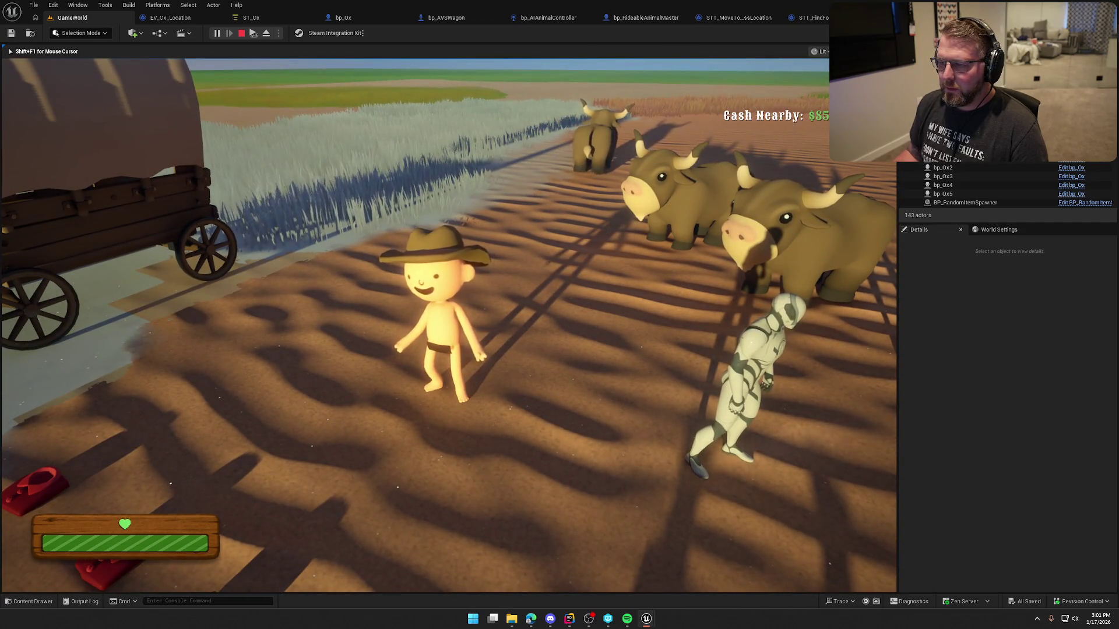
key("d")
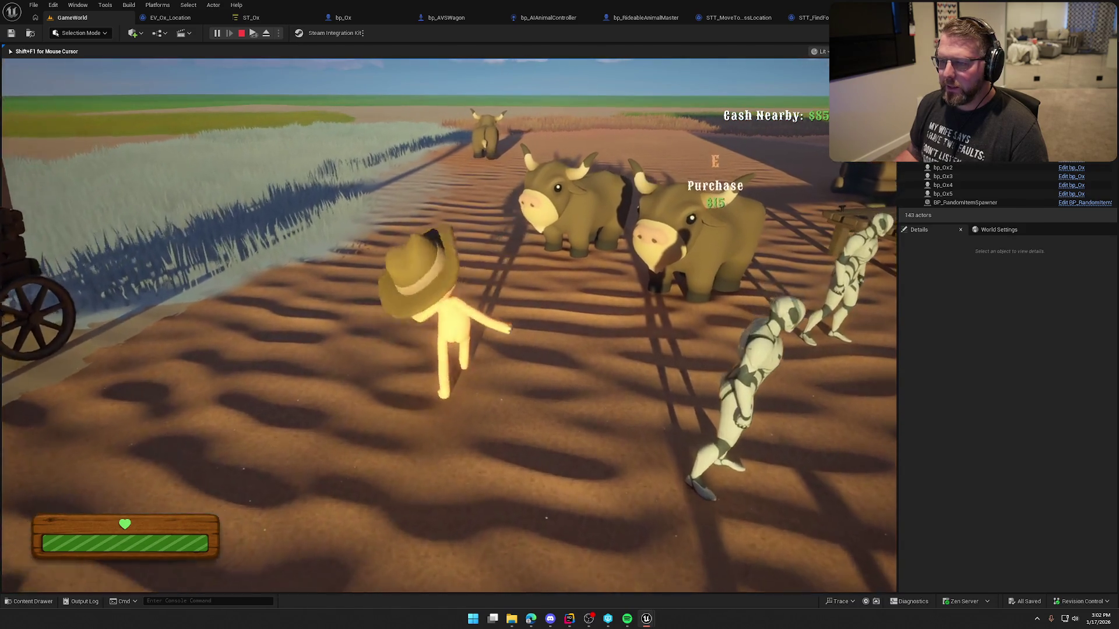
key("Escape")
left_click(166, 18)
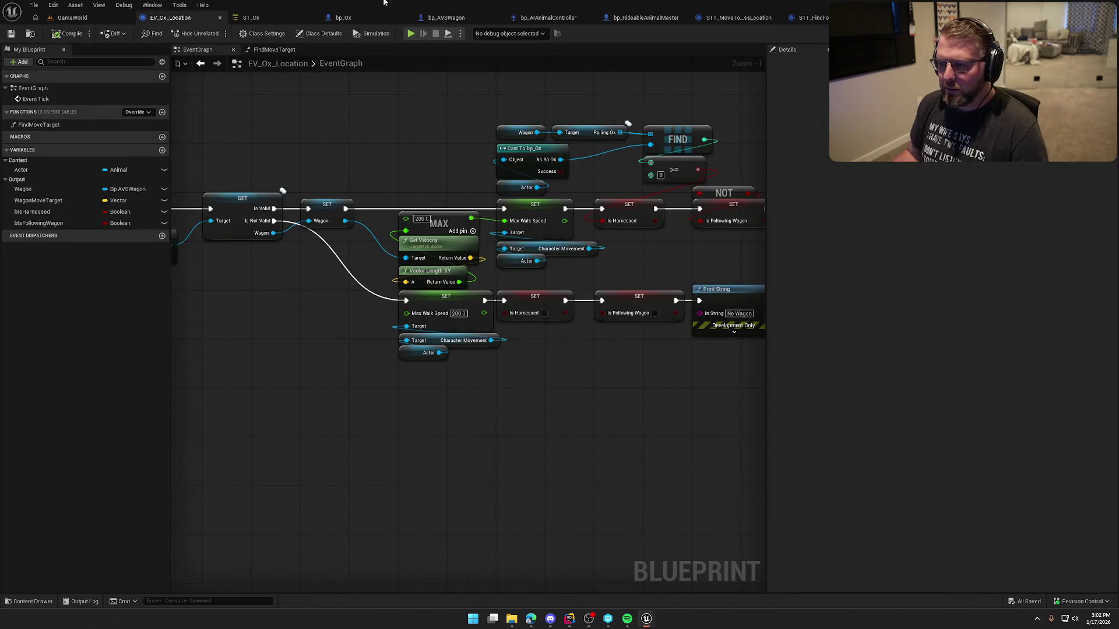
Add a Draw Debug Sphere after the SET node, centred on Wagon Move Target.
left_click(813, 18)
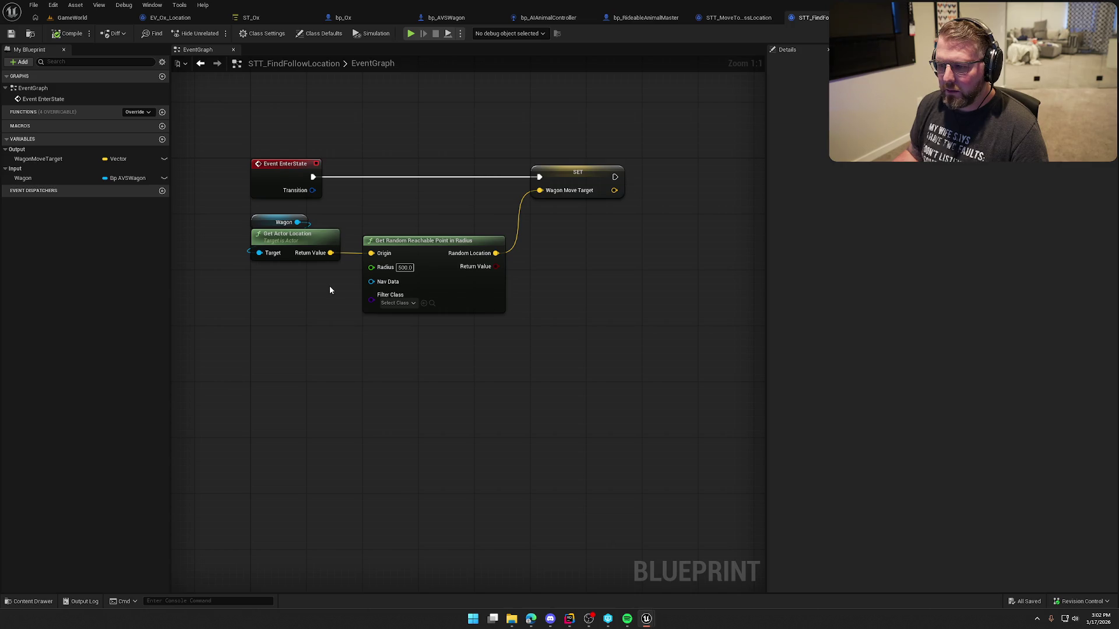
left_click_drag(614, 176, 669, 175)
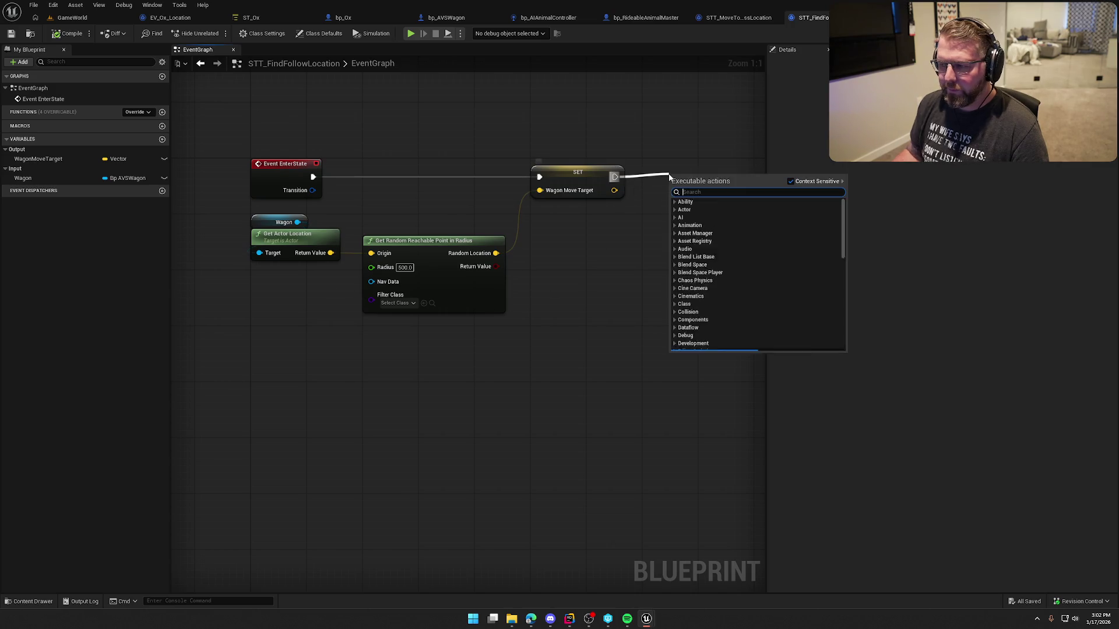
type("draw deb")
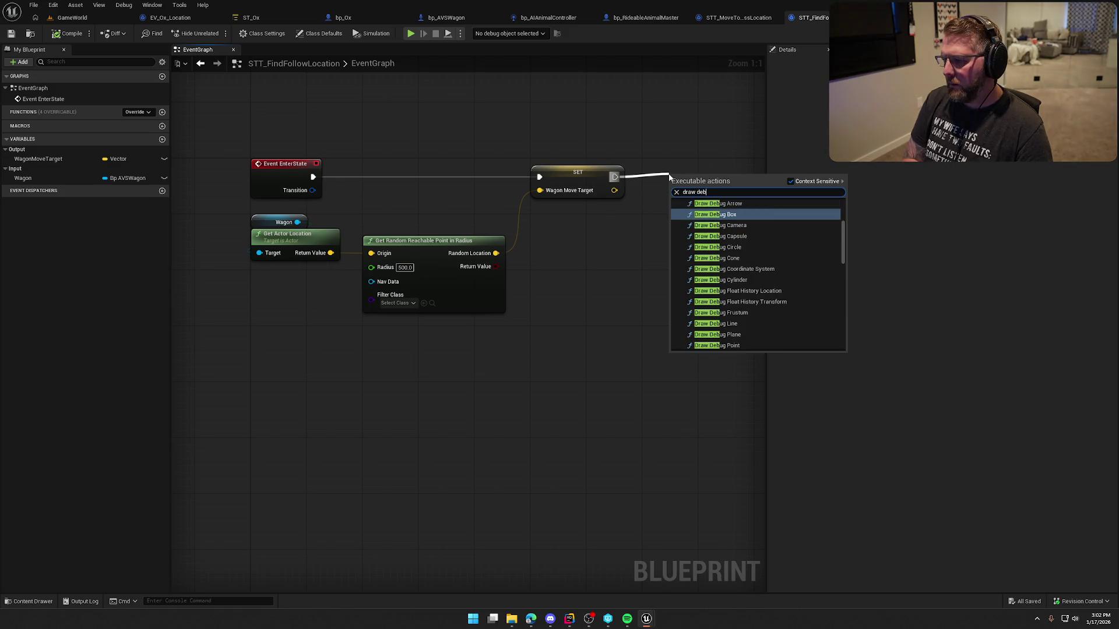
type("g sphere")
key("Return")
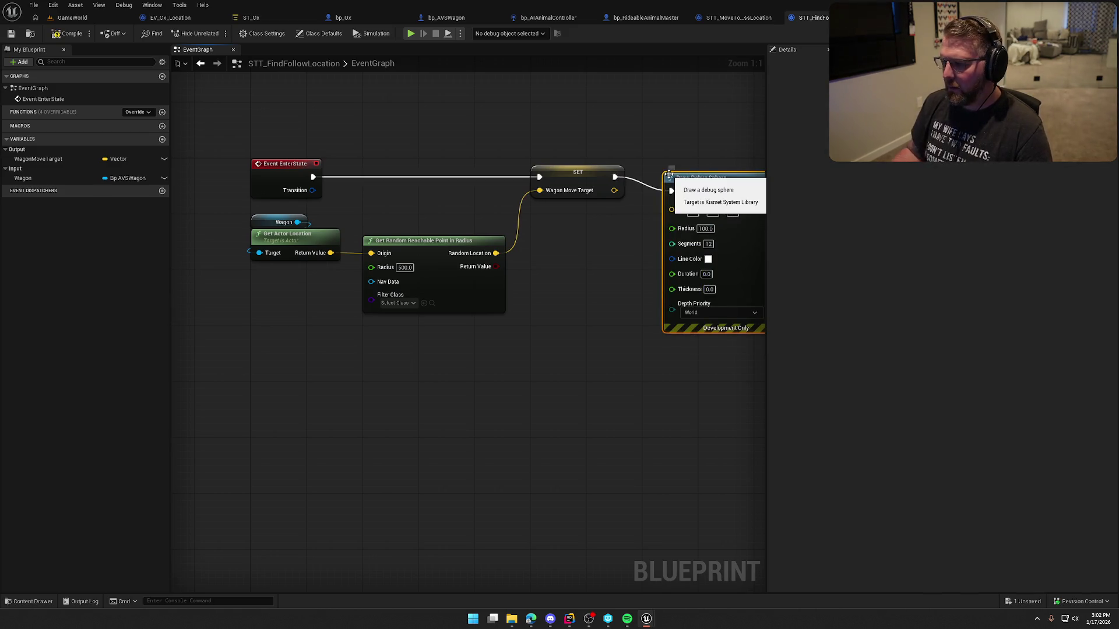
mouse_move(628, 228)
left_mouse_down()
mouse_move(663, 214)
mouse_move(568, 242)
mouse_move(511, 223)
left_mouse_up()
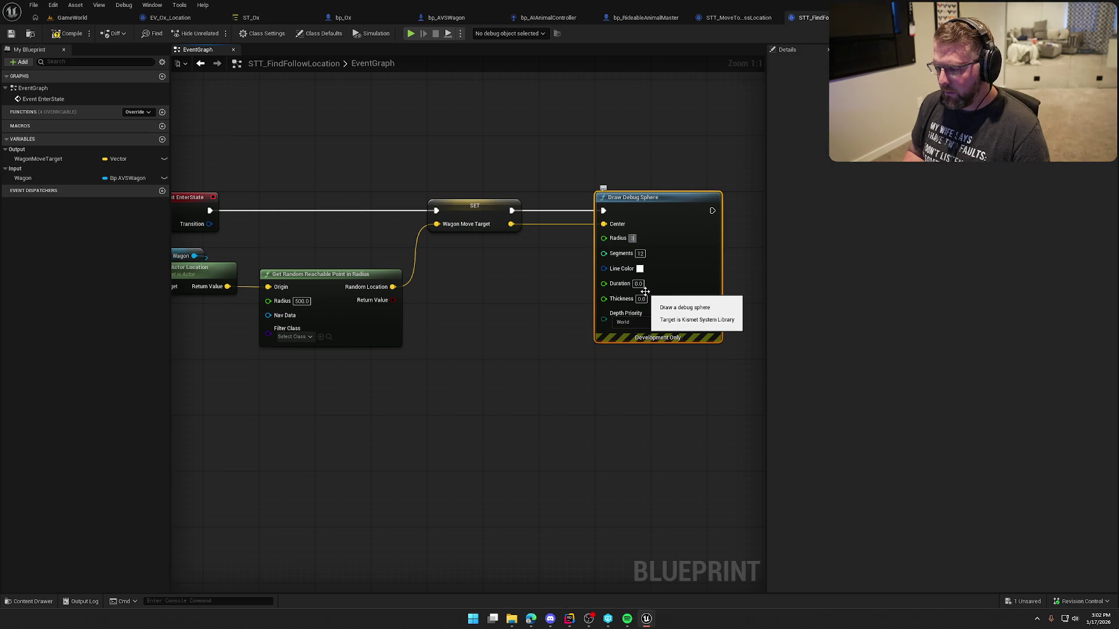
Set the debug sphere's Thickness to 1 and Duration to 5, then compile and save.
left_click(641, 299)
type("1")
left_click(577, 329)
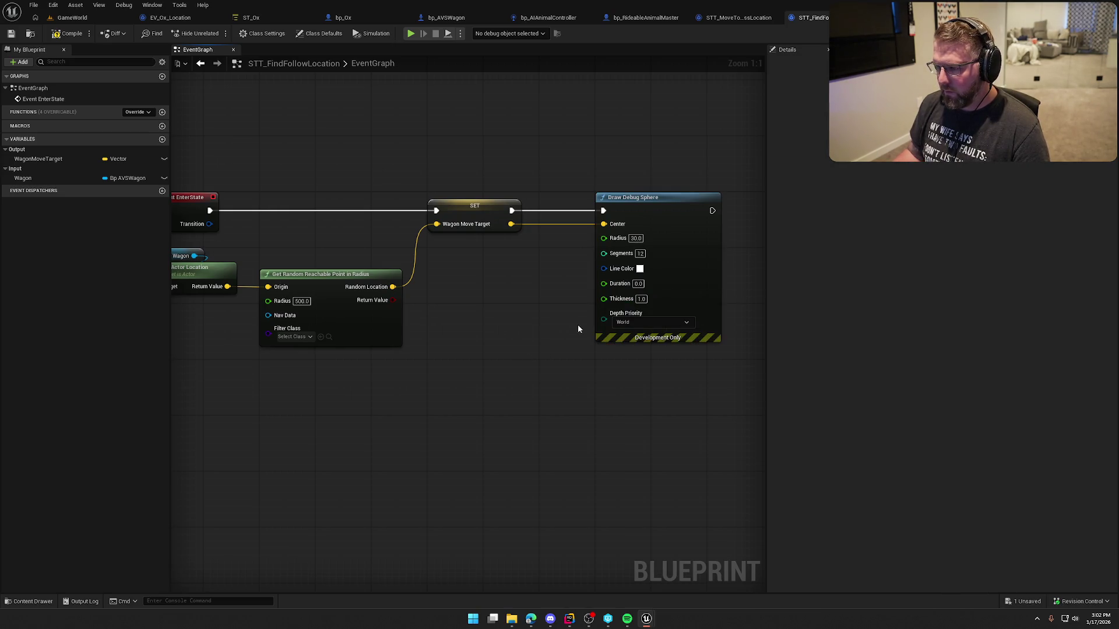
type("5")
left_click_drag(494, 369, 516, 379)
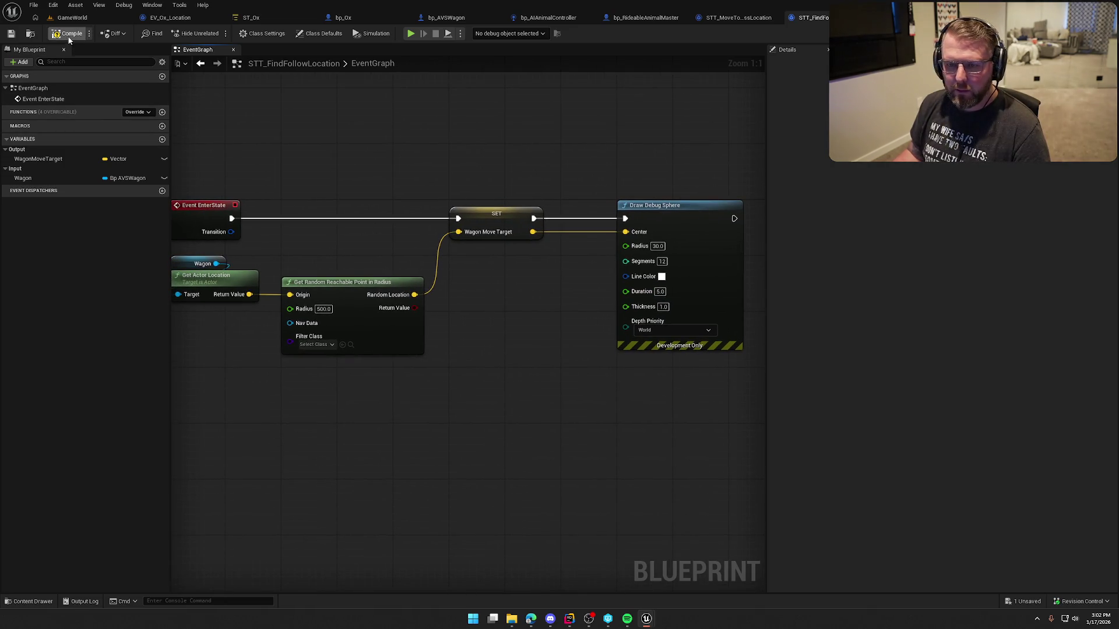
key("ctrl+s")
left_click_drag(337, 143, 419, 121)
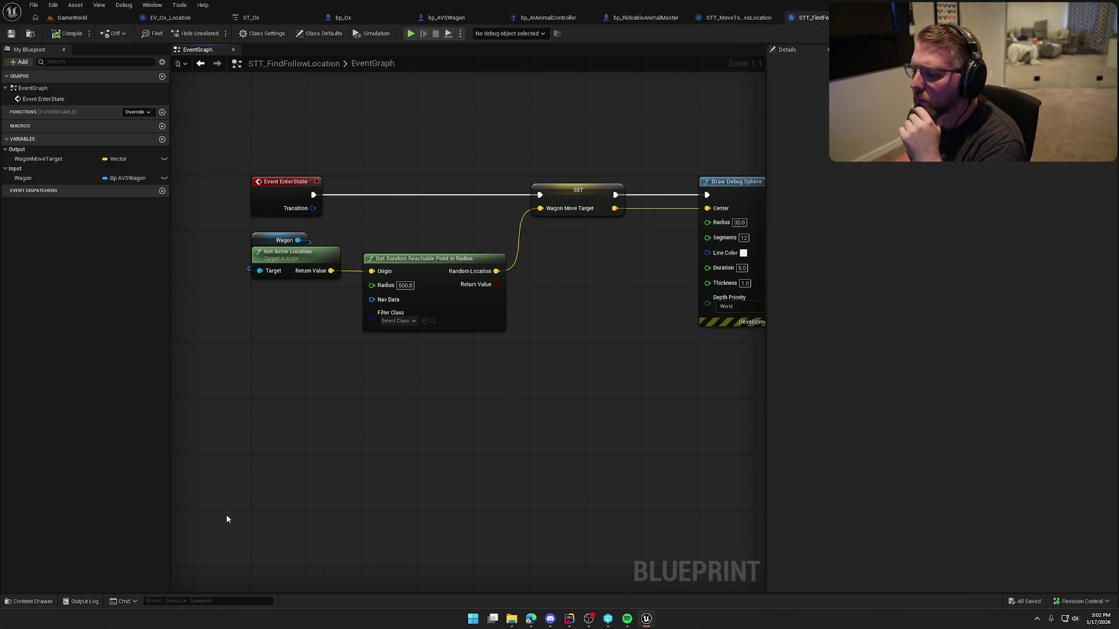
Open the deer's TS_FindRandomRoamPoint task blueprint for reference.
left_click(34, 601)
double_click(230, 441)
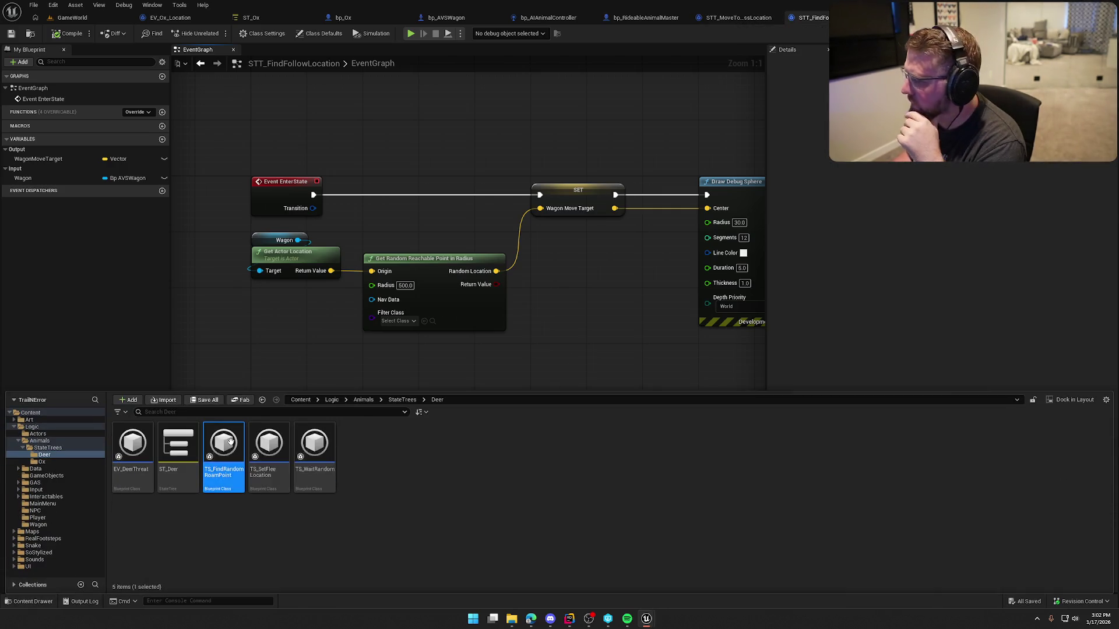
left_click_drag(550, 418, 662, 396)
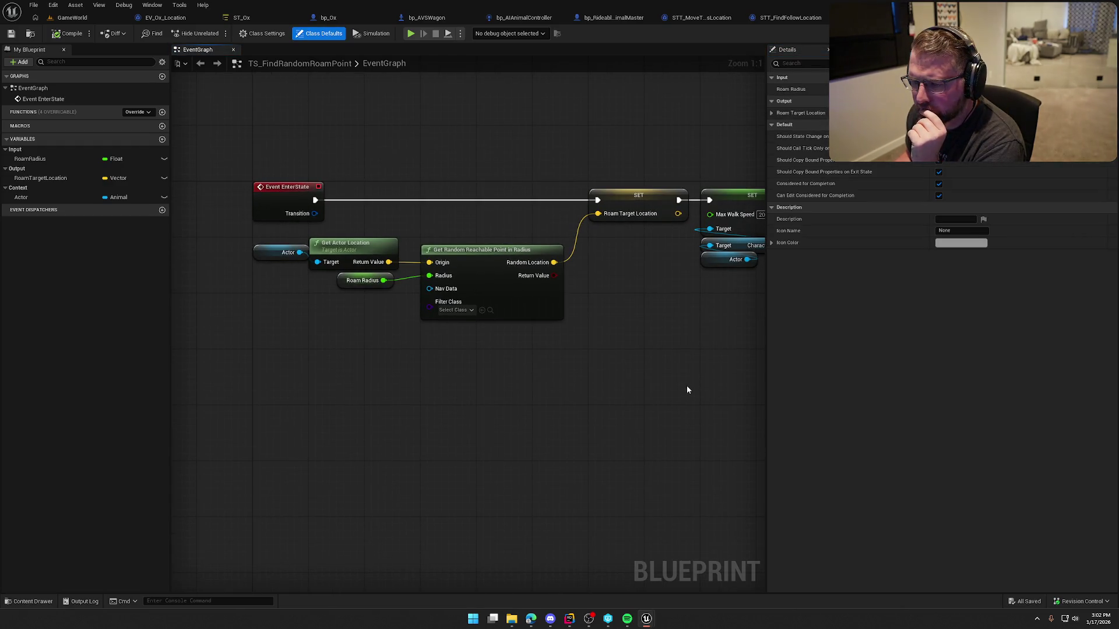
Close TS_FindRandomRoamPoint, look over the EV_Ox_Location graph, and start a play test.
mouse_move(690, 387)
left_mouse_down()
mouse_move(477, 394)
mouse_move(576, 375)
mouse_move(571, 358)
left_mouse_up()
key("ctrl+w")
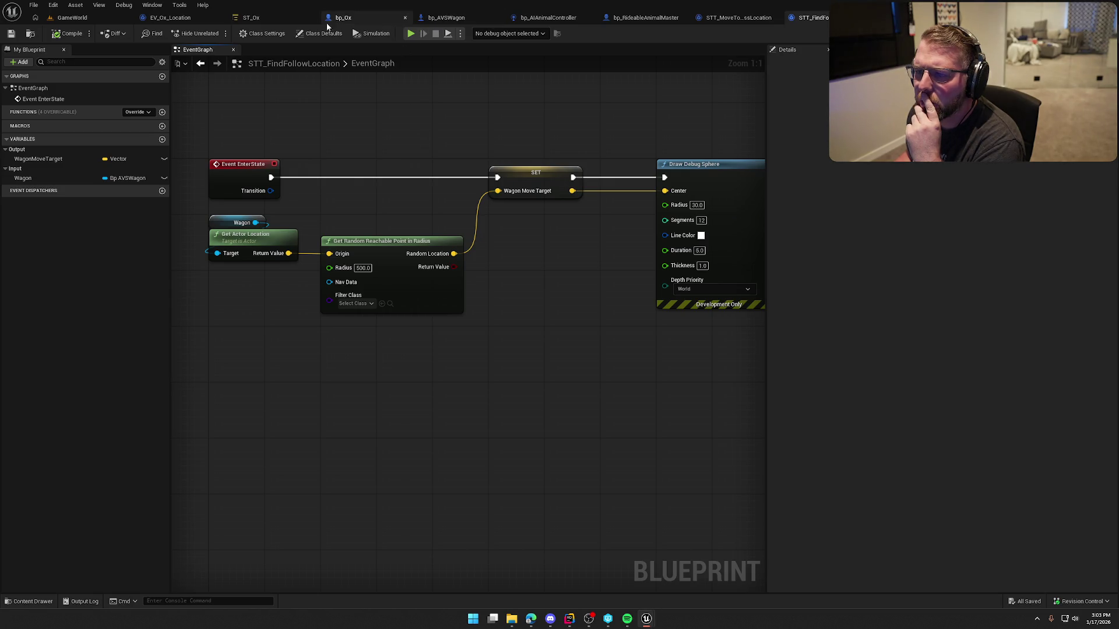
left_click(215, 20)
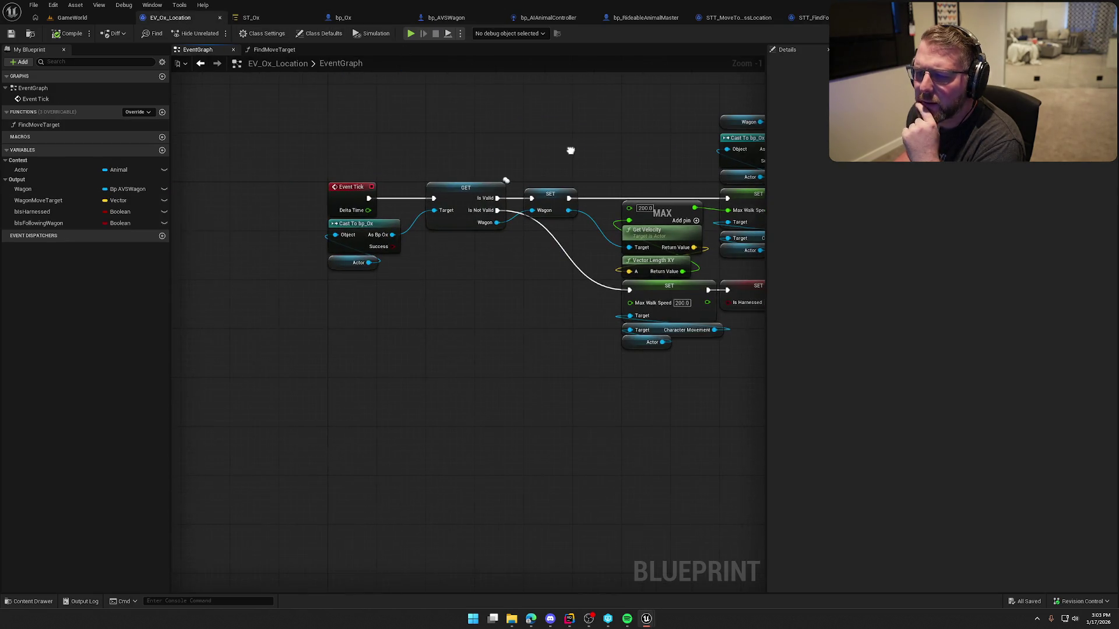
scroll(521, 269, "up", 1)
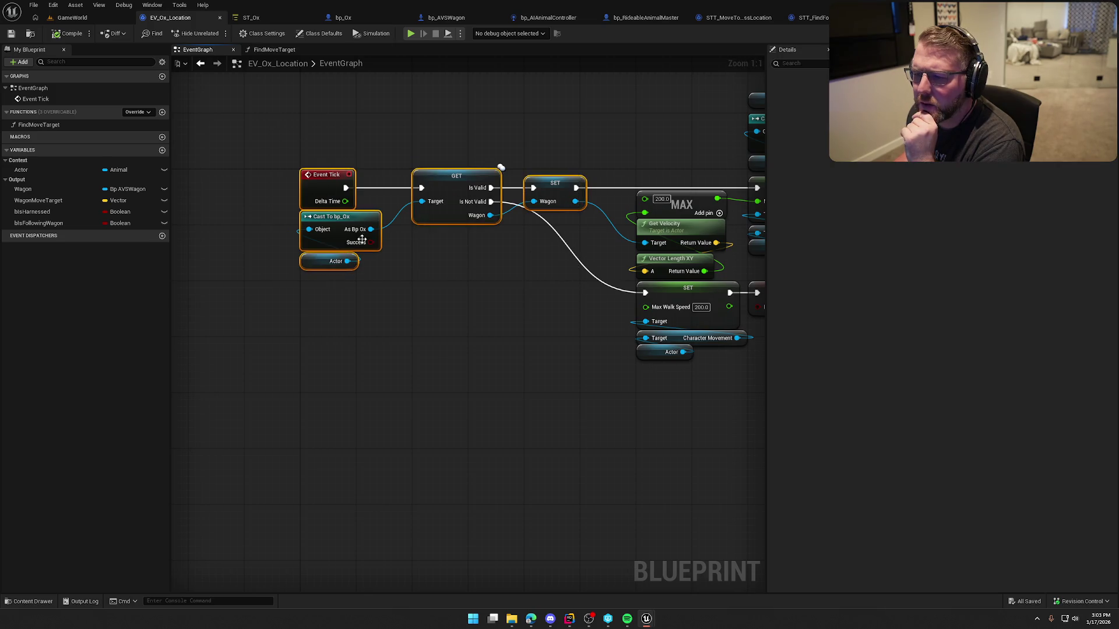
scroll(470, 327, "down", 2)
scroll(495, 392, "up", 1)
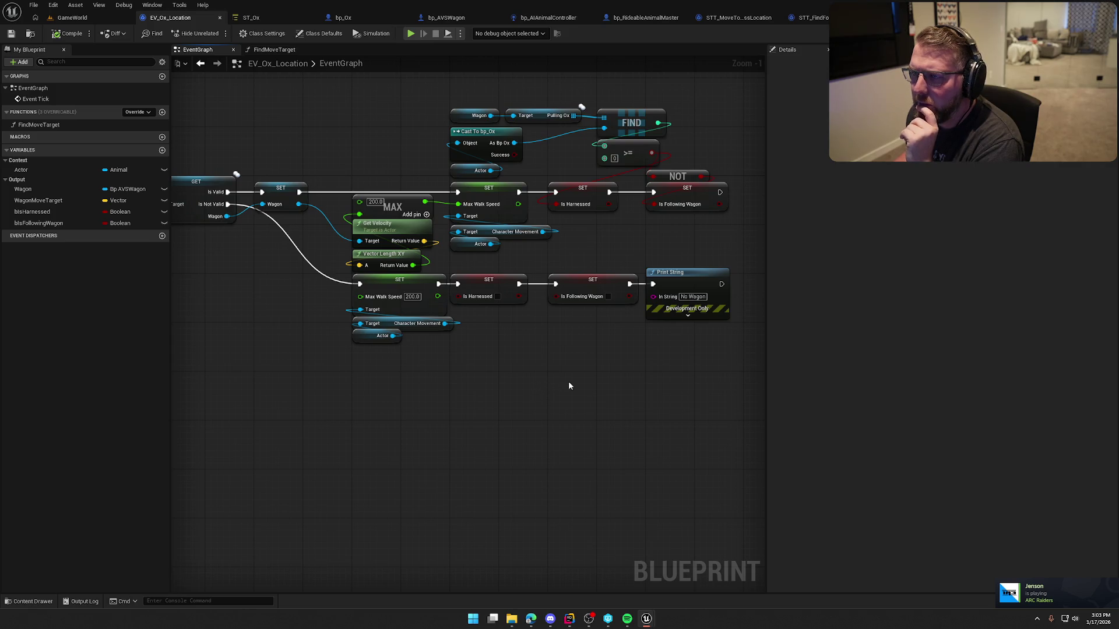
key("alt+p")
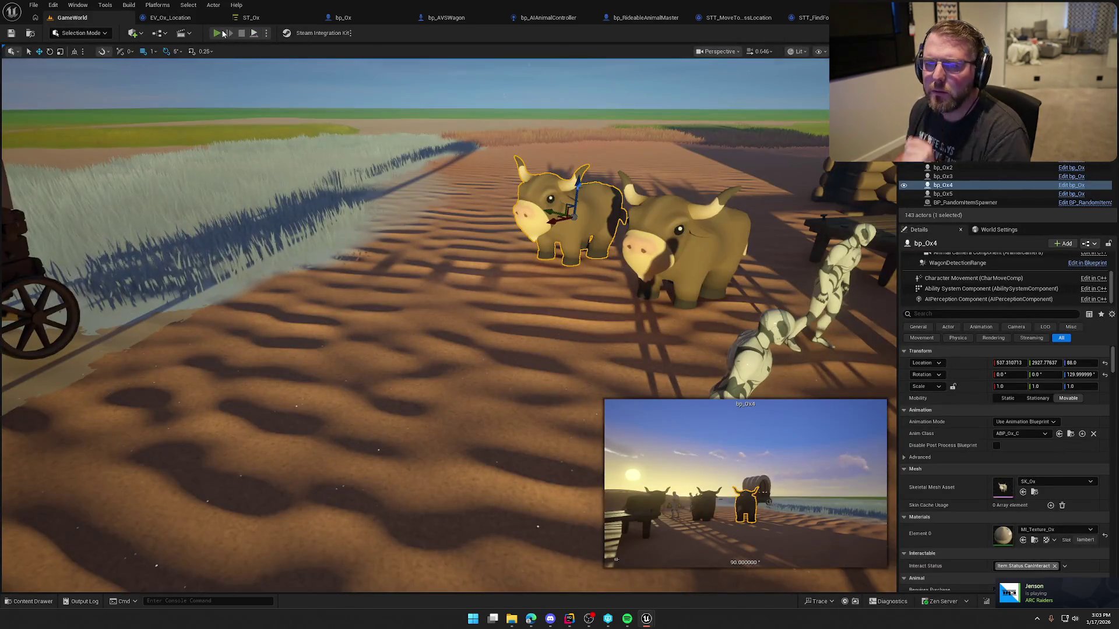
Run and walk the character around the oxen and wagon, briefly pausing and resuming the game.
key("shift+w")
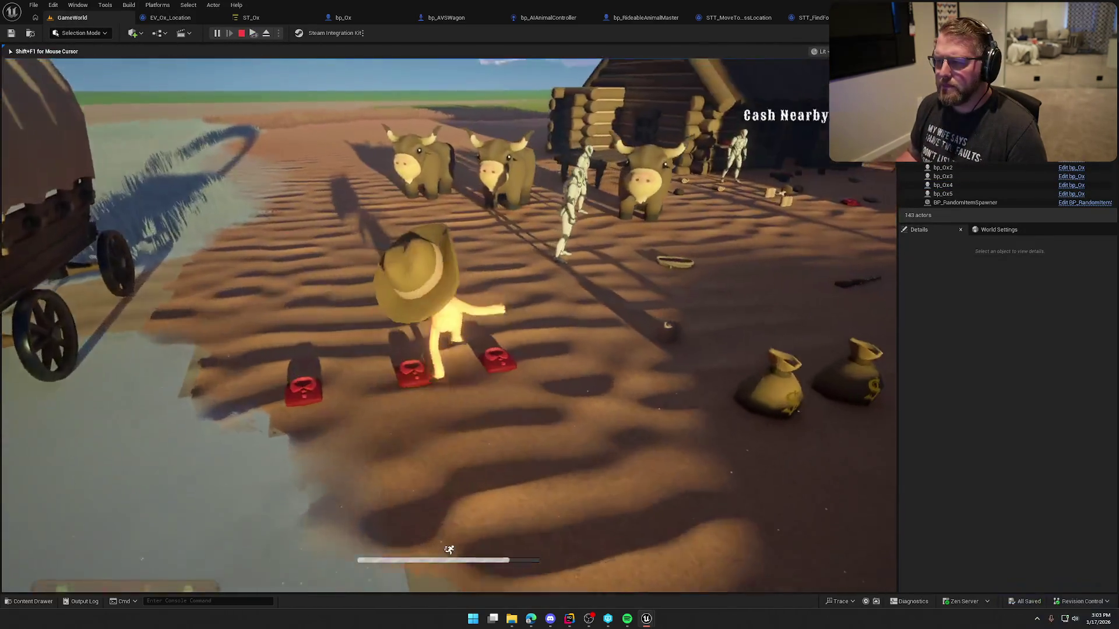
key("shift+w")
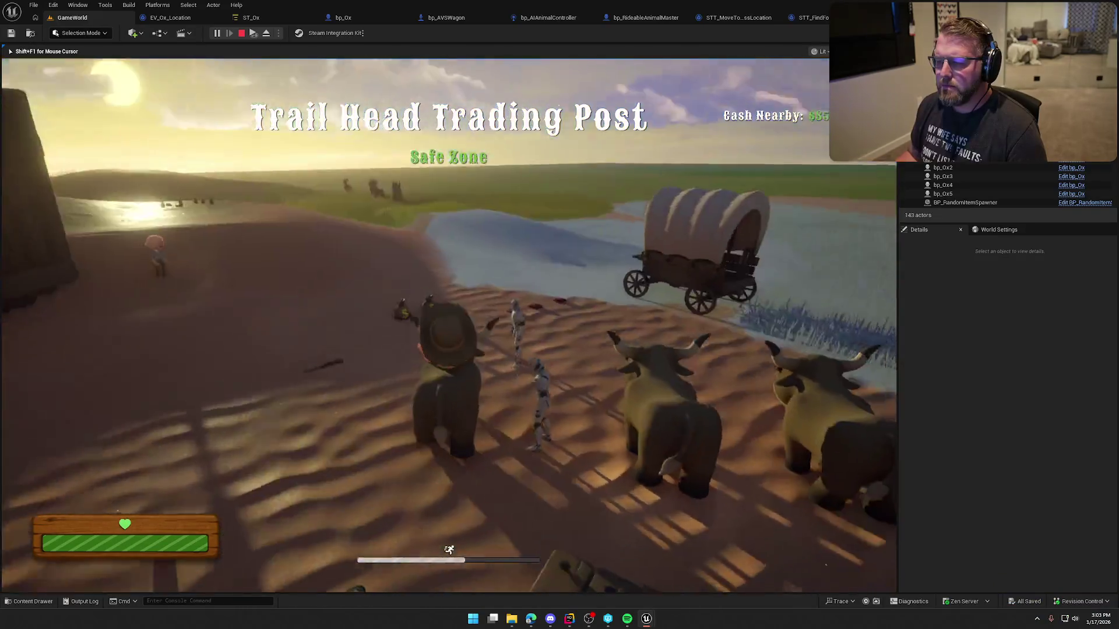
key("s")
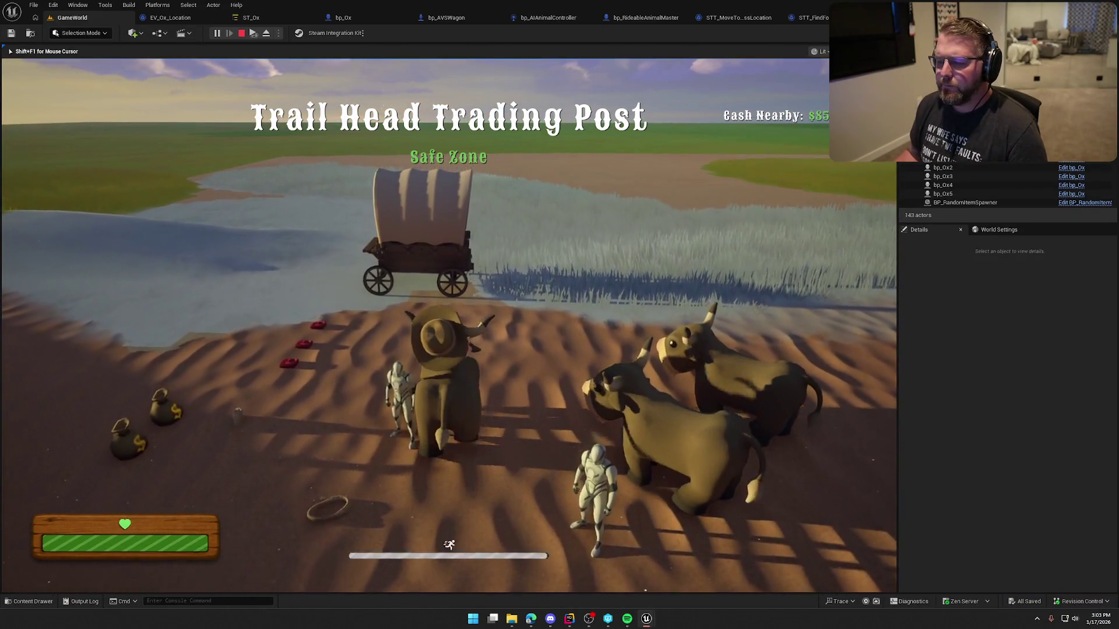
key("w")
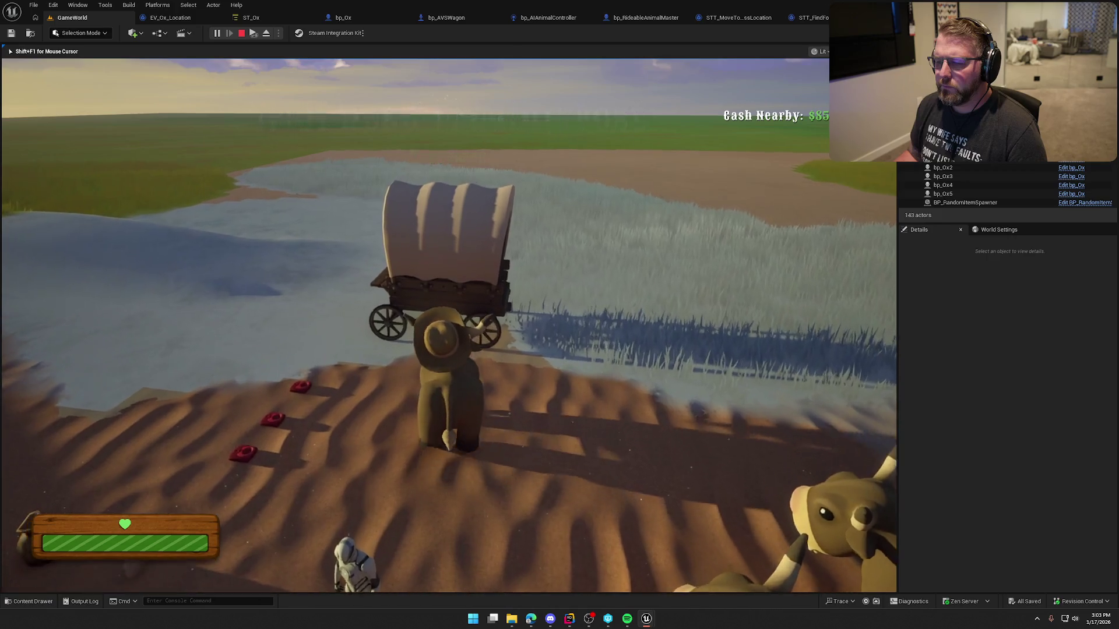
key("w")
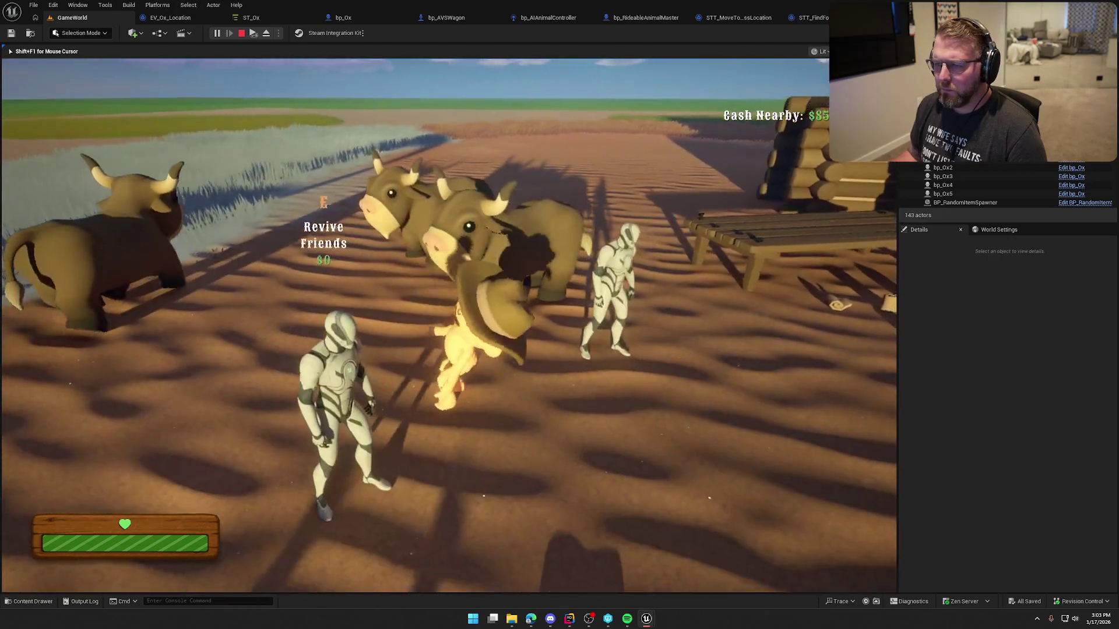
key("shift+w")
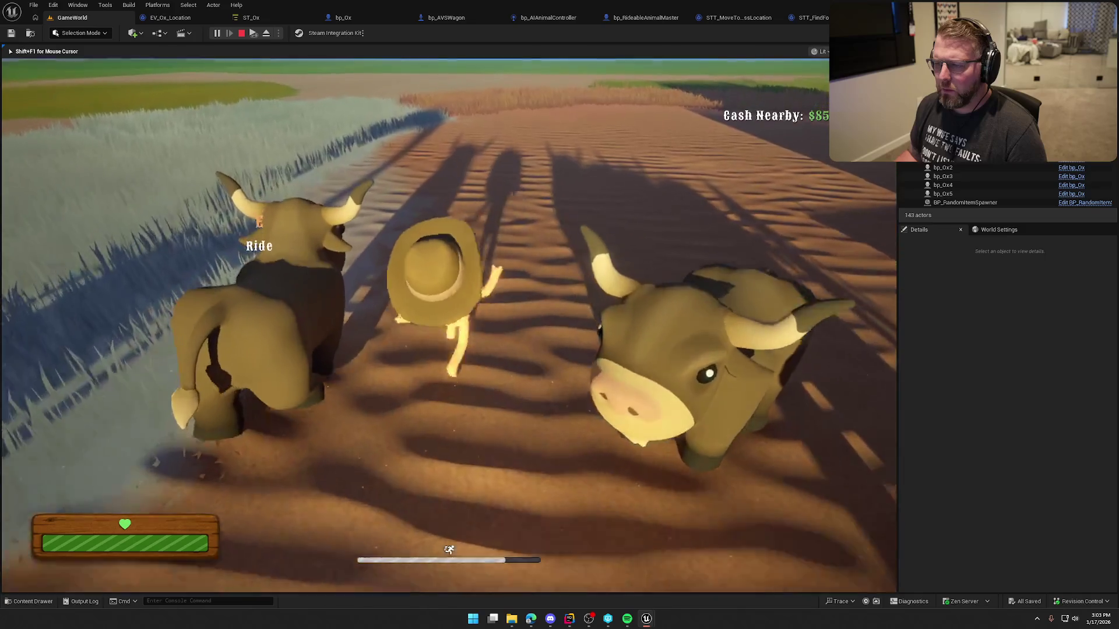
key("shift+w")
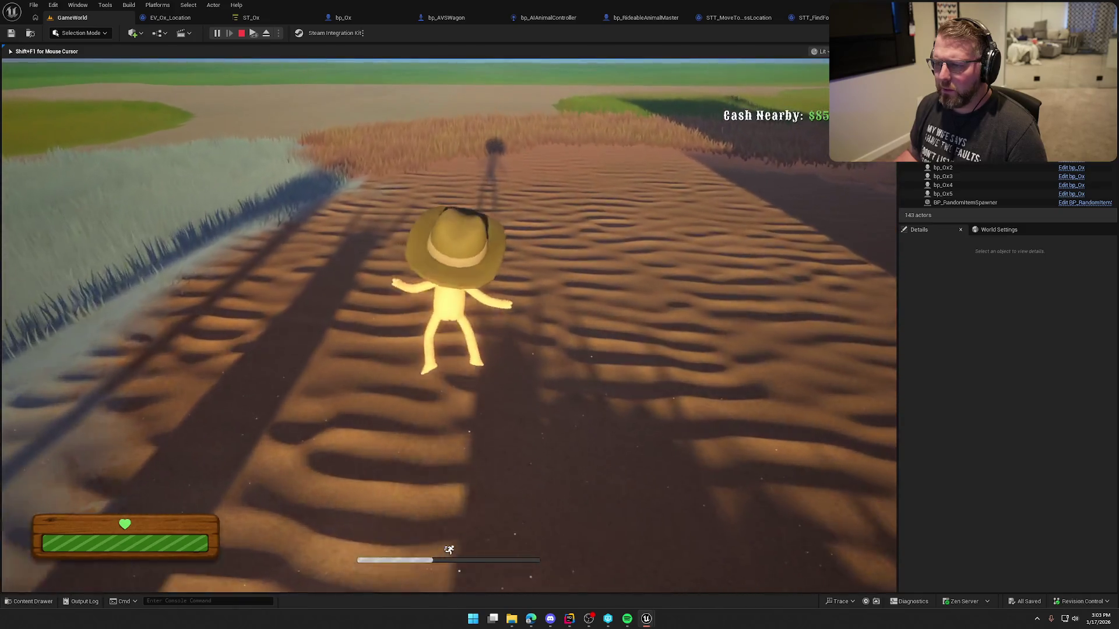
key("shift+w")
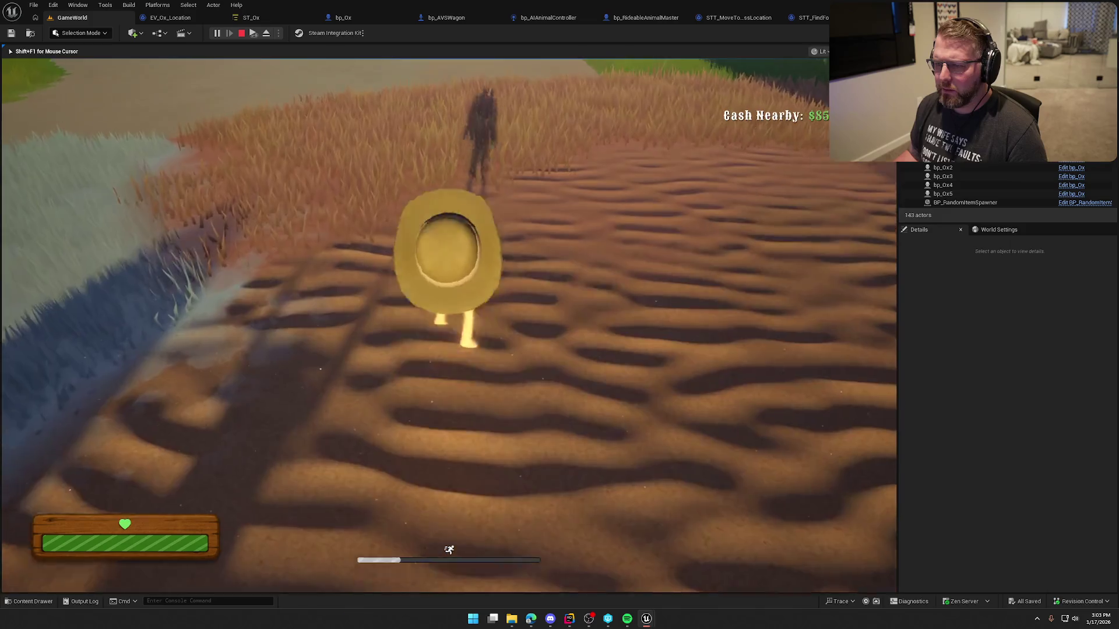
key("s")
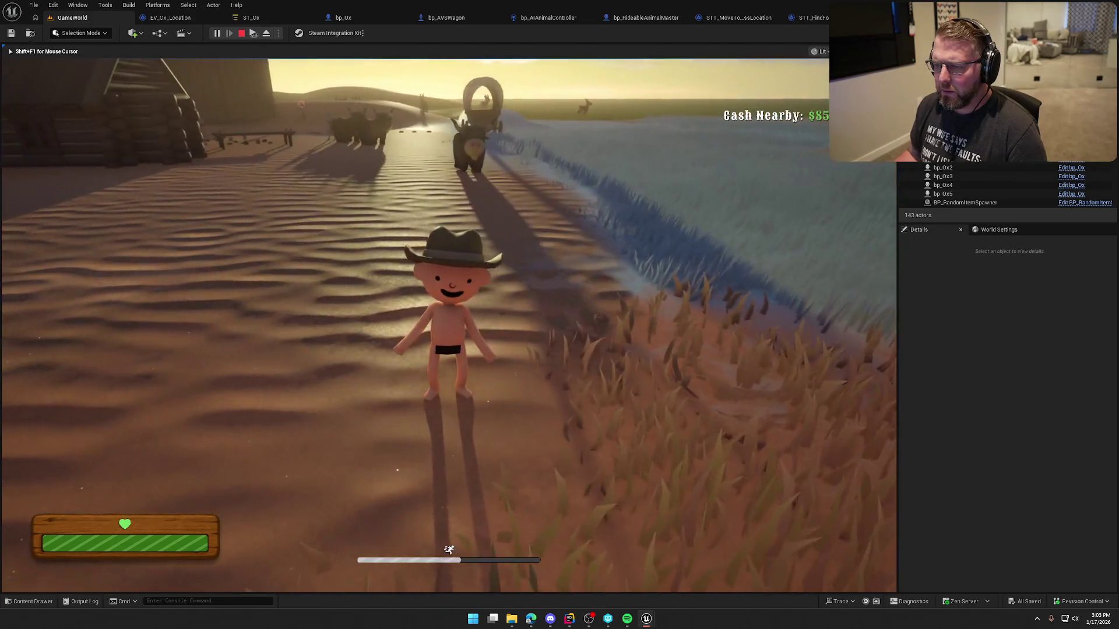
key("w")
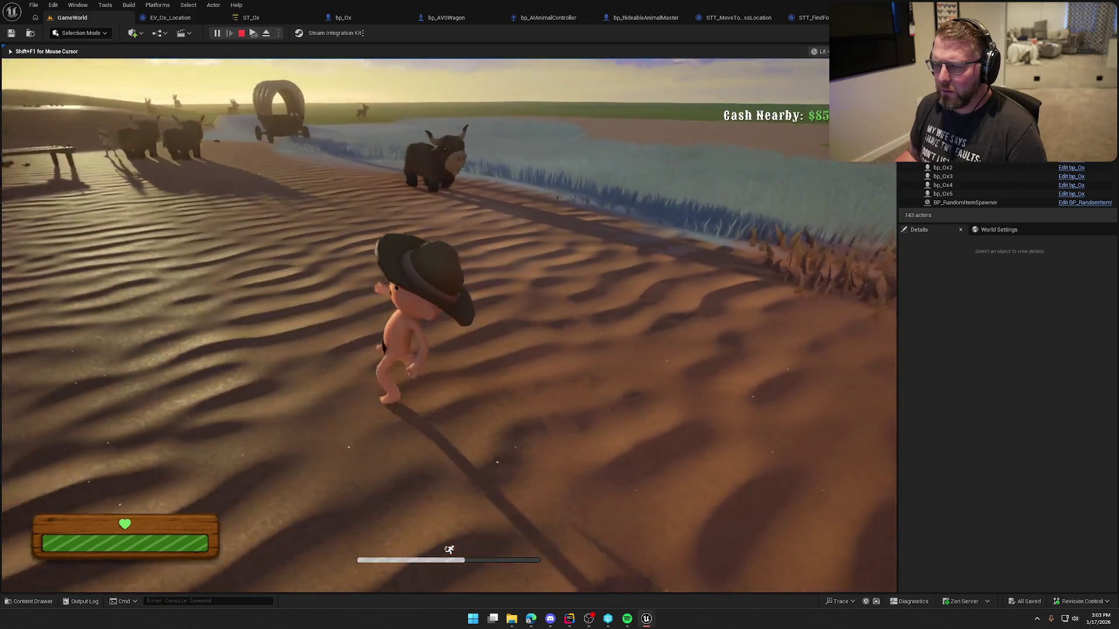
key("s")
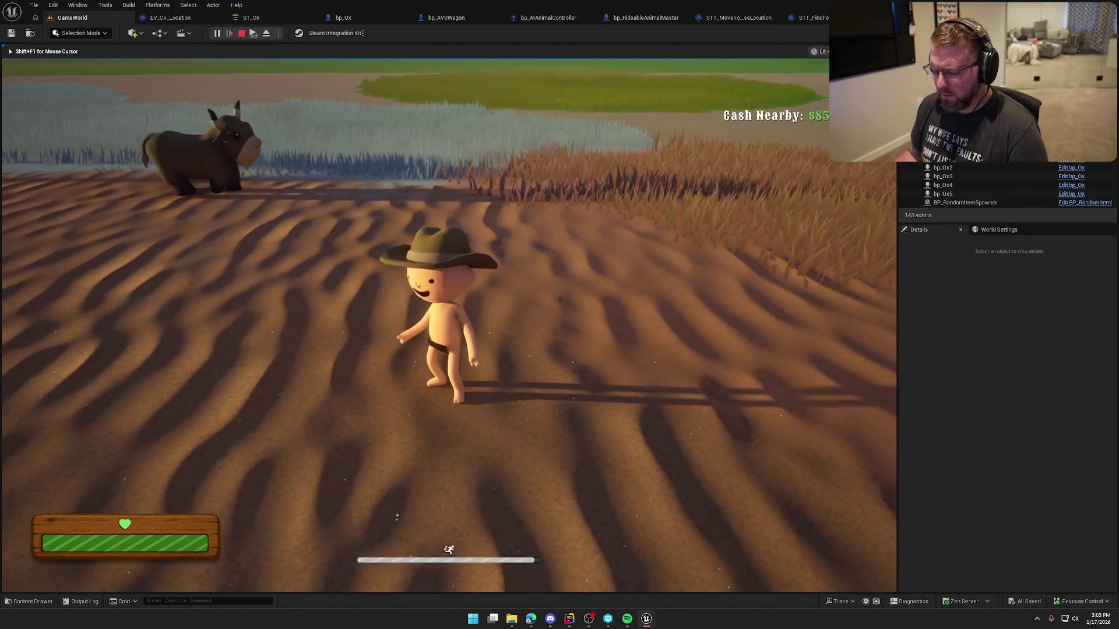
key("Escape")
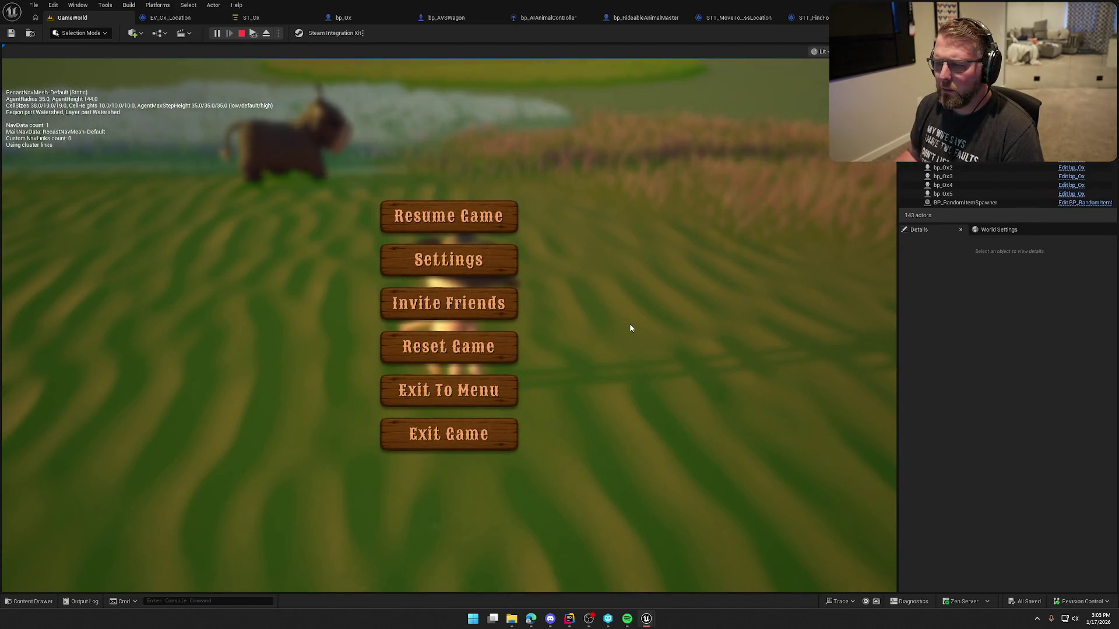
key("Escape")
Walk up to an ox, mount and dismount it with E, then stop the play session.
key("w")
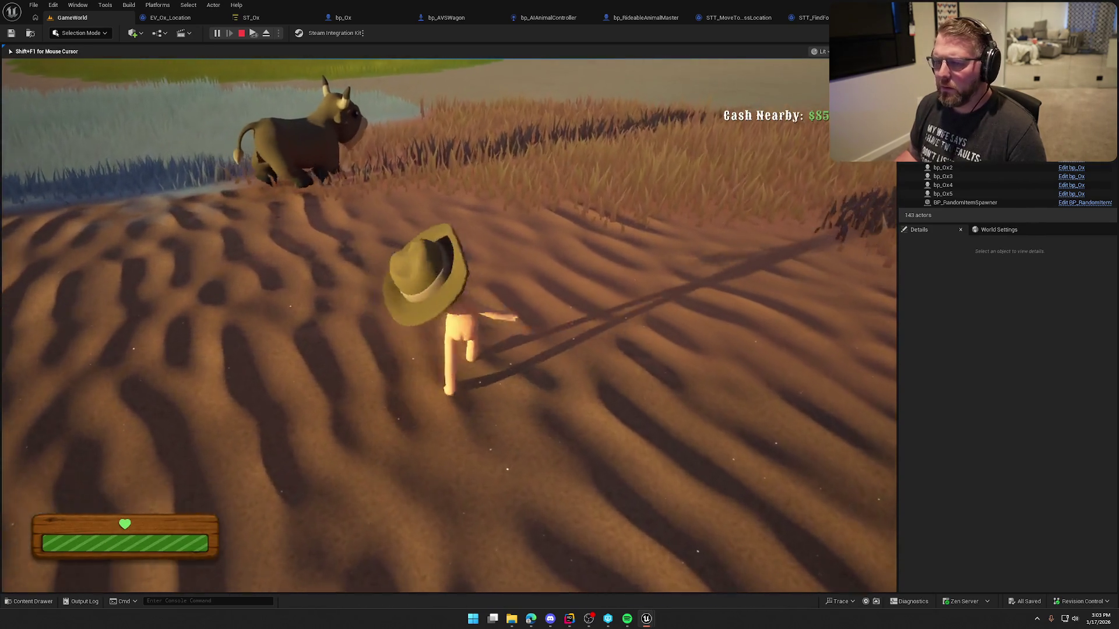
key("w")
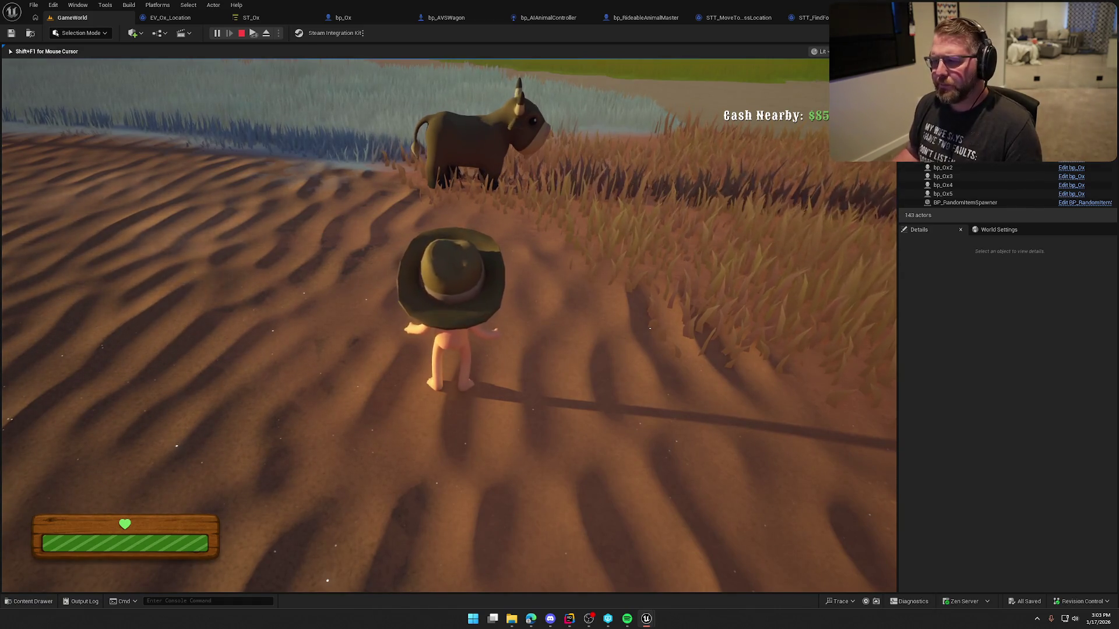
key("w")
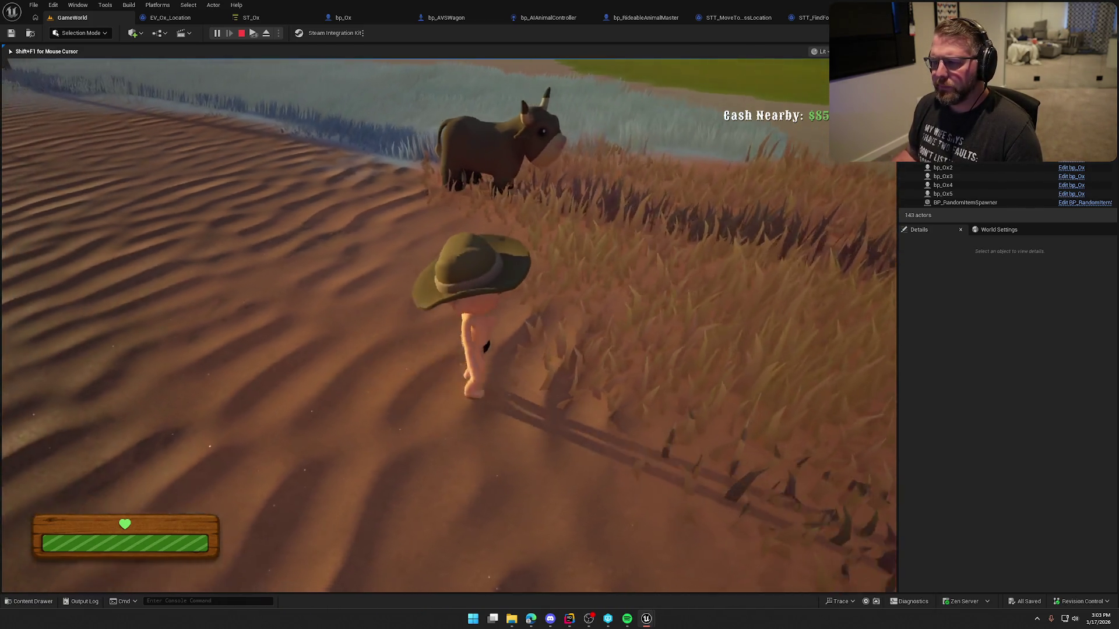
key("w")
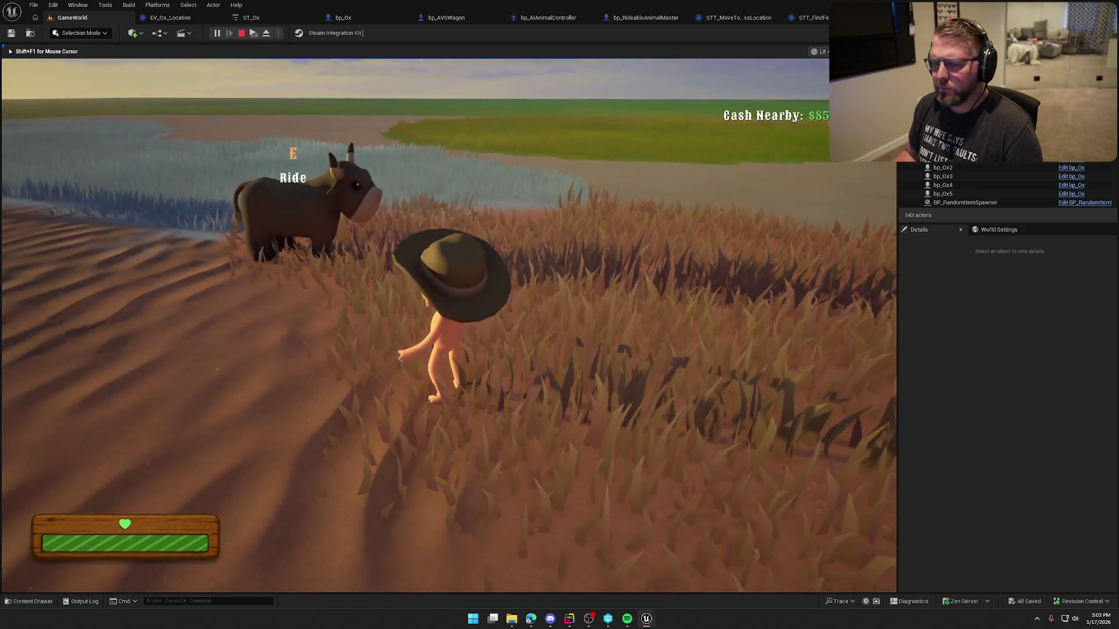
key("e")
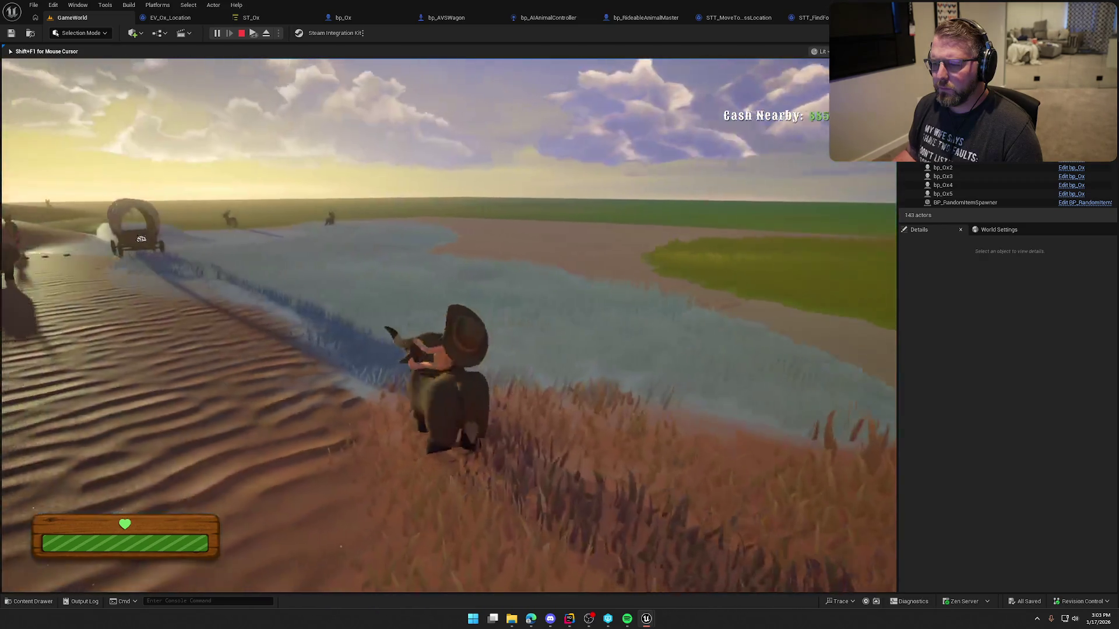
key("e")
key("w")
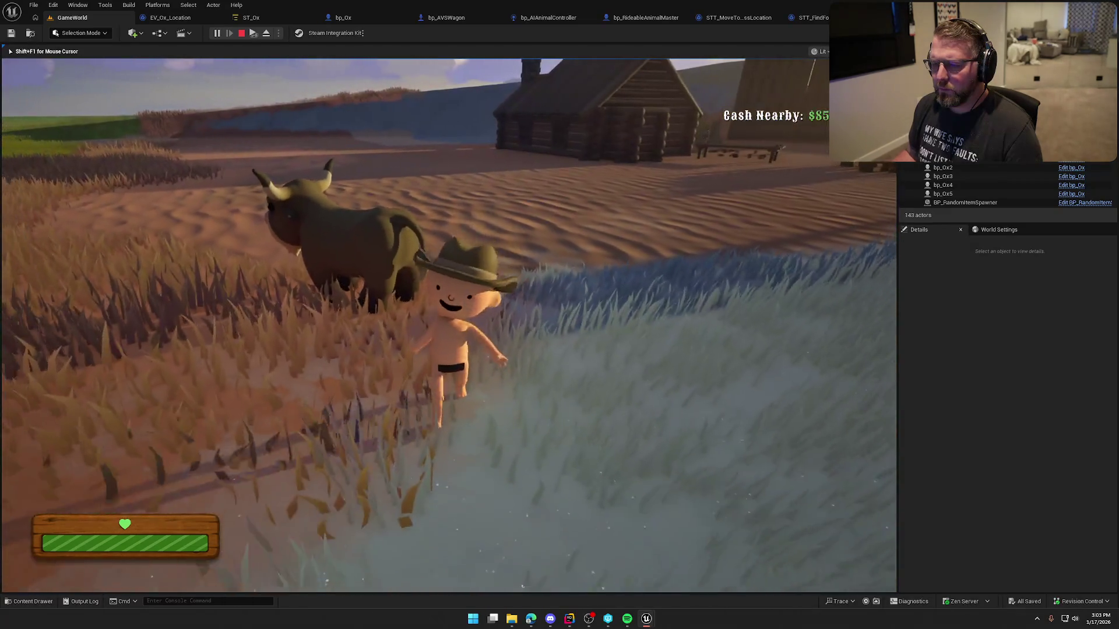
key("Escape")
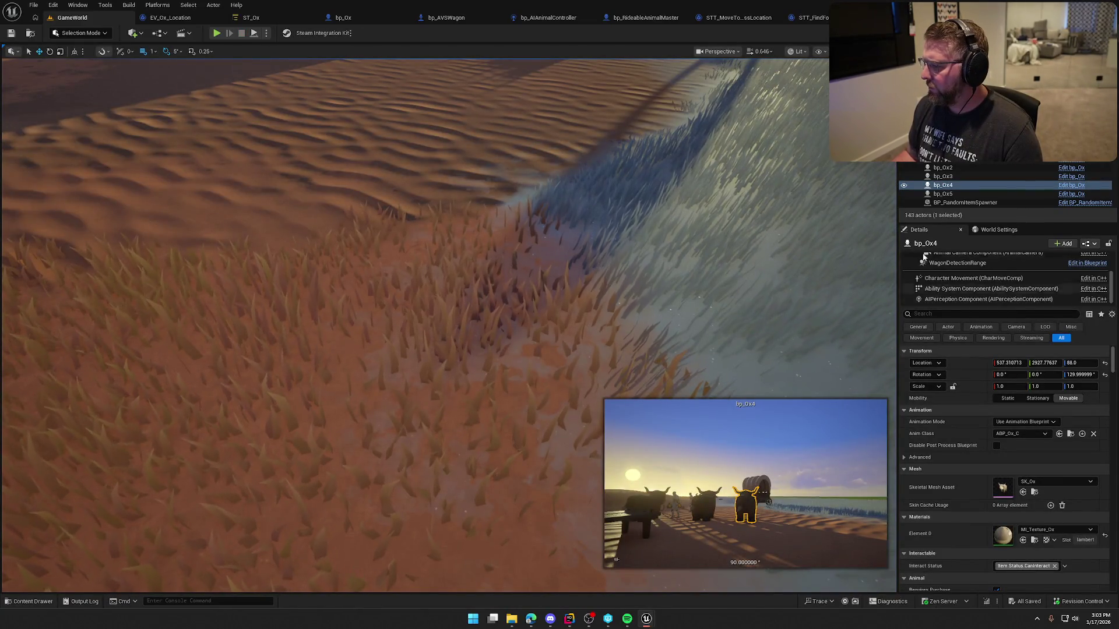
Reset and delete bp_Ox4, undo both changes, then run and stop a brief play session.
left_click(1102, 364)
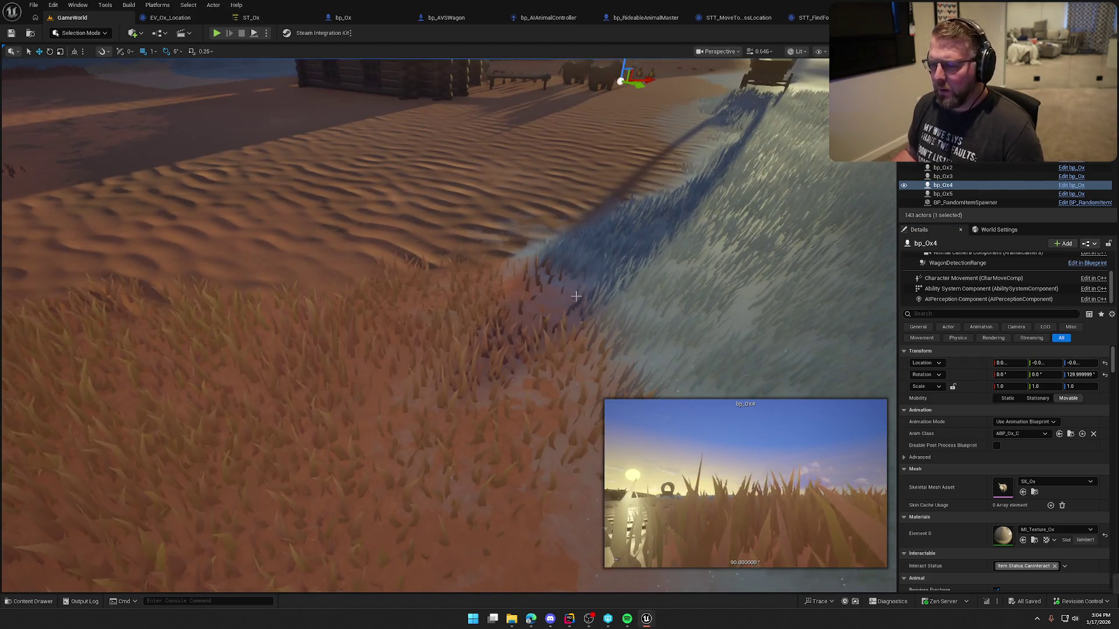
key("ctrl+z")
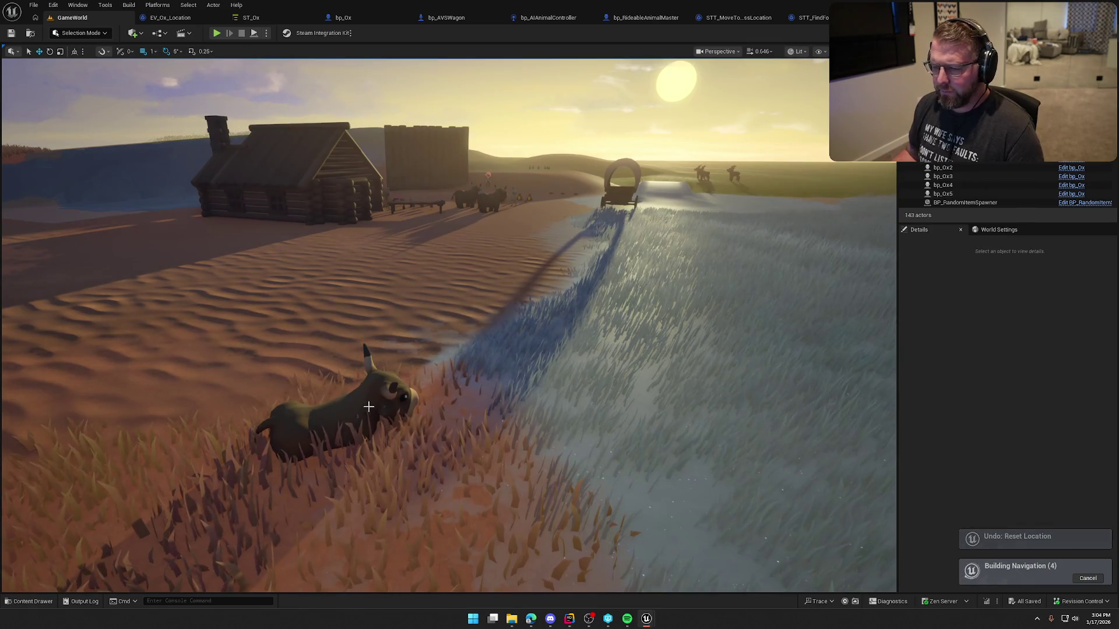
left_click(333, 402)
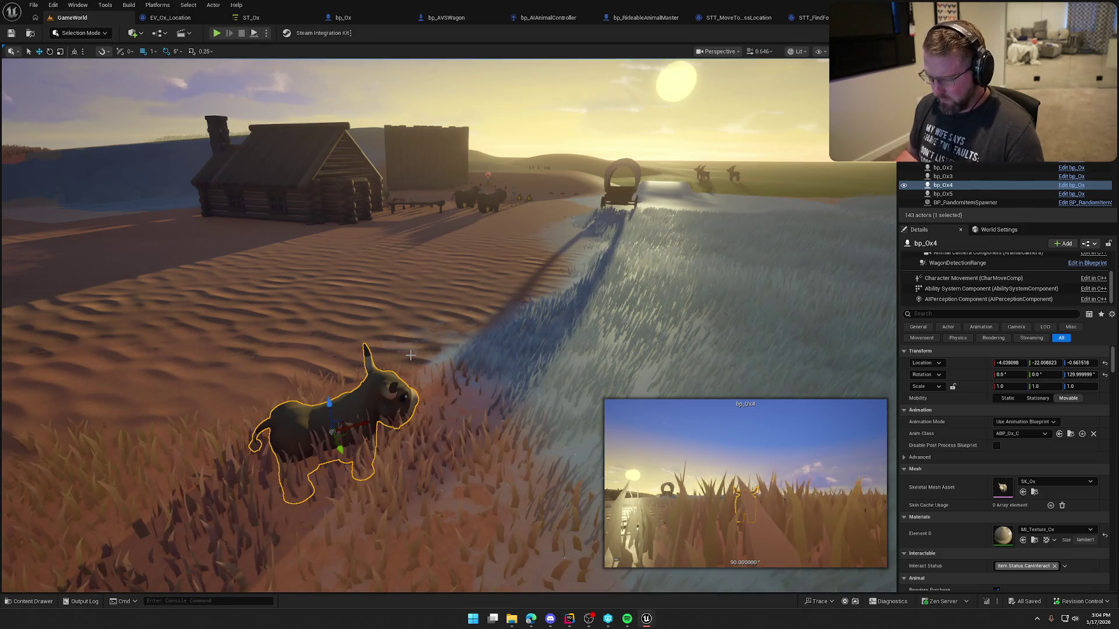
key("ctrl+z")
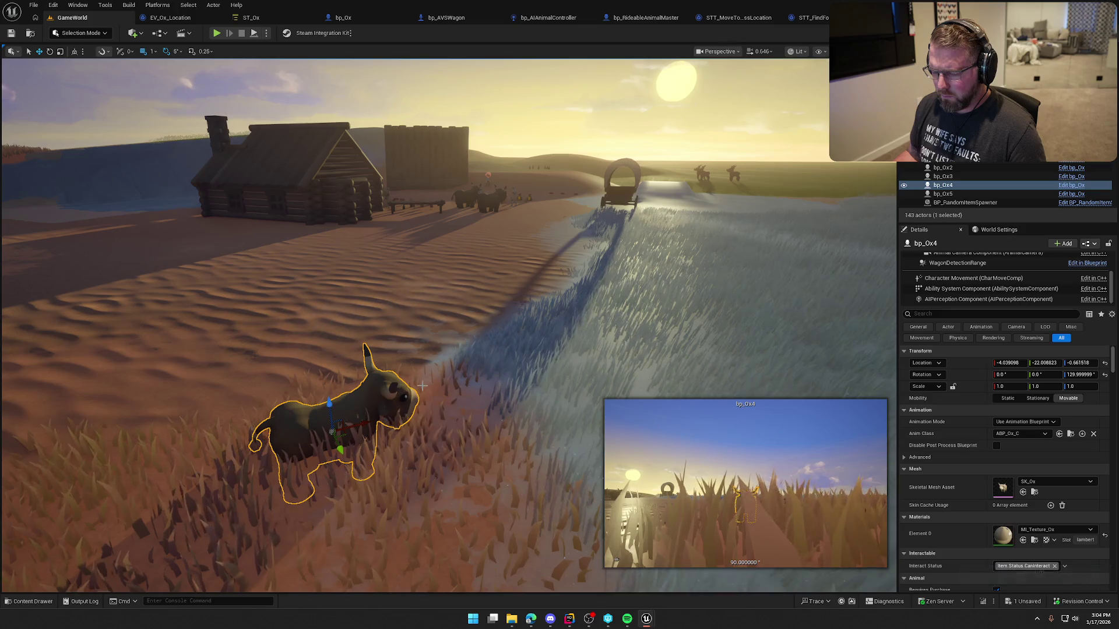
key("Delete")
left_click(510, 206)
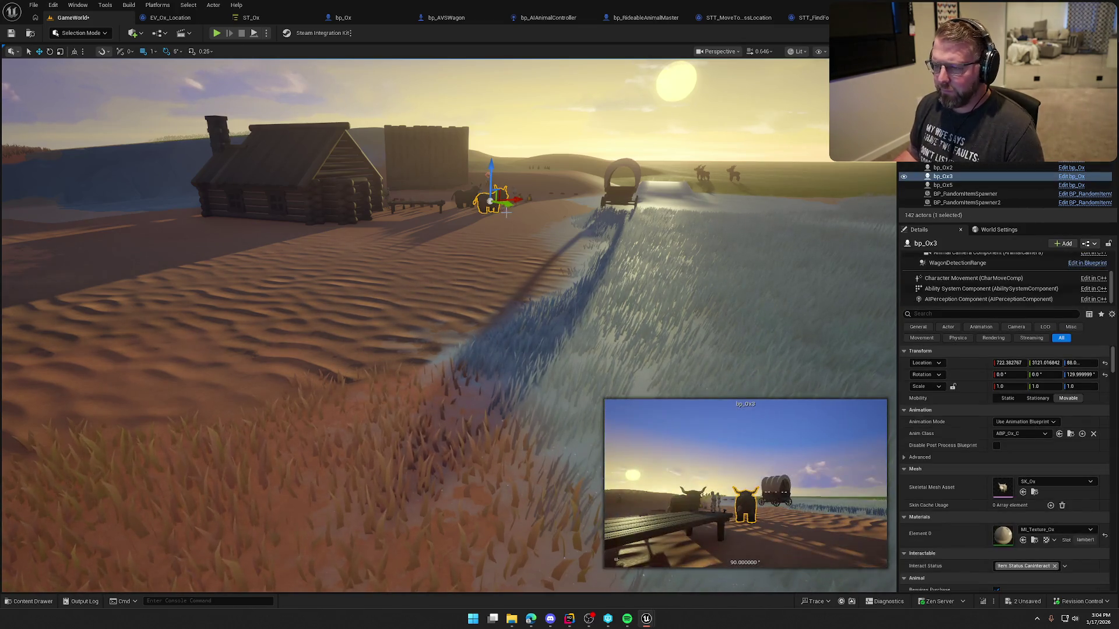
key("ctrl+z")
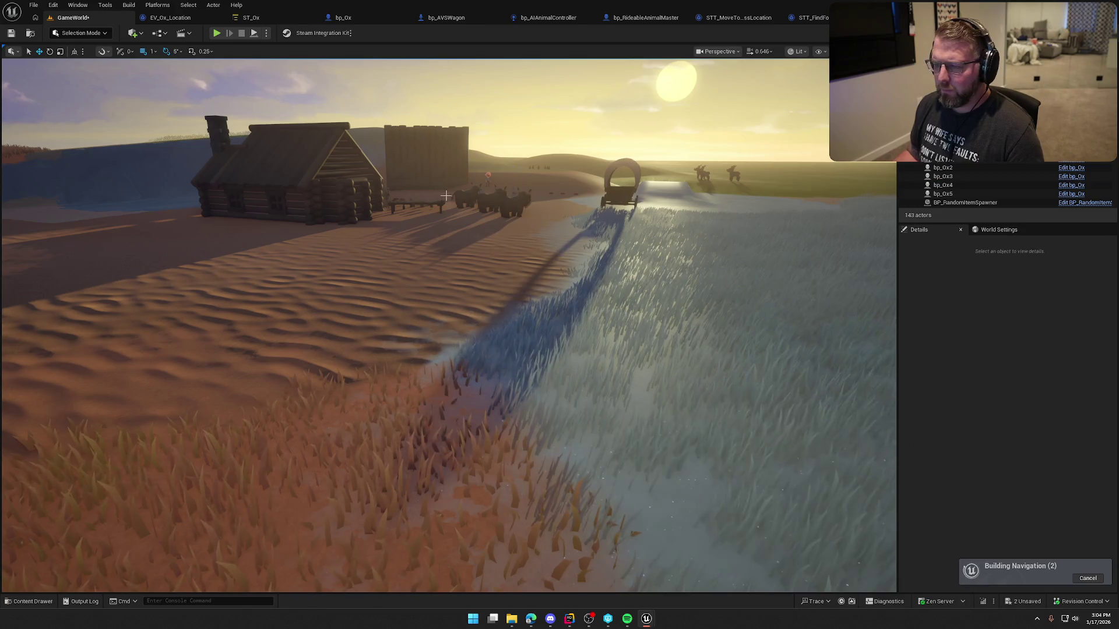
left_click(216, 33)
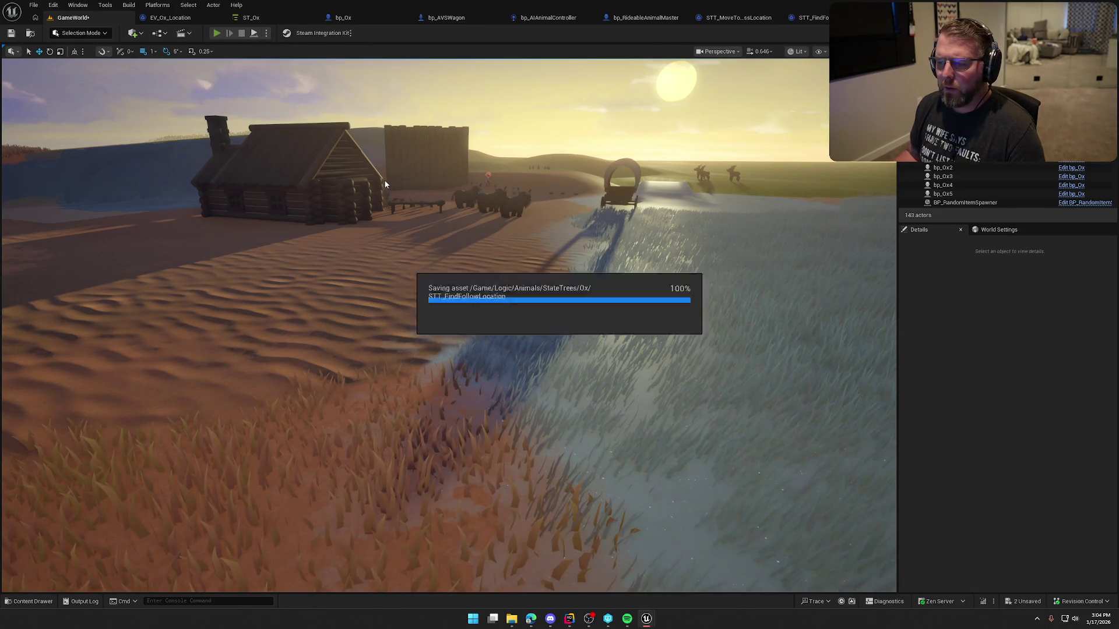
key("Escape")
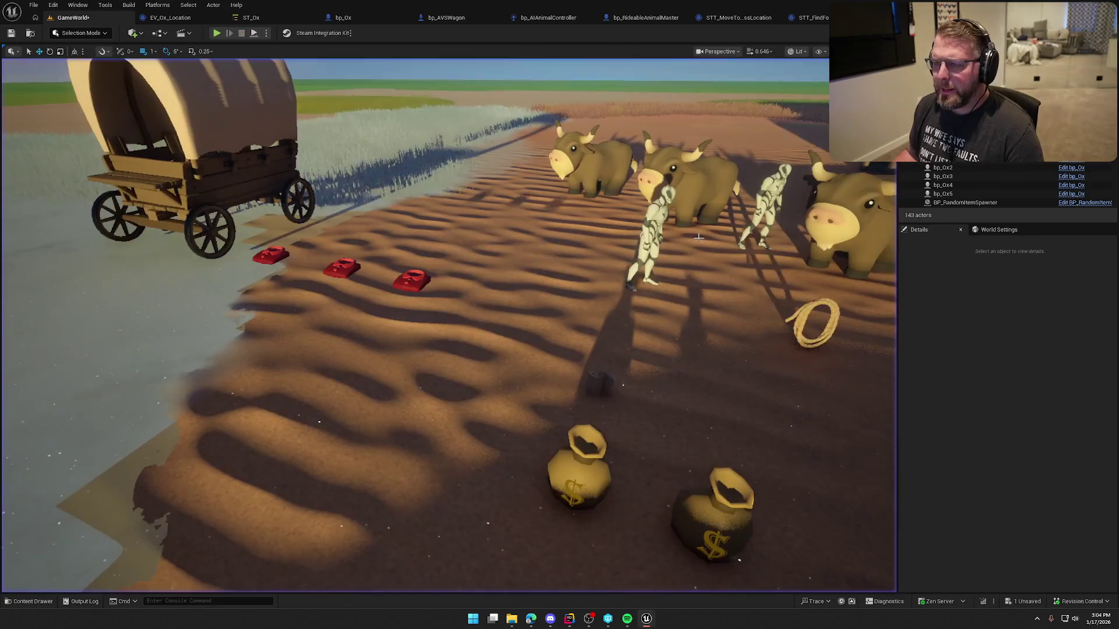
On STT_FindFollowLocation's Draw Debug Sphere, set Thickness to 2.0 and Duration to 20.0.
left_click(818, 17)
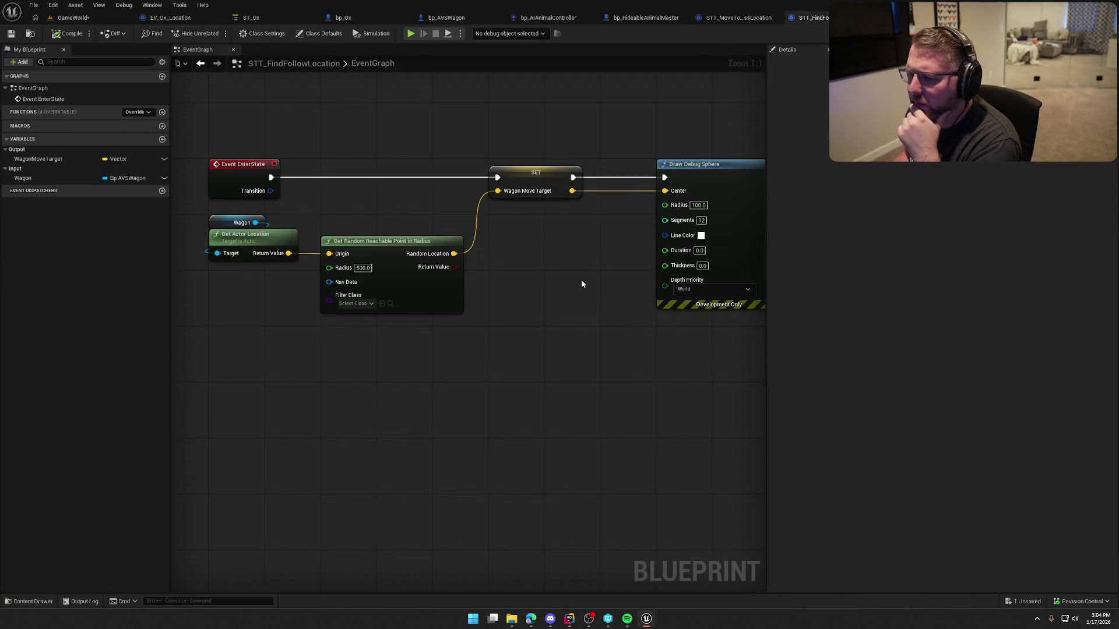
left_click_drag(589, 280, 474, 308)
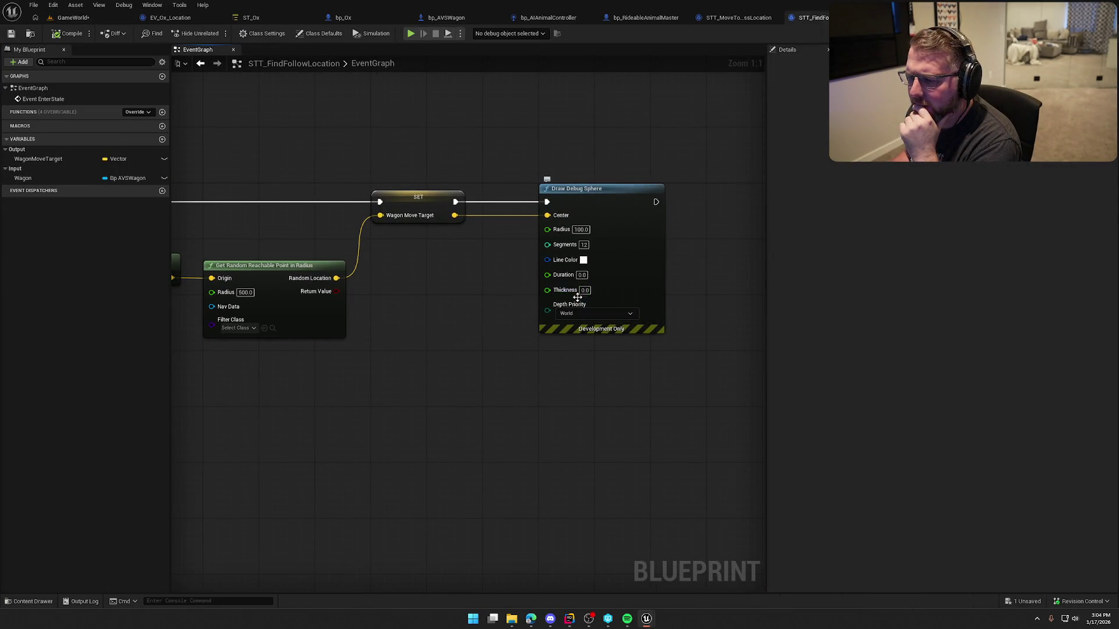
left_click_drag(567, 283, 655, 270)
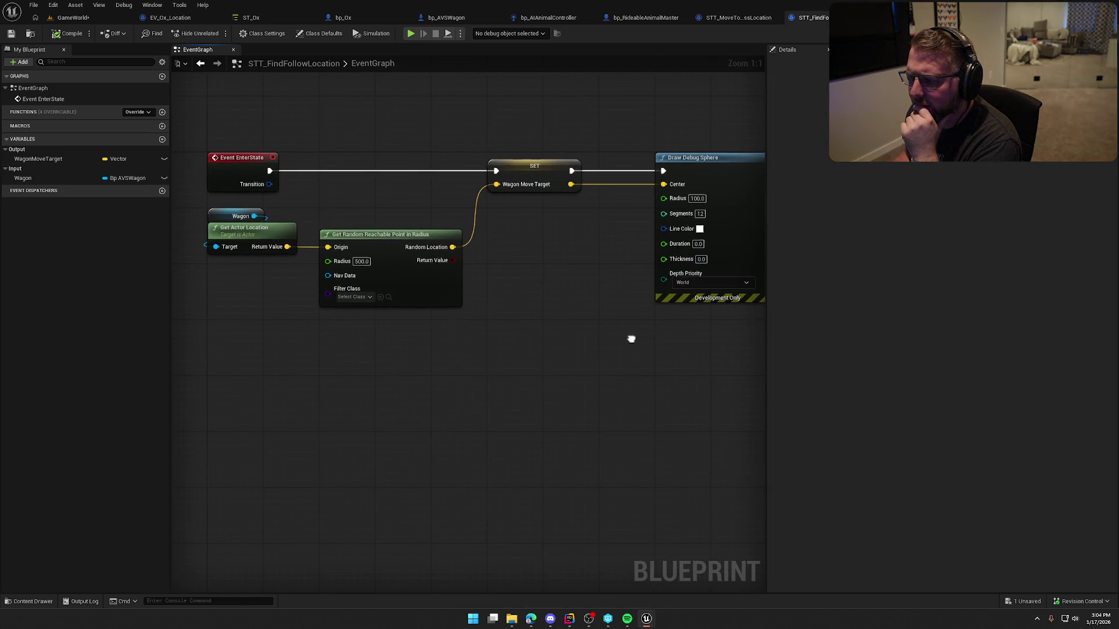
left_click_drag(631, 337, 606, 334)
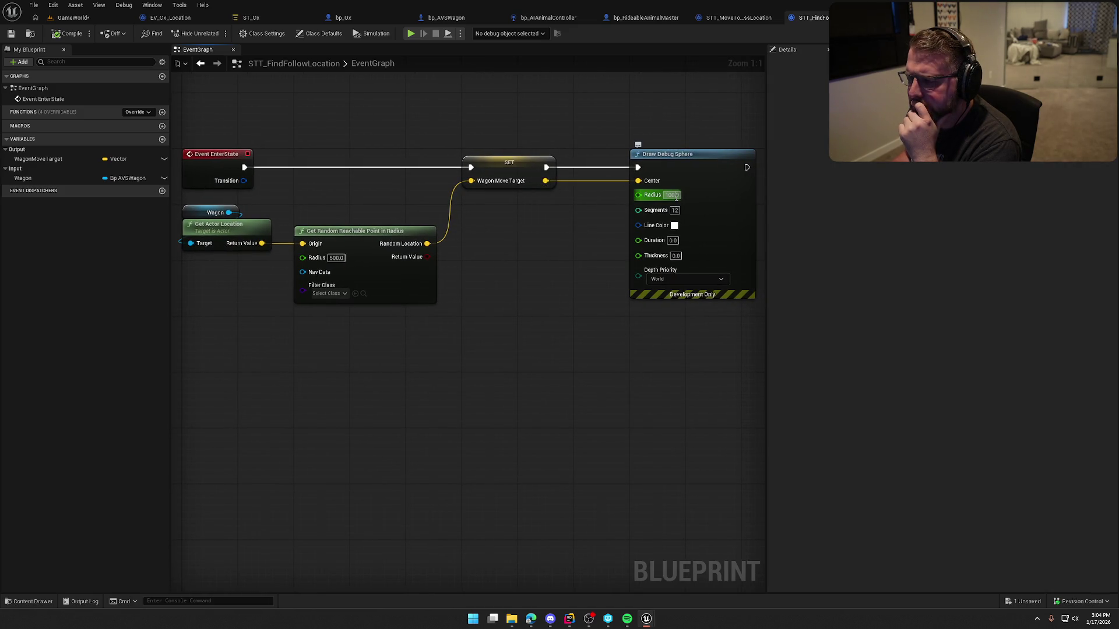
left_click(675, 255)
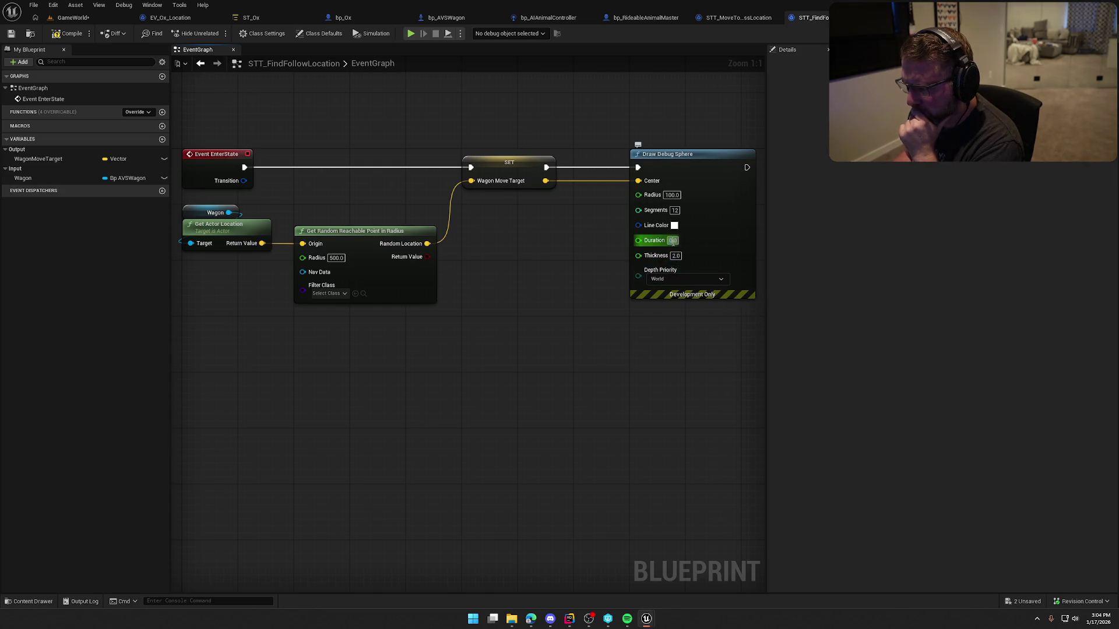
type("20")
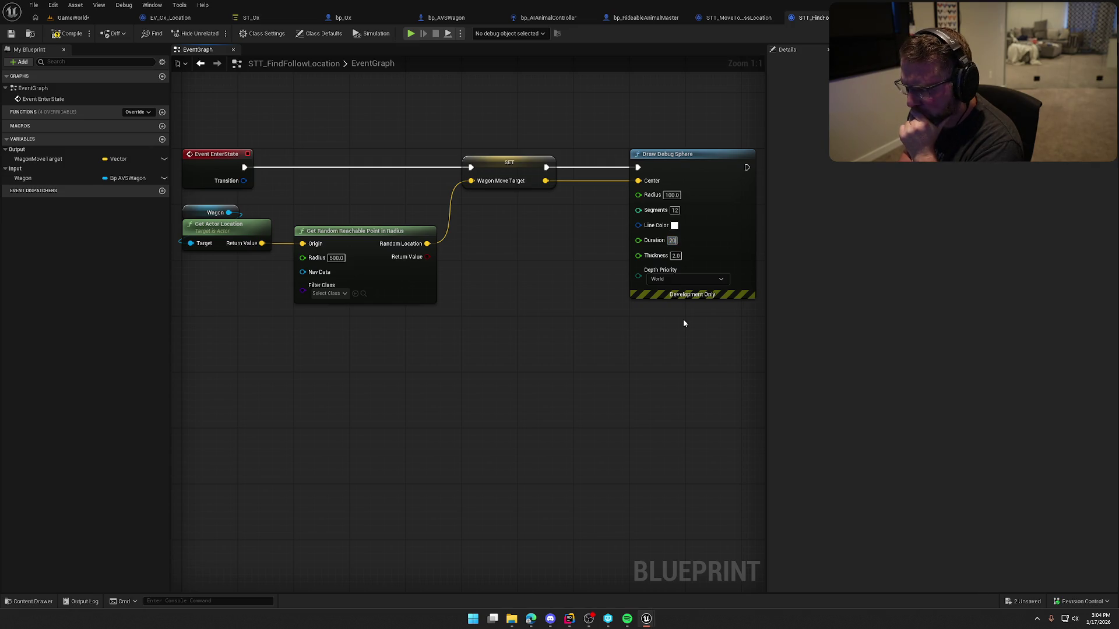
key("Return")
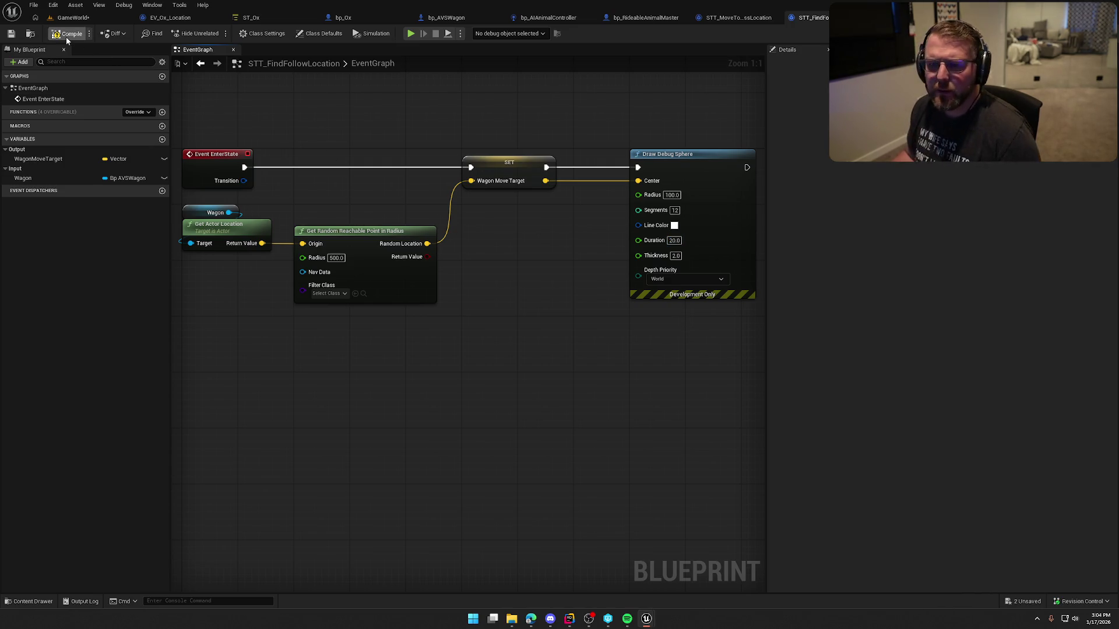
left_click(75, 19)
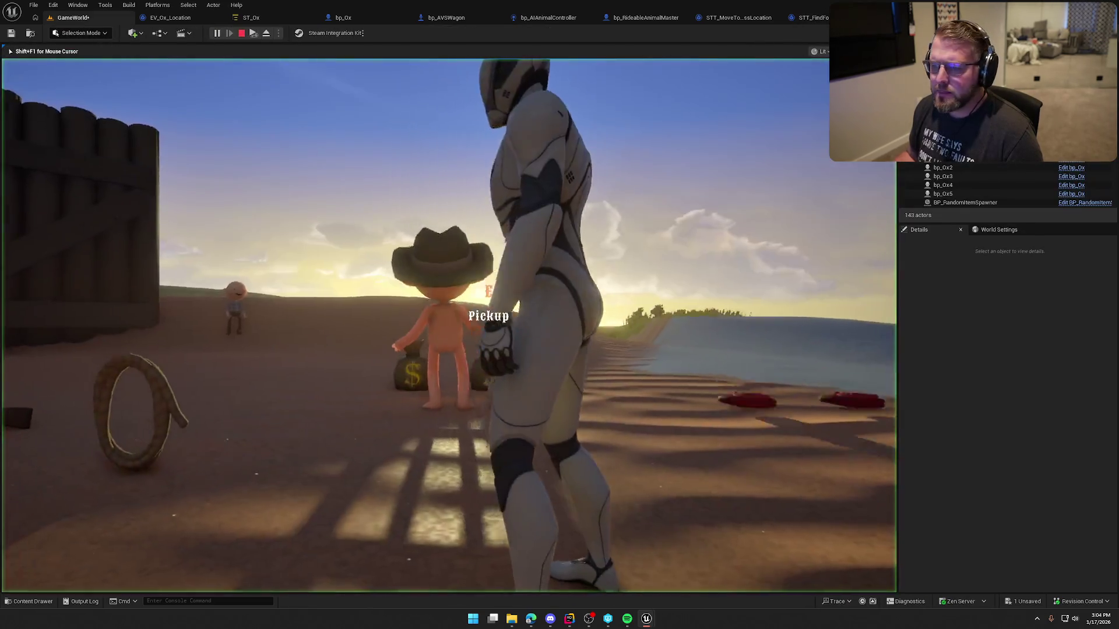
Walk the character over to the oxen and jump beside the wagon during play.
key("w")
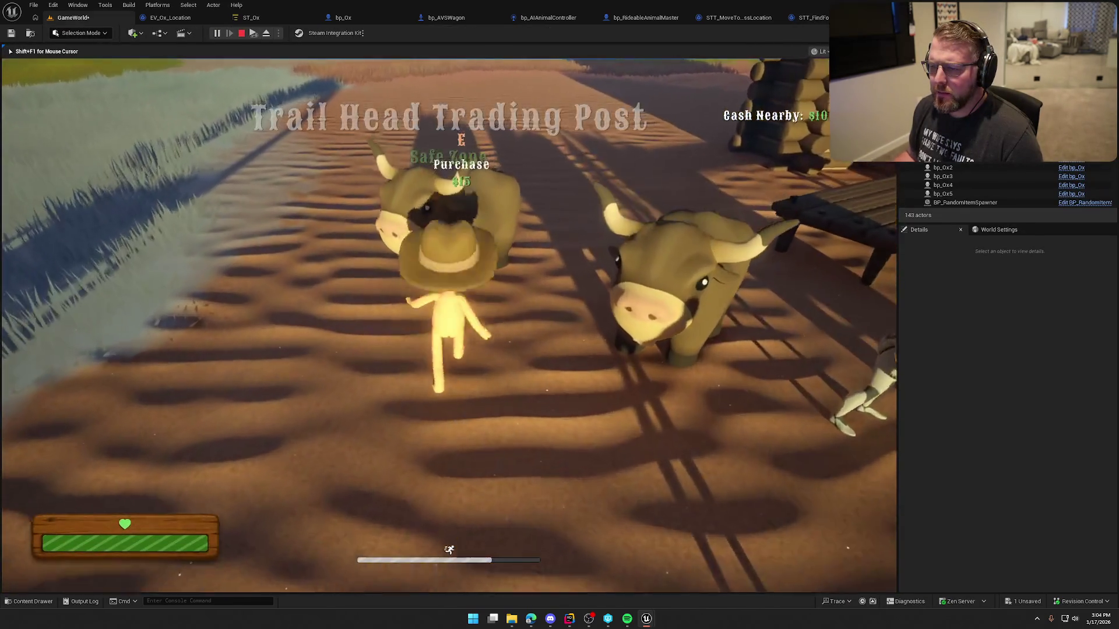
key("w")
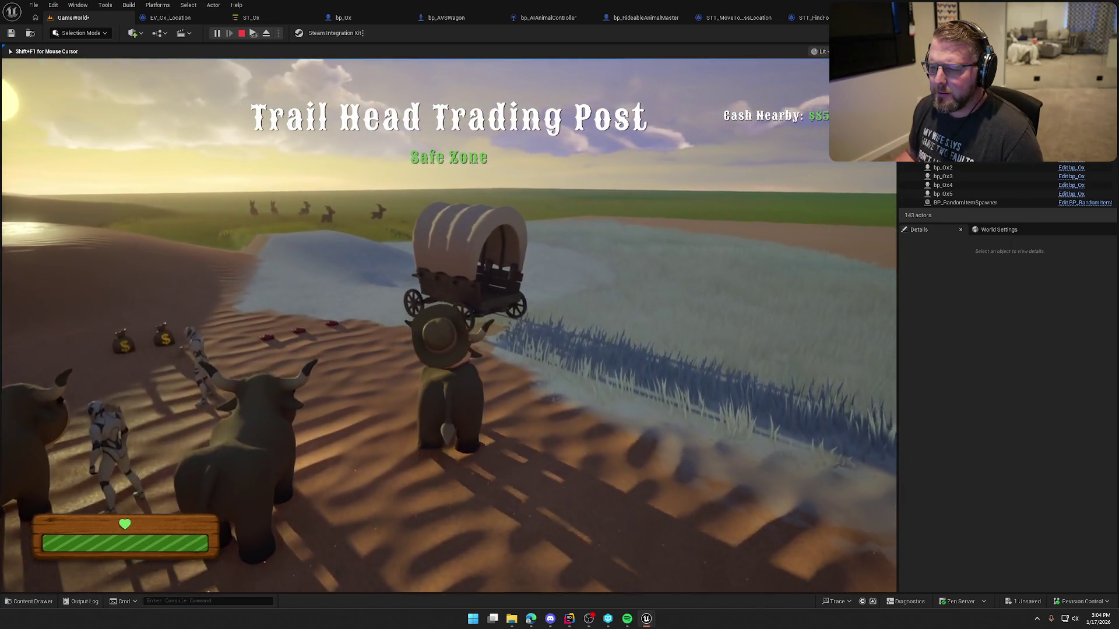
key("w")
key("e")
key("w")
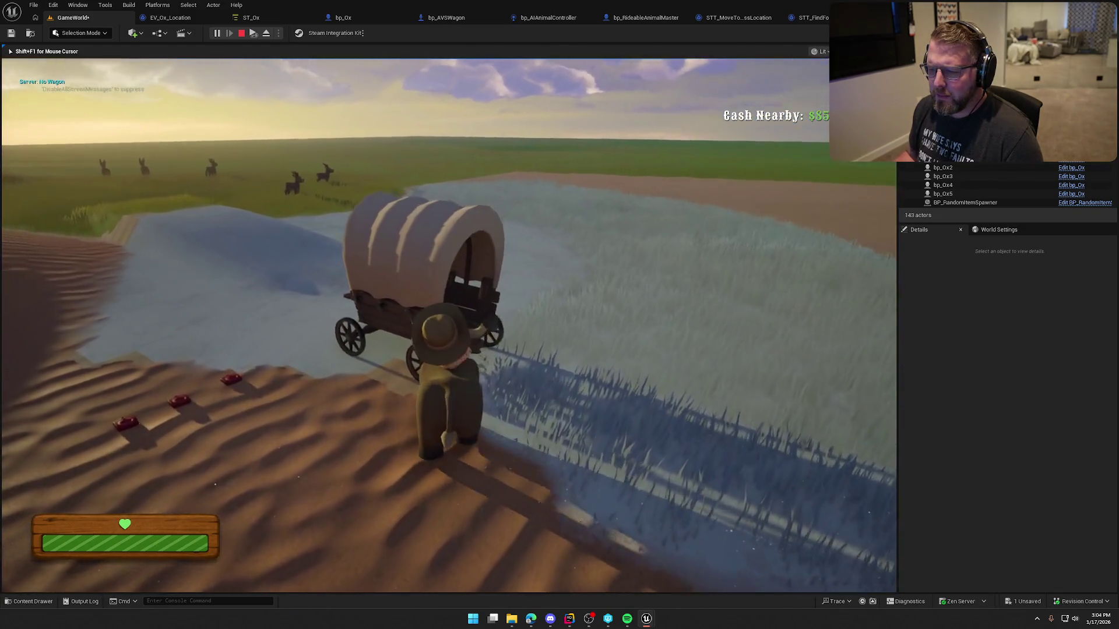
key("space")
Sprint alongside the wagon, stop the game, and select the wagon in the level.
key("w")
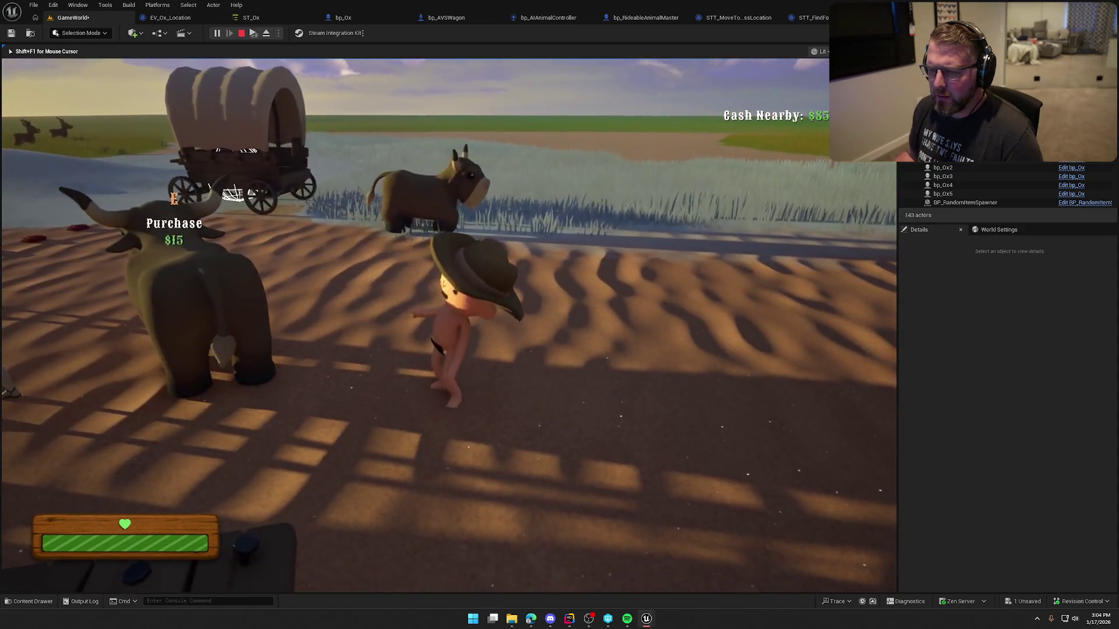
key("shift+w")
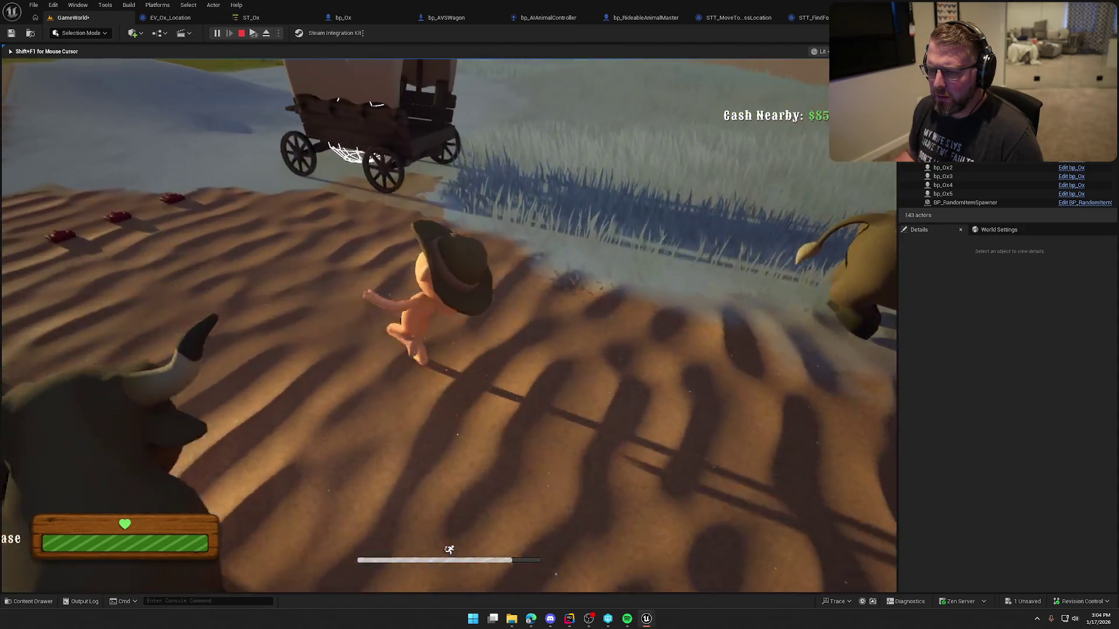
key("w")
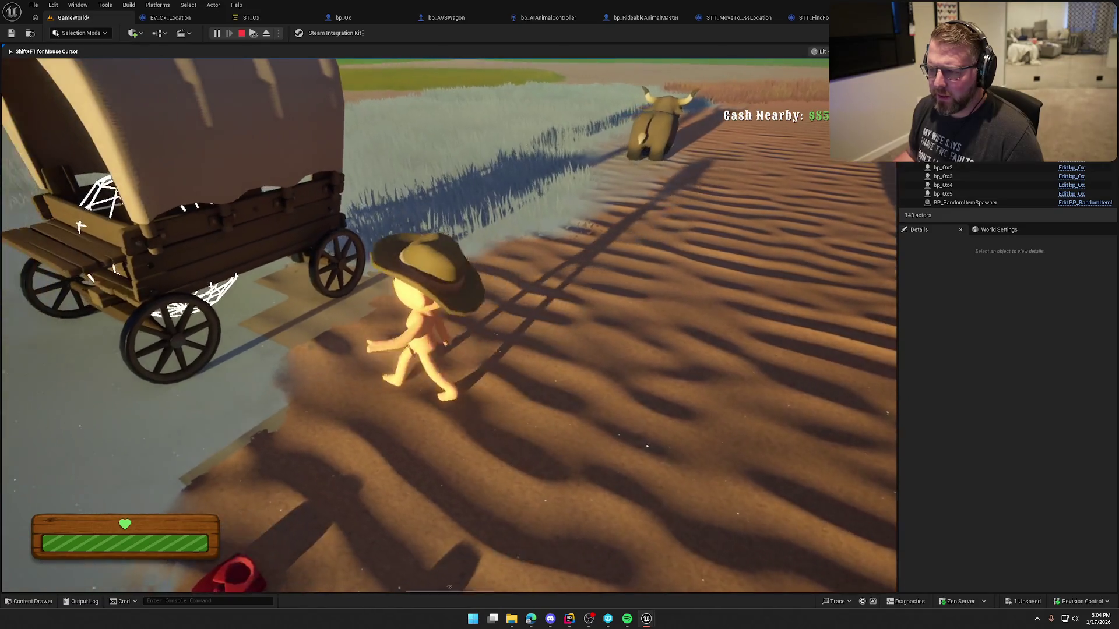
key("w")
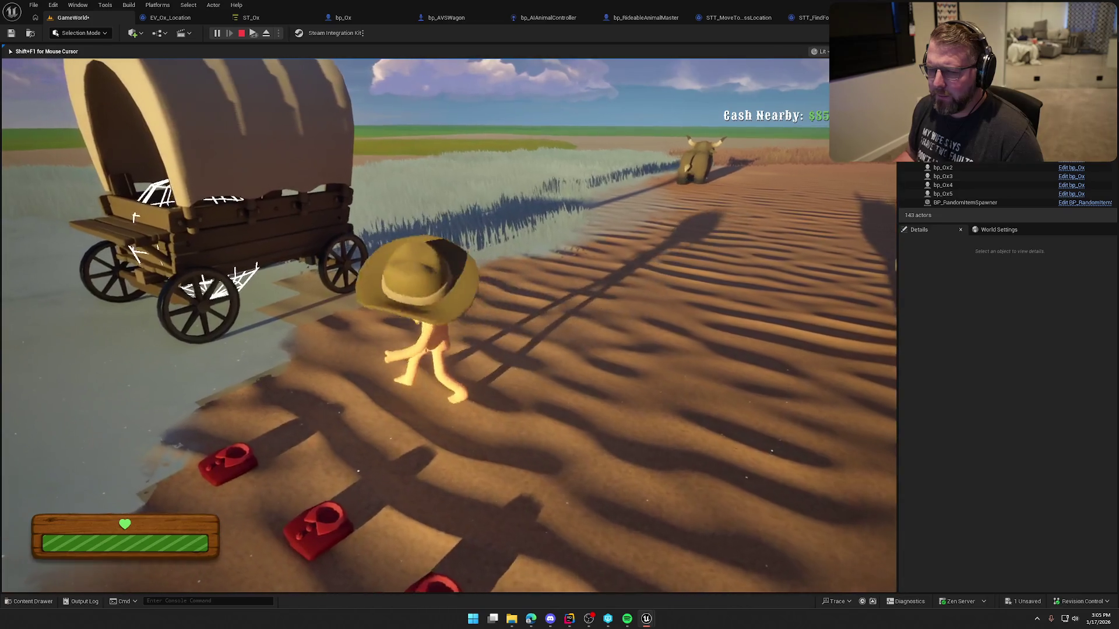
key("Escape")
left_click(245, 227)
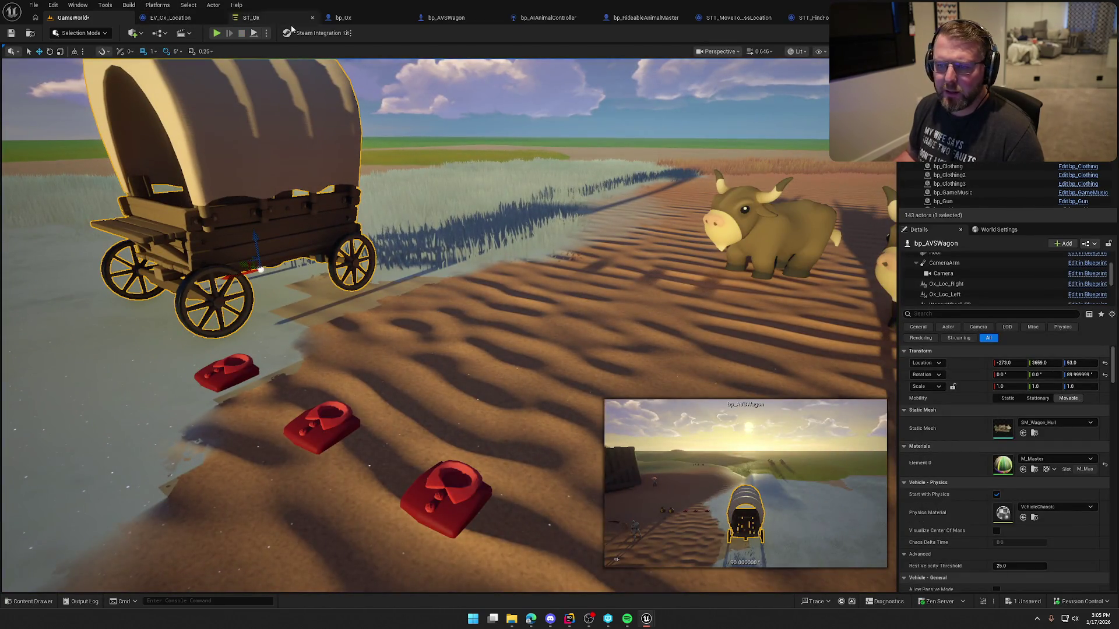
Open bp_AVSWagon, check its class defaults, compile it, and go back to STT_FindFollowLocation.
left_click(446, 17)
left_click(64, 86)
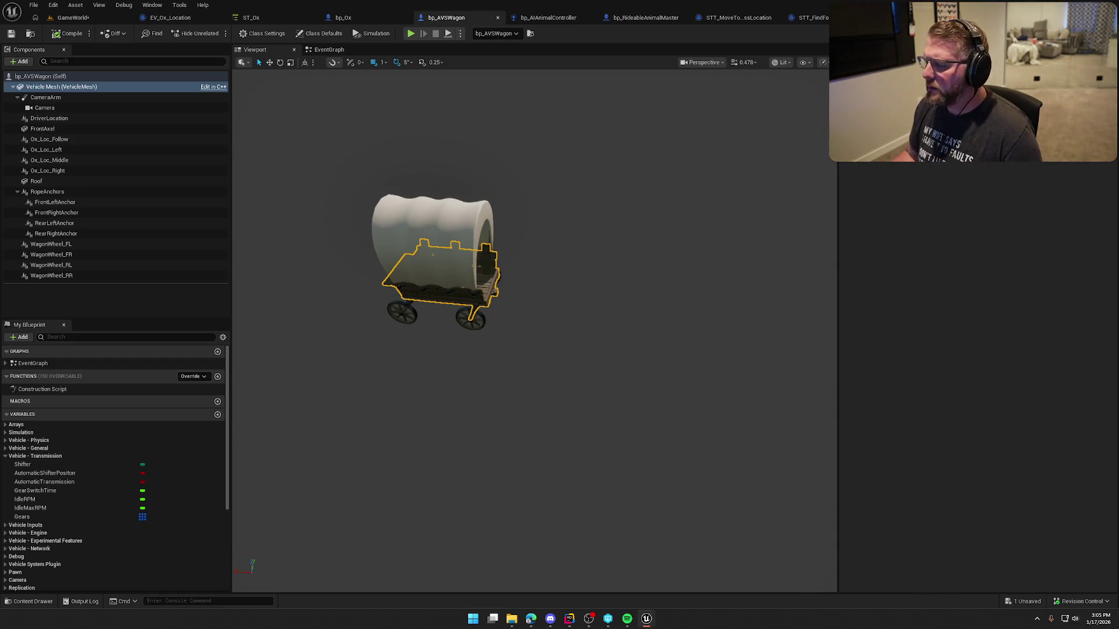
left_click(119, 76)
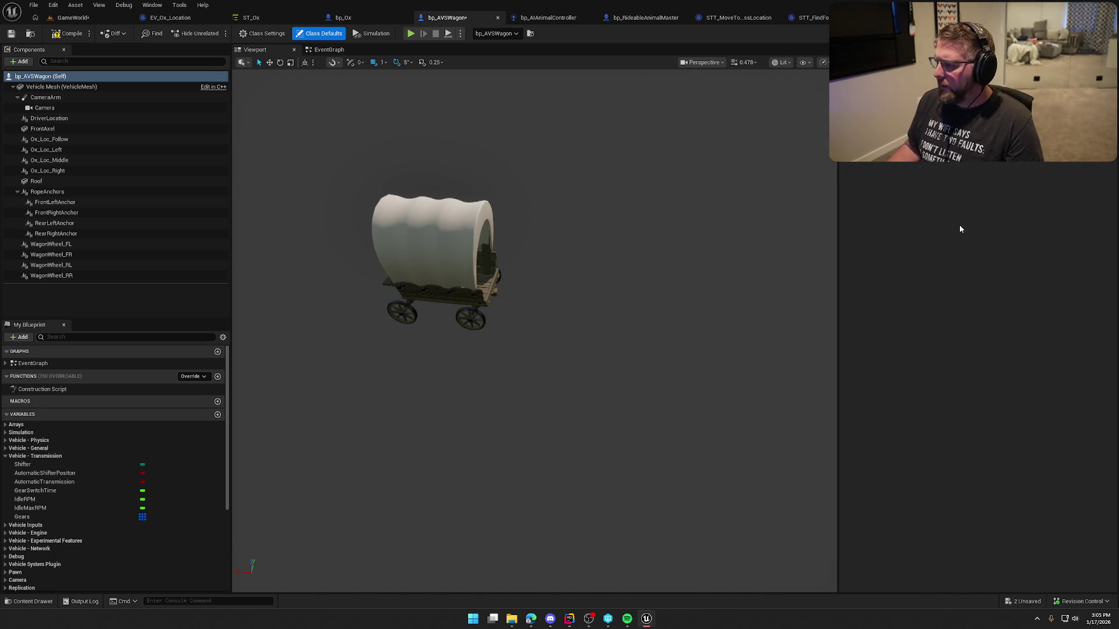
left_click(68, 33)
left_click(811, 17)
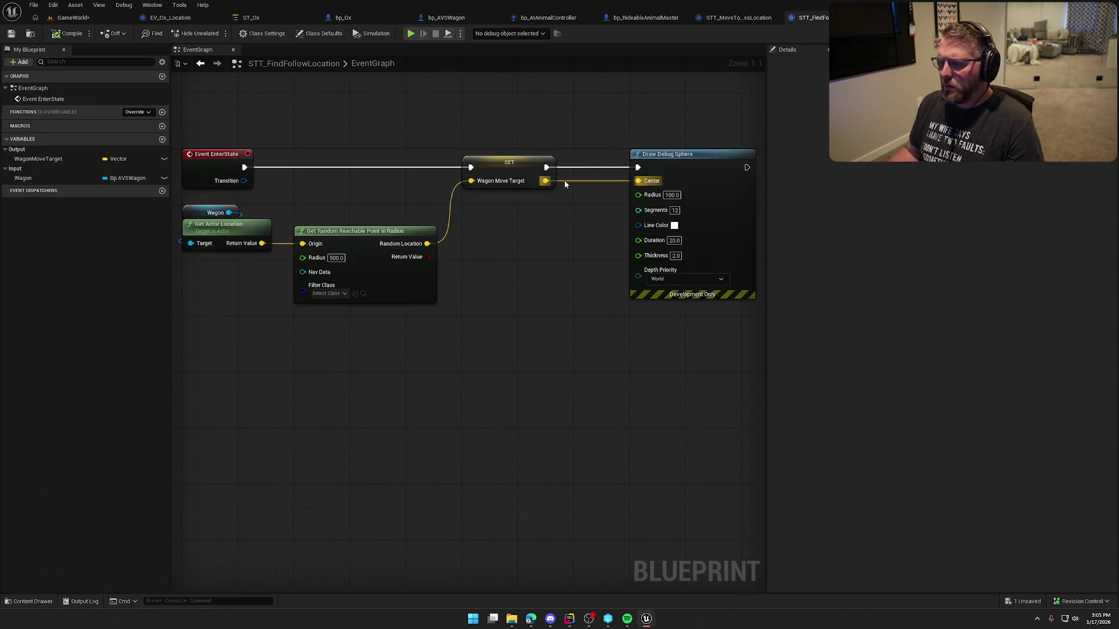
Set the random reachable point search radius to 1000, compile the task, and return to ST_Ox.
left_click_drag(568, 264, 627, 252)
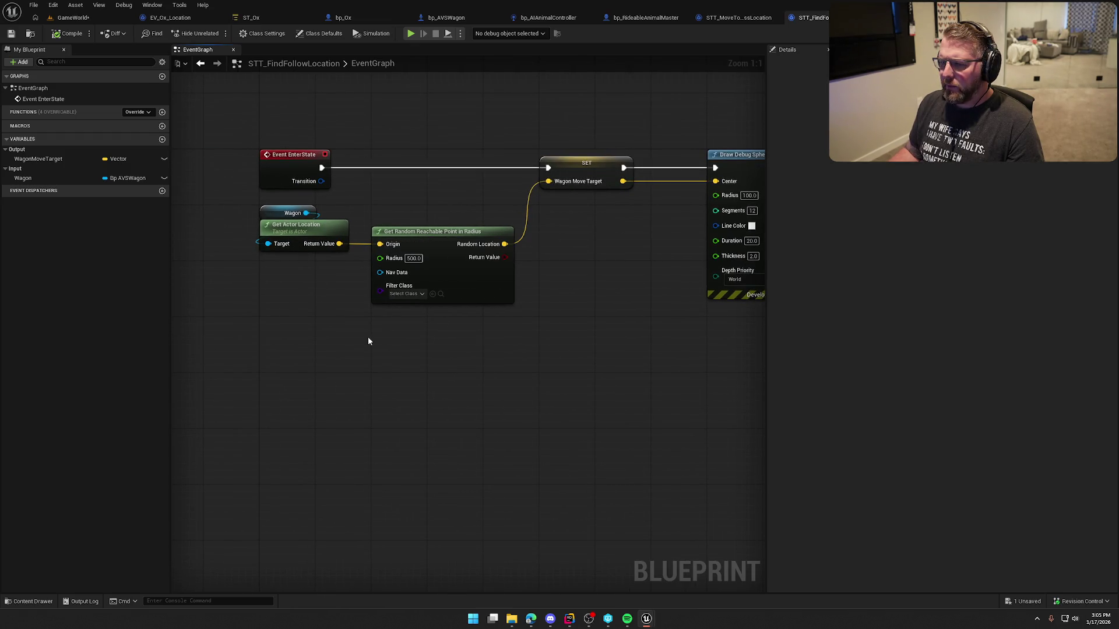
type("1000")
key("Return")
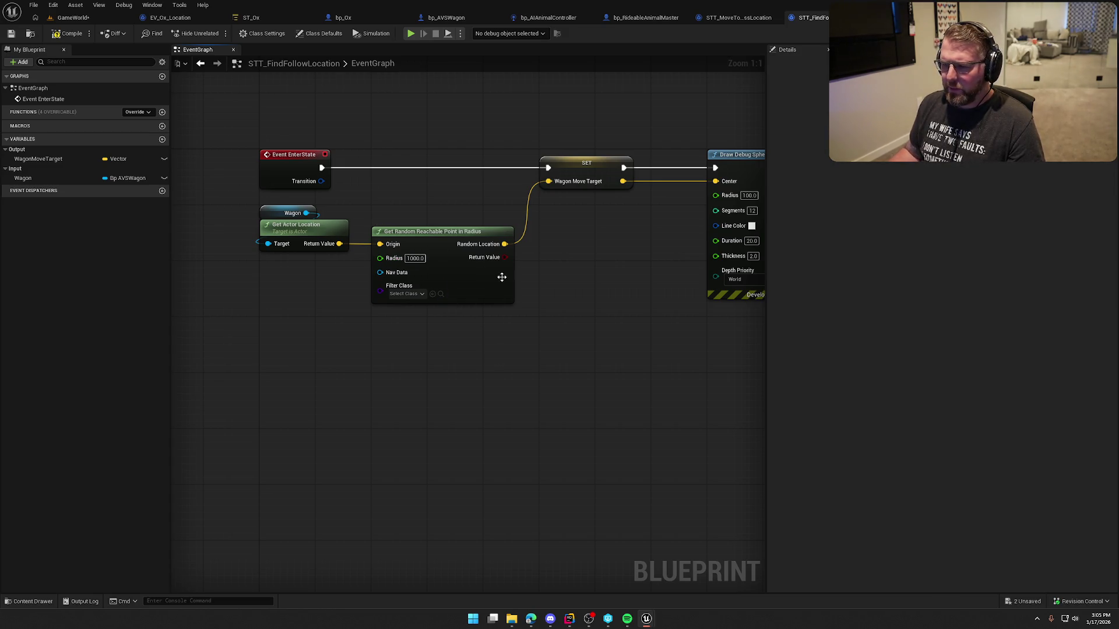
left_click(68, 36)
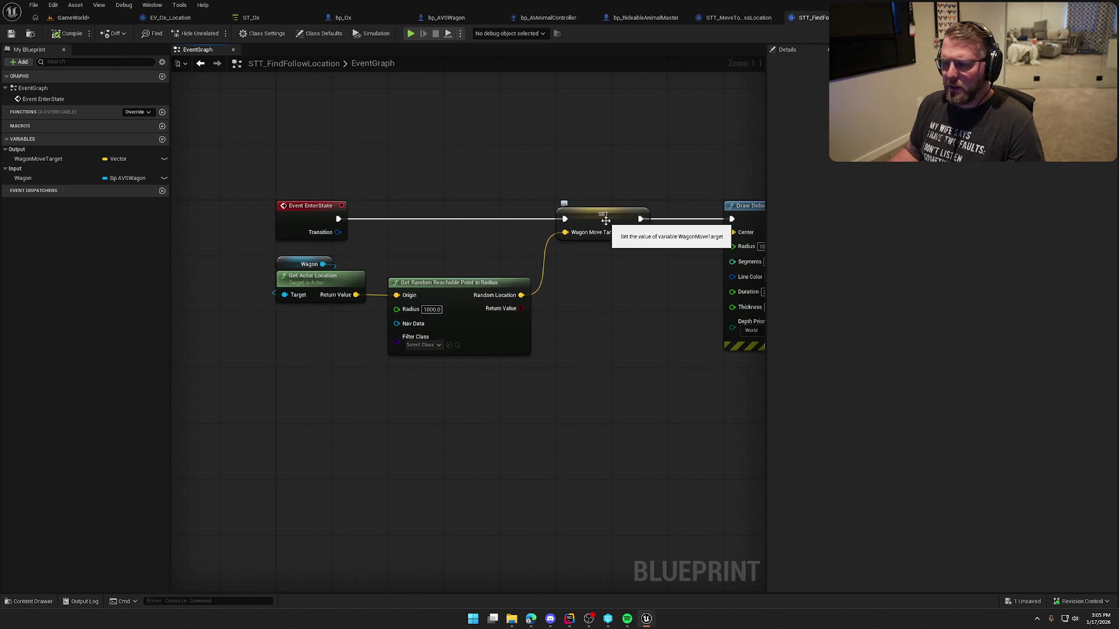
left_click(250, 17)
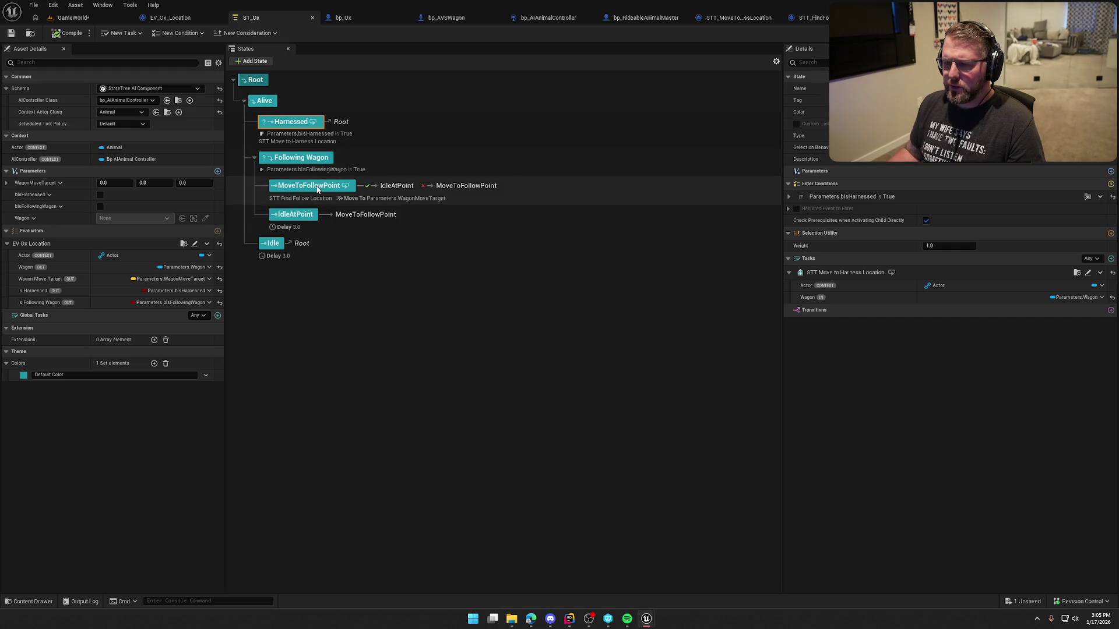
Inspect MoveToFollowPoint's Move To task settings, then start a GameWorld play test.
left_click(317, 187)
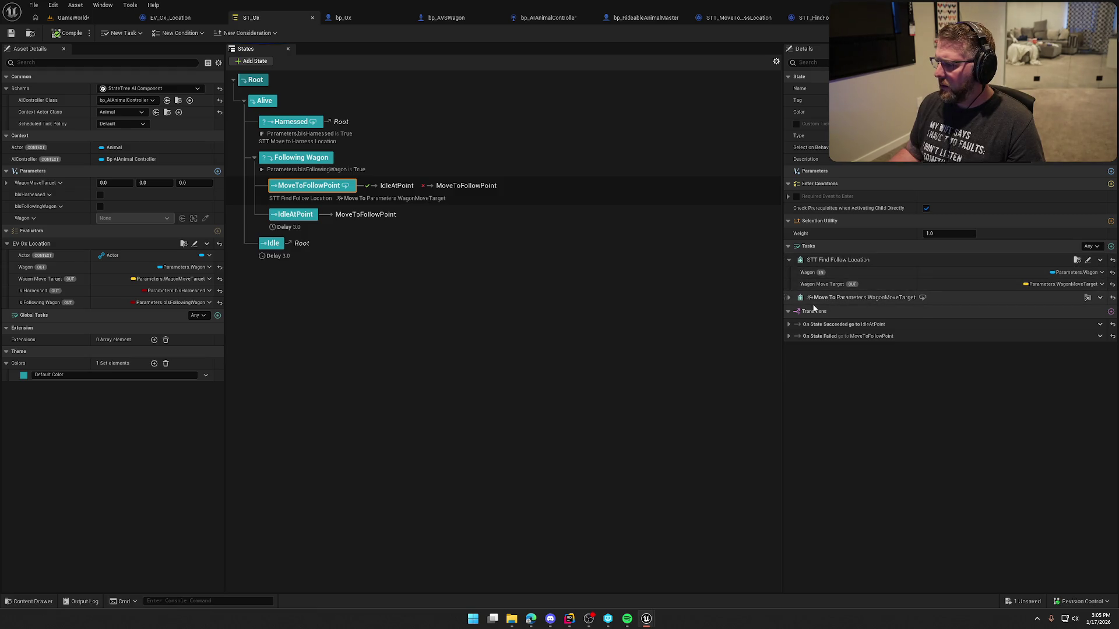
left_click(789, 298)
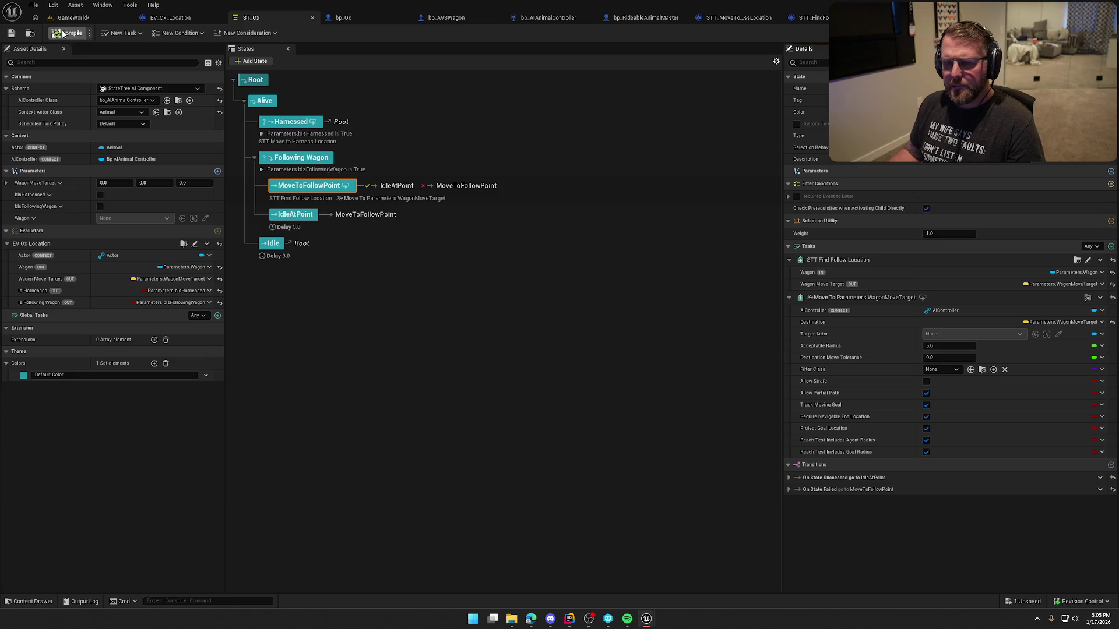
left_click(110, 18)
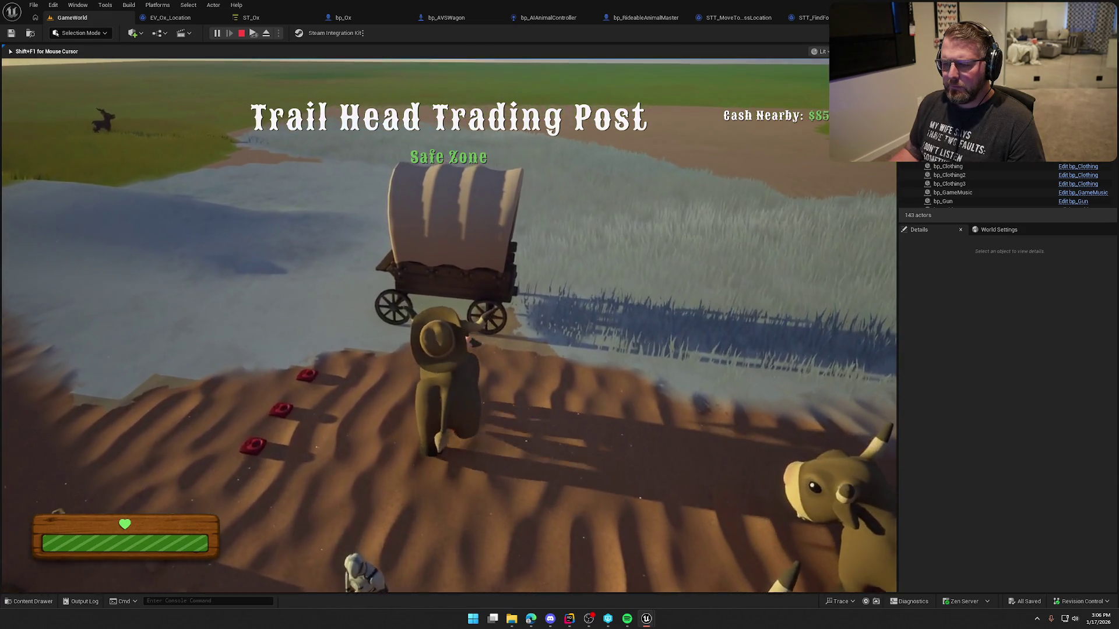
Ride the ox and walk around the field, then stop play and return to ST_Ox.
key("e")
key("shift+w")
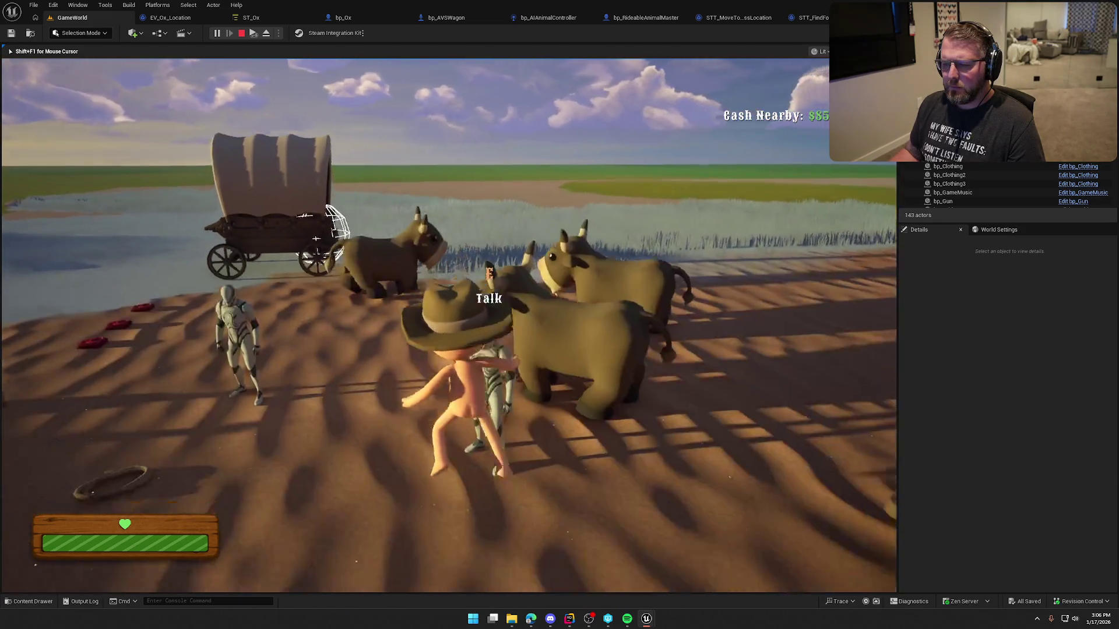
key("shift+w")
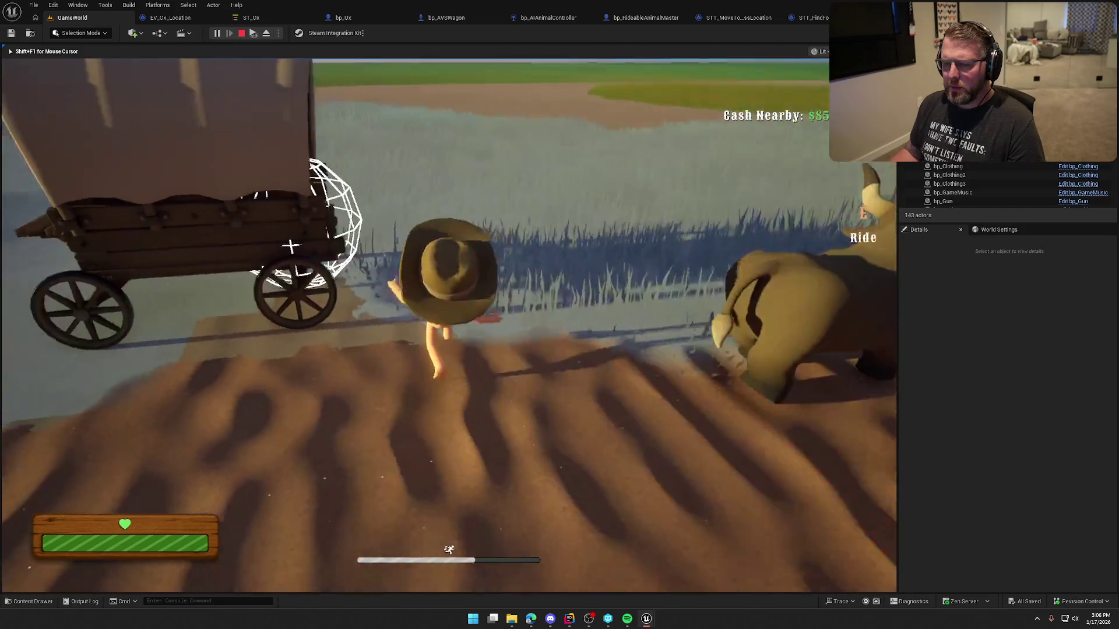
key("w")
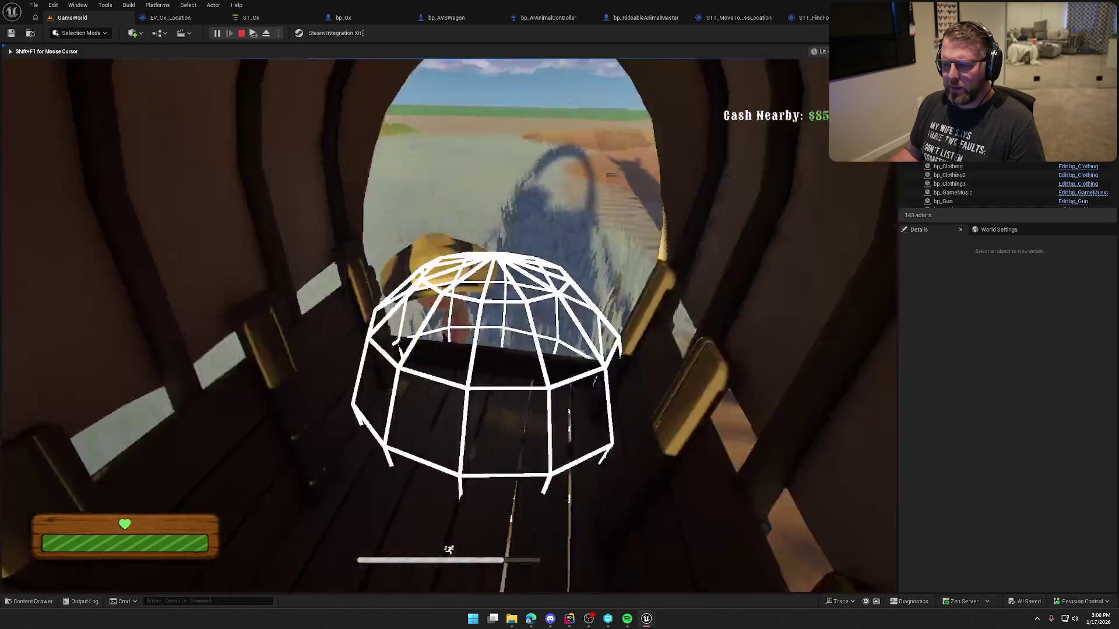
key("w")
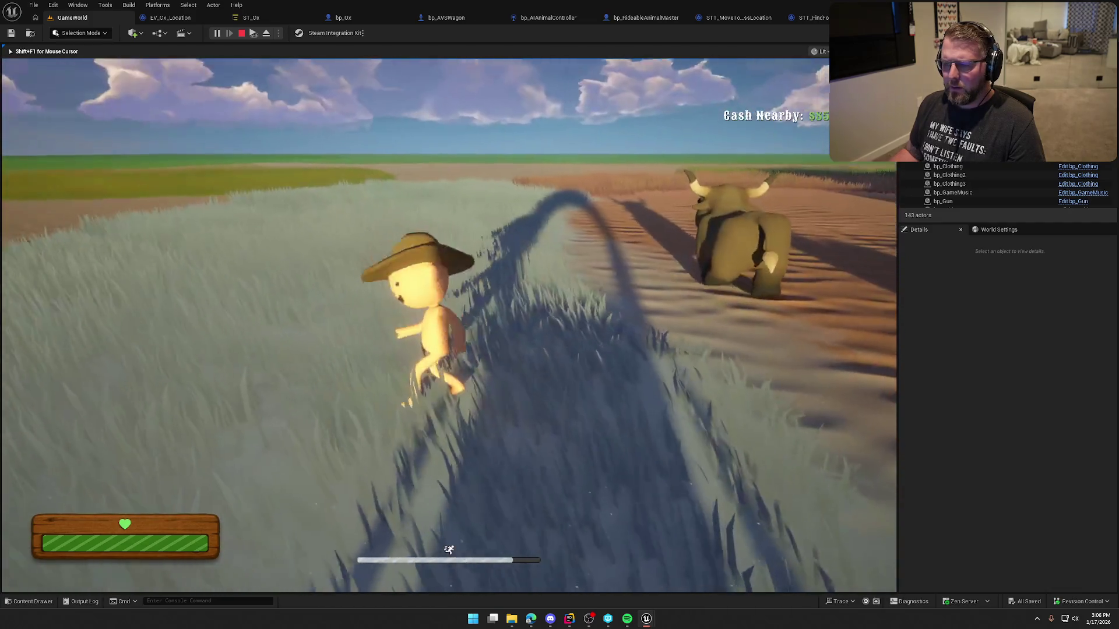
key("Escape")
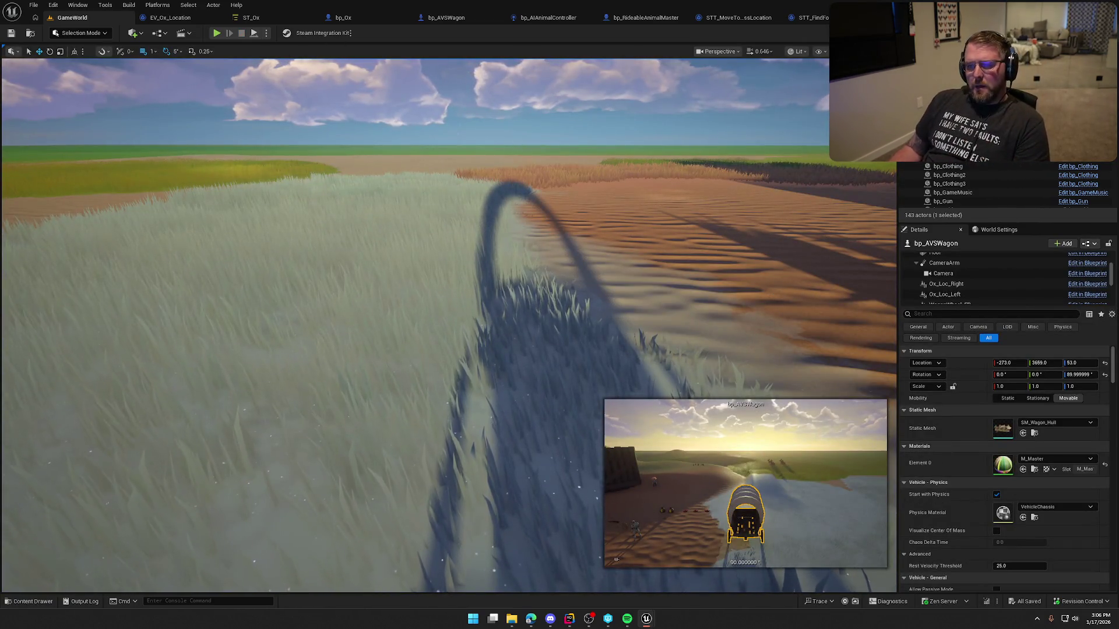
left_click(251, 18)
left_click(489, 301)
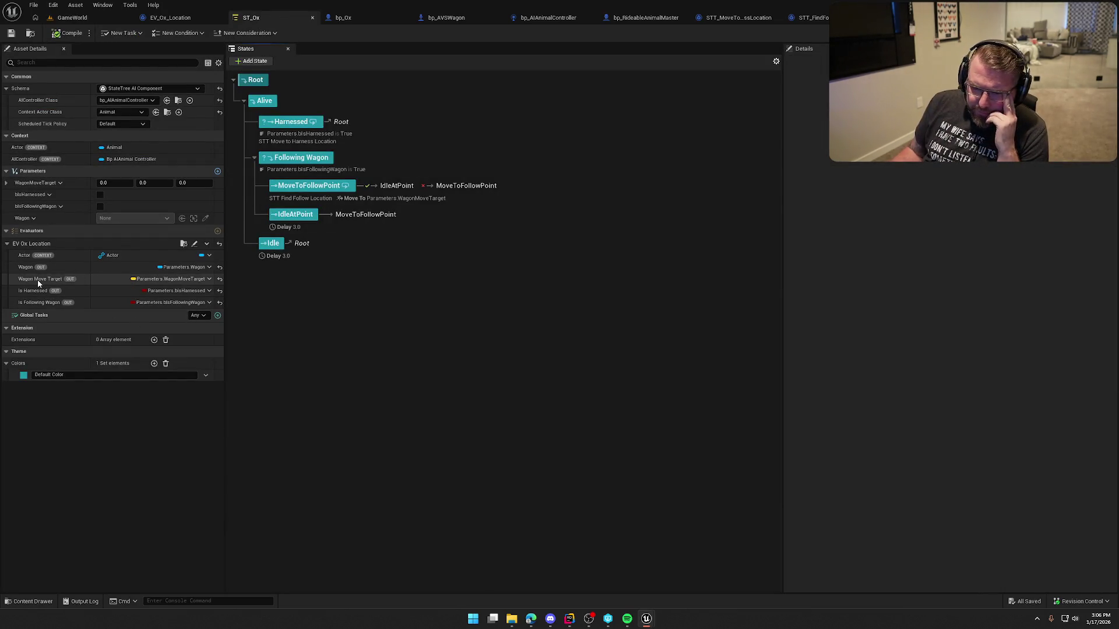
Delete the FindMoveTarget function from EV_Ox_Location, then go back to ST_Ox.
left_click(169, 21)
mouse_move(400, 383)
left_mouse_down()
mouse_move(632, 415)
mouse_move(354, 445)
left_mouse_up()
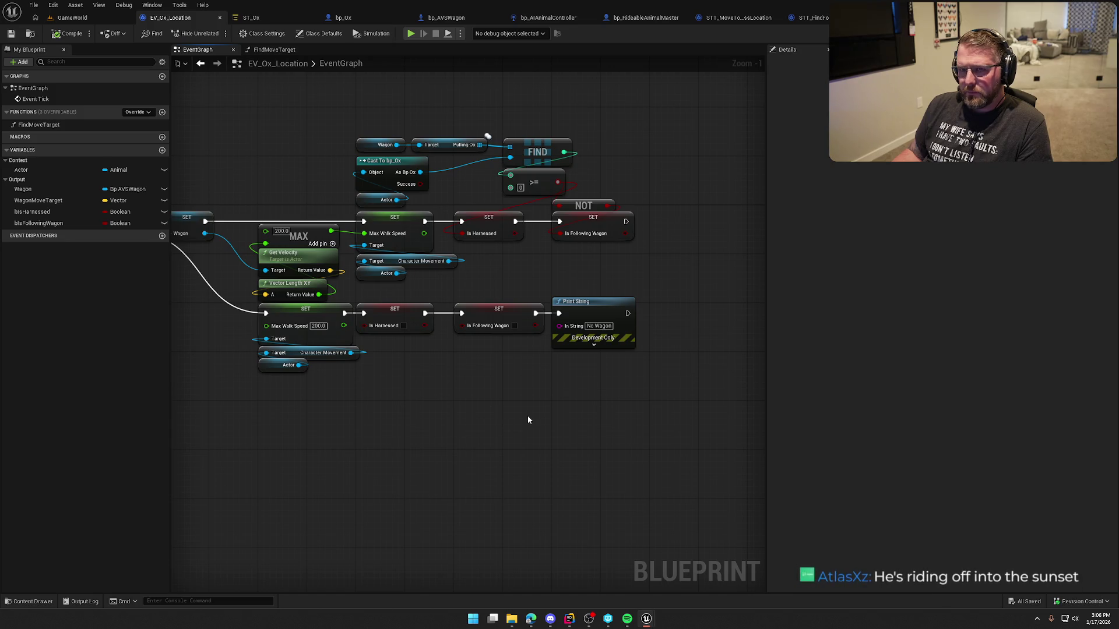
mouse_move(526, 415)
left_mouse_down()
mouse_move(487, 444)
mouse_move(492, 342)
mouse_move(459, 342)
mouse_move(728, 326)
left_mouse_up()
left_click(278, 51)
mouse_move(593, 183)
left_mouse_down()
mouse_move(300, 167)
mouse_move(500, 203)
left_mouse_up()
left_click(78, 125)
key("Delete")
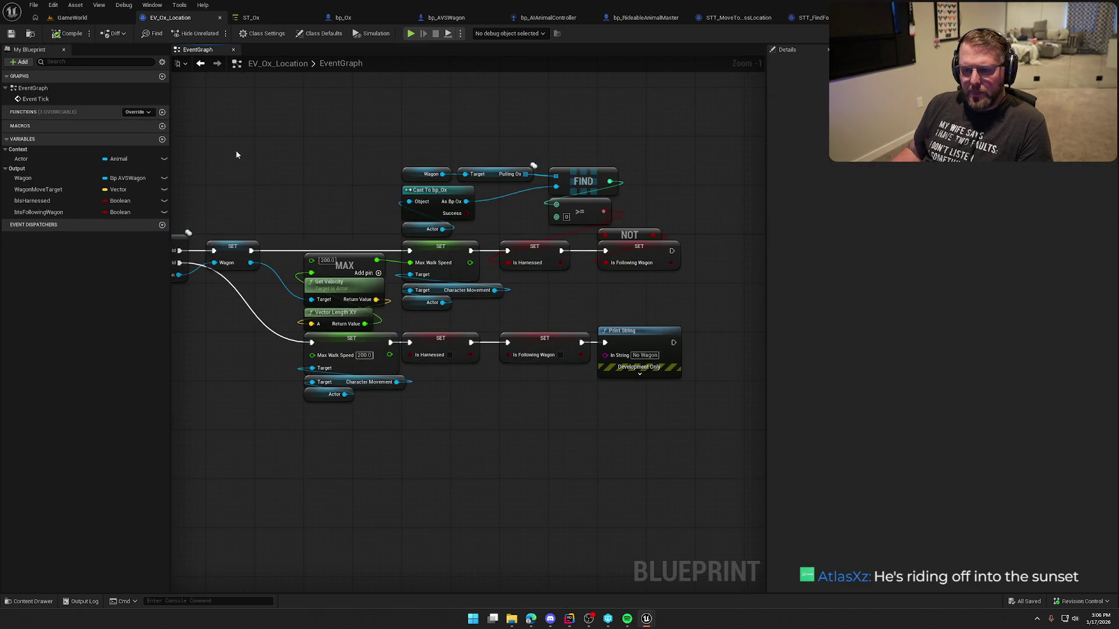
left_click_drag(235, 149, 292, 156)
left_click(257, 17)
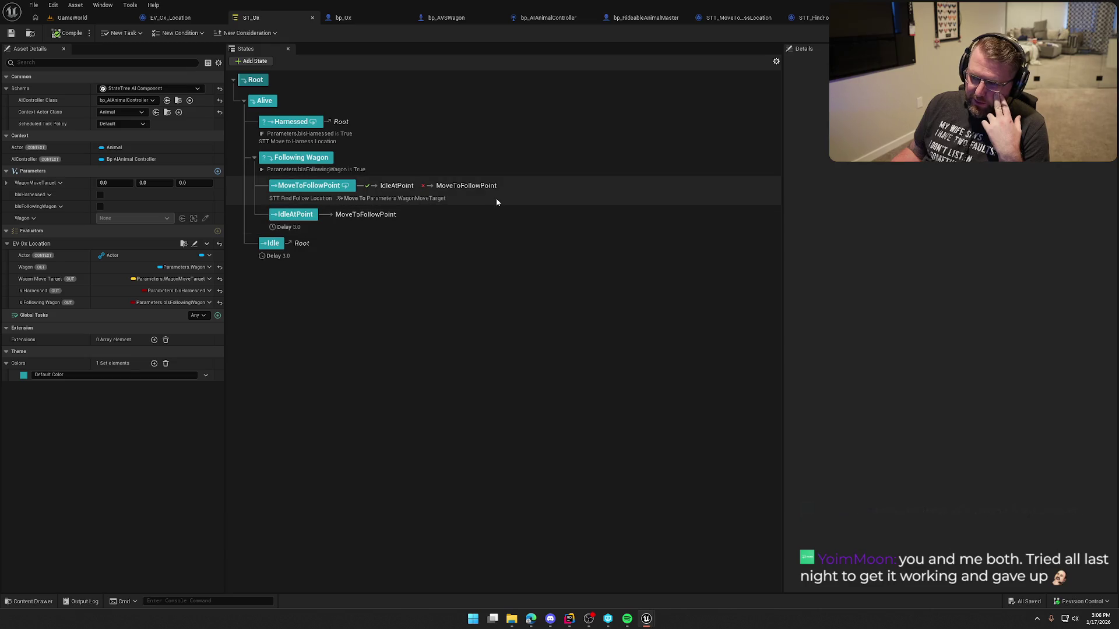
Review the Find Follow Location and Move To task bindings under MoveToFollowPoint, then open STT_FindFollowLocation.
left_click(390, 162)
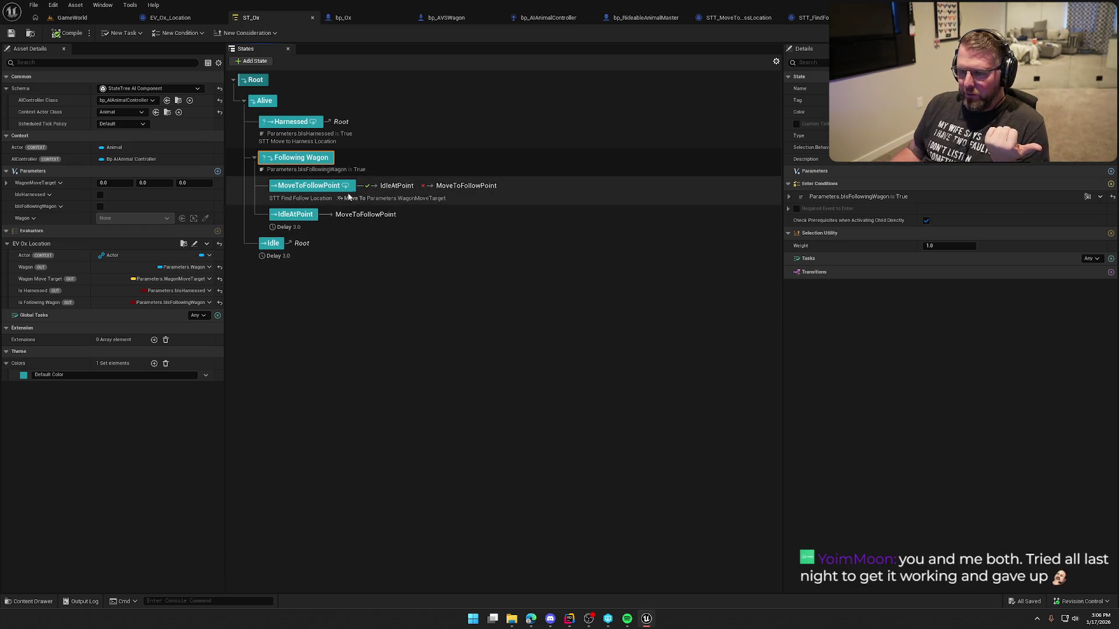
left_click(486, 190)
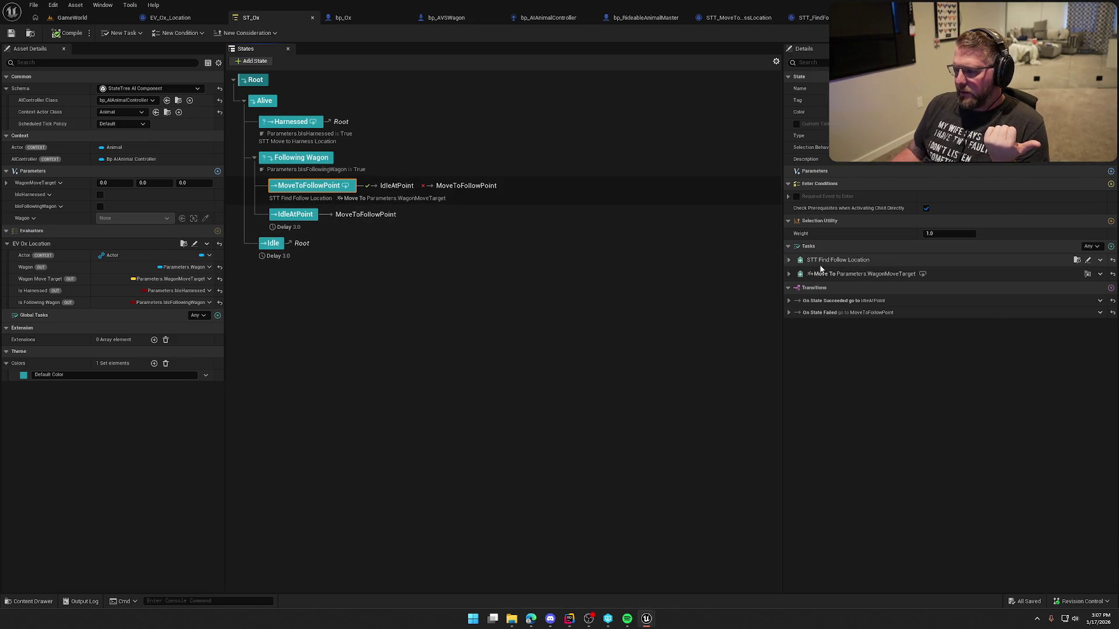
left_click(790, 260)
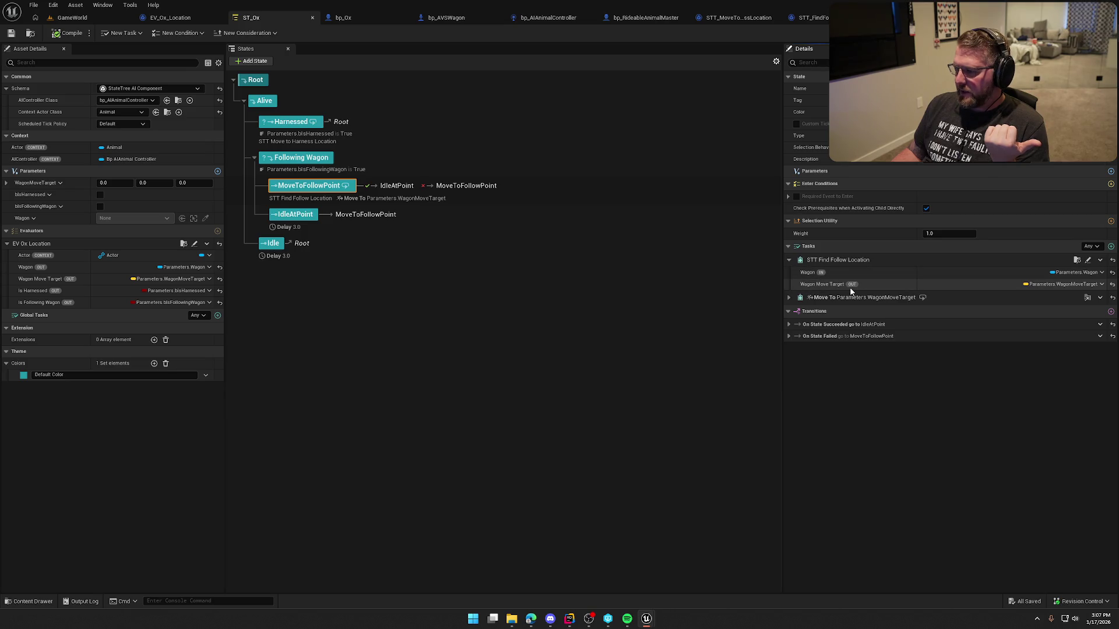
left_click(789, 298)
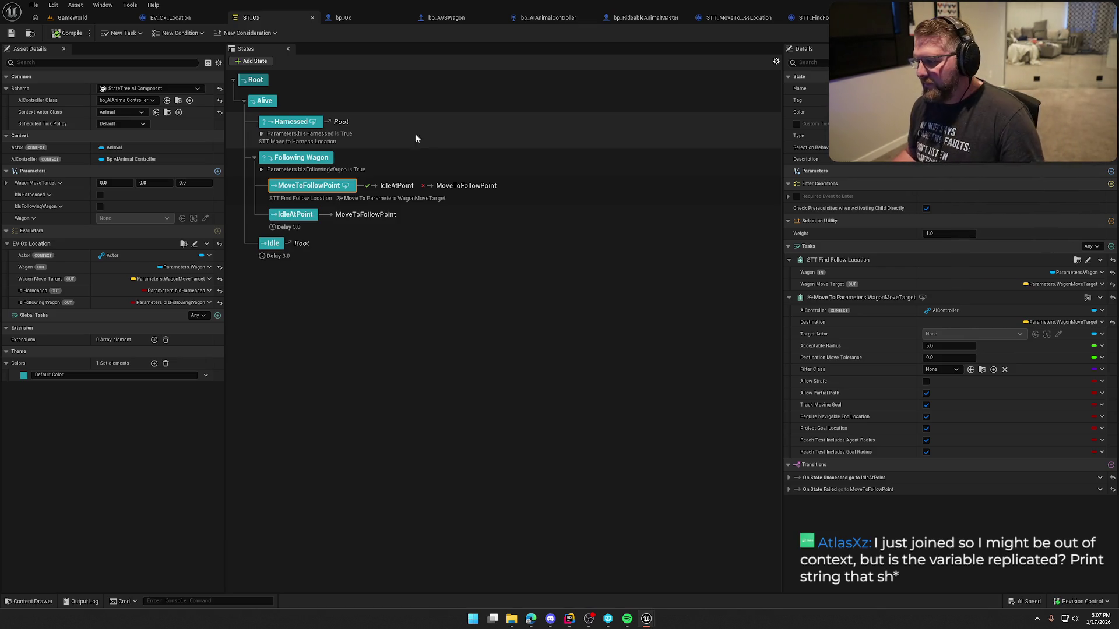
left_click(807, 19)
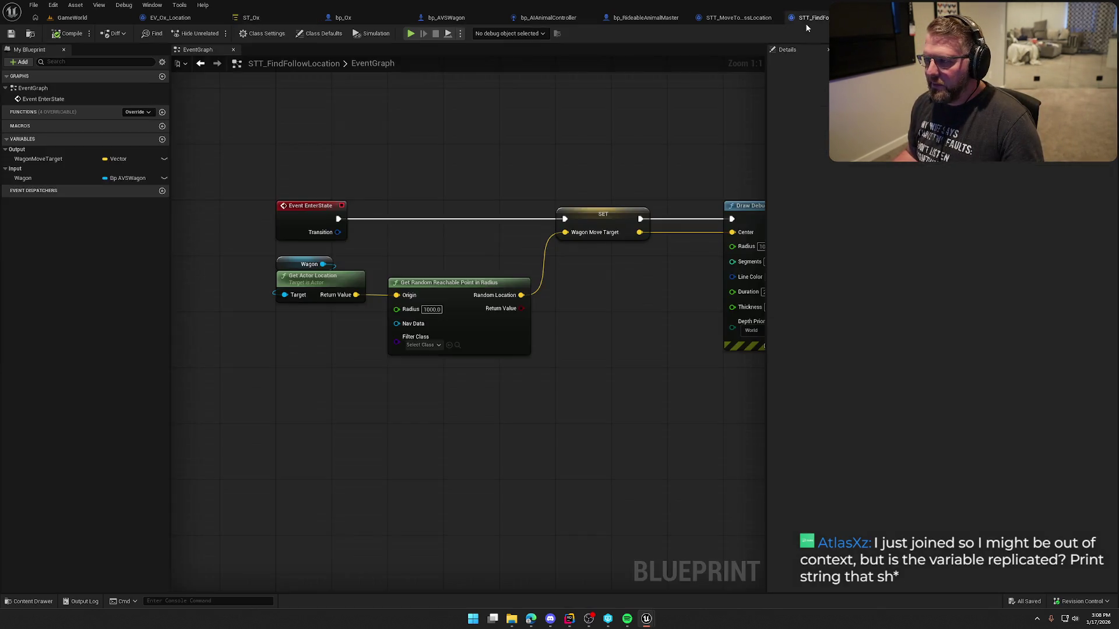
Go back through ST_Ox to the GameWorld level and start a new play test.
scroll(443, 236, "down", 1)
scroll(508, 352, "up", 1)
left_click(250, 17)
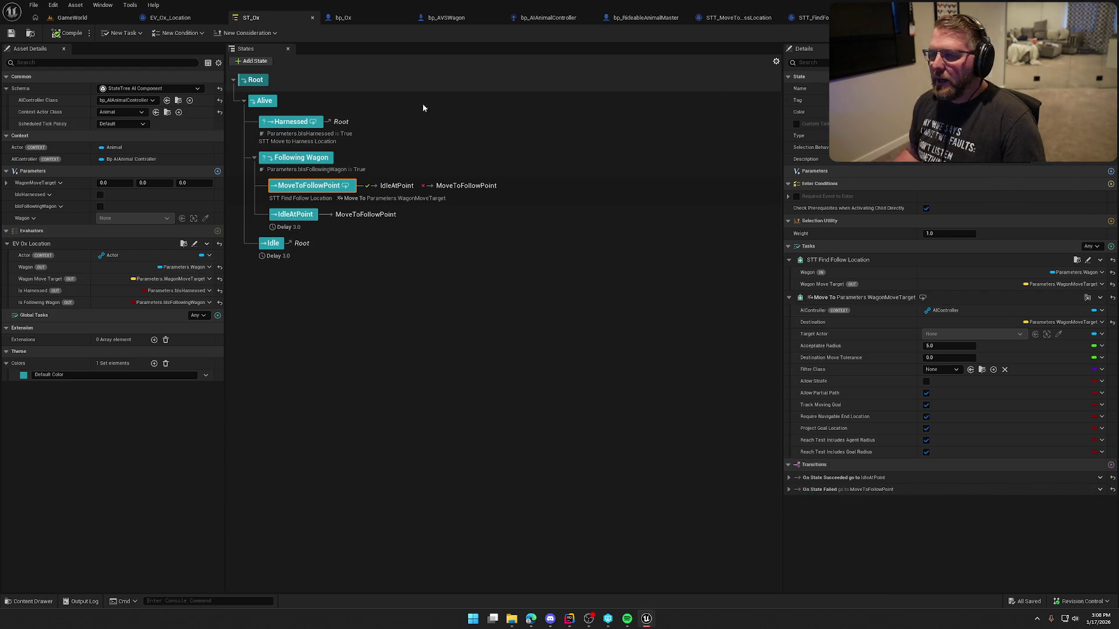
left_click(61, 17)
left_click(215, 33)
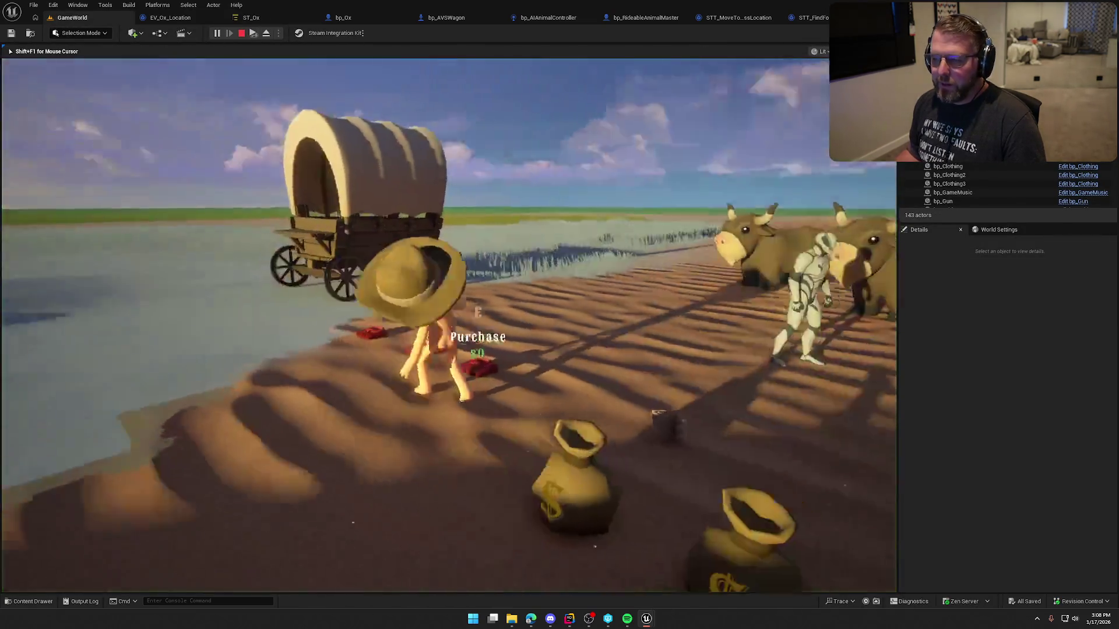
Ride the ox, dismount, and run off across the field.
key("e")
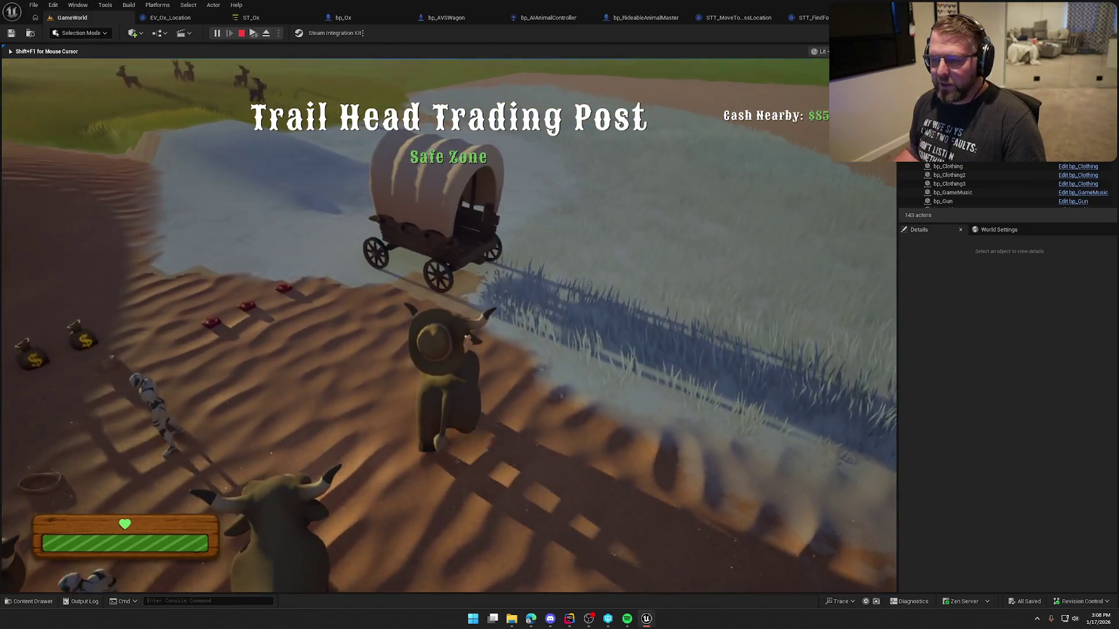
key("e")
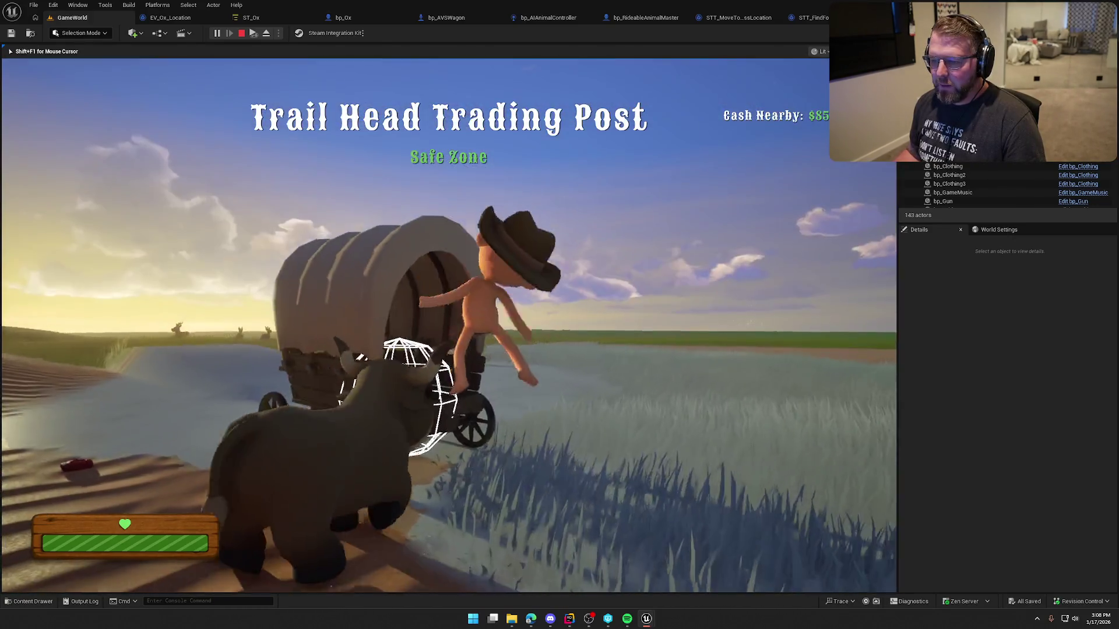
key("e")
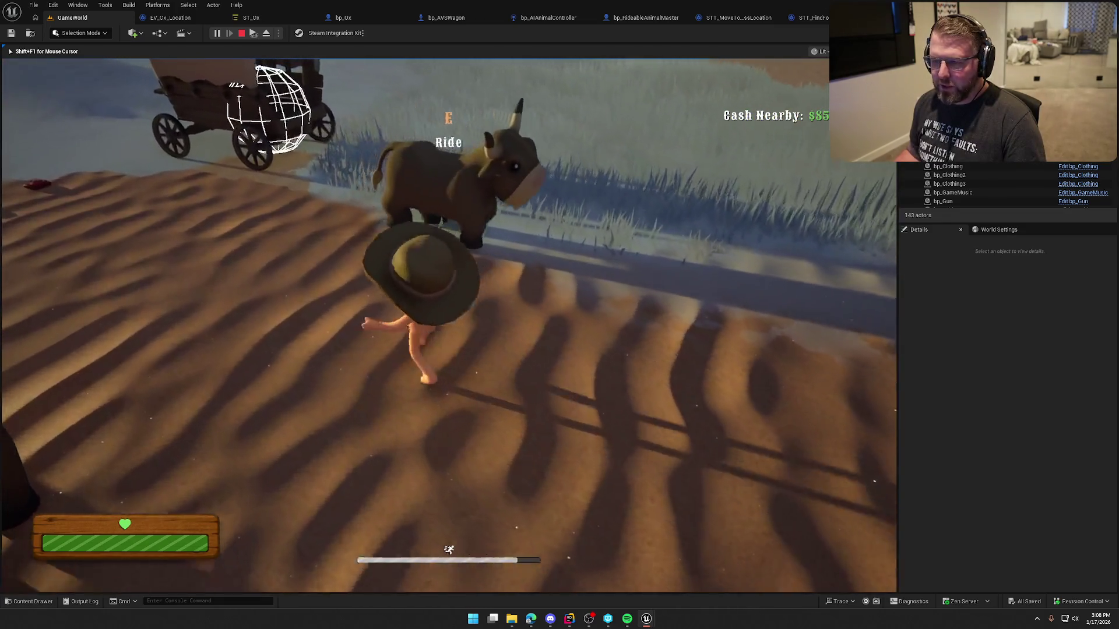
key("w")
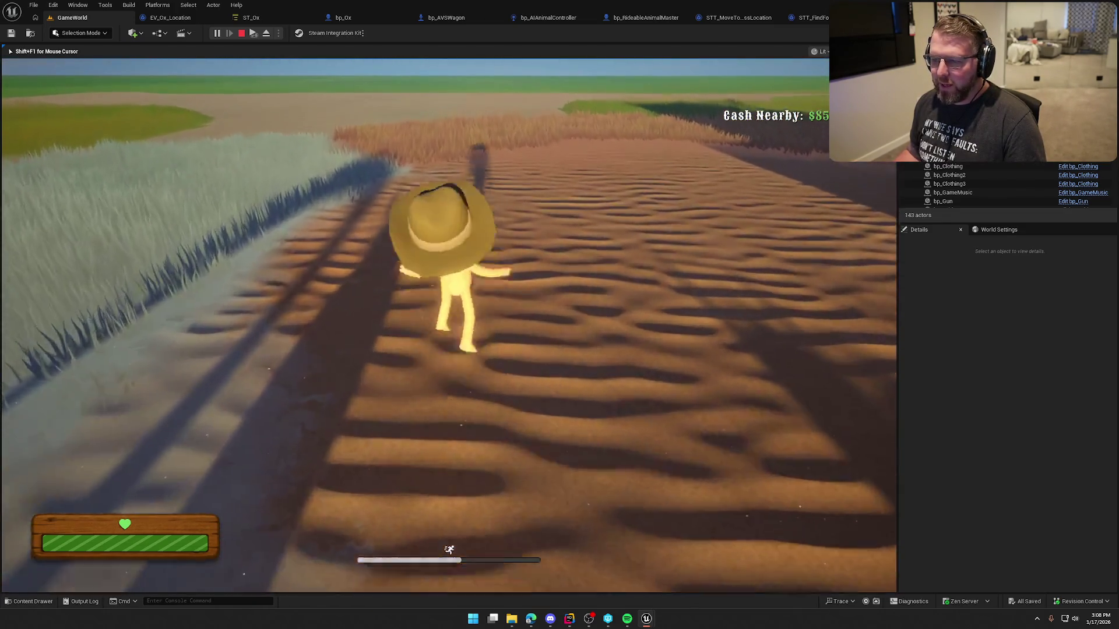
key("w")
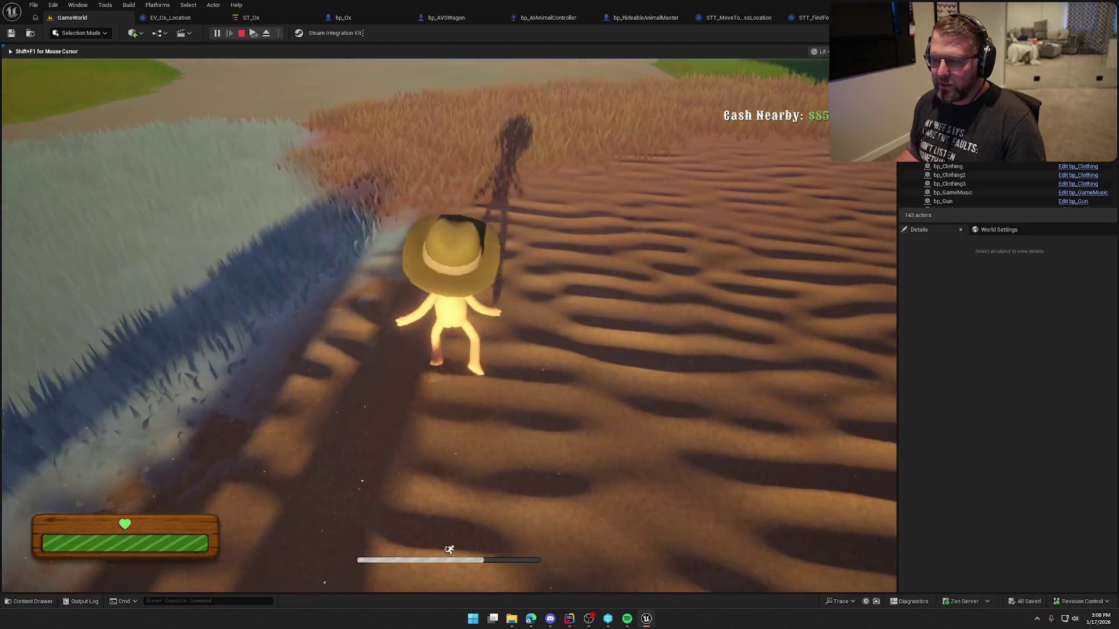
Run back beside the approaching ox and wagon, stop the play test, and open ST_Ox.
key("w")
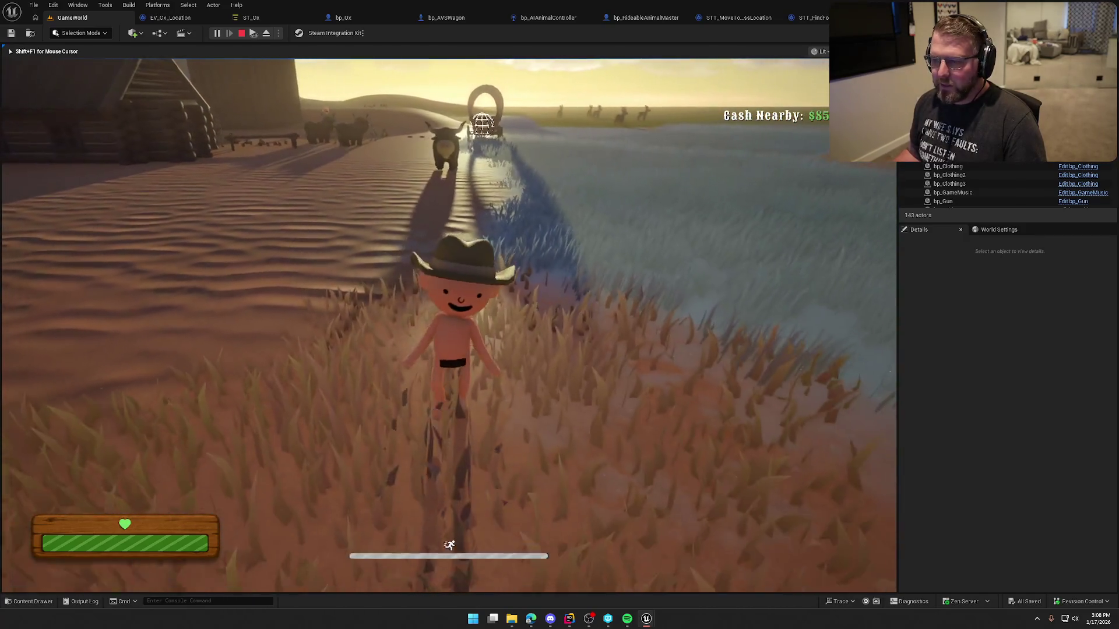
key("w")
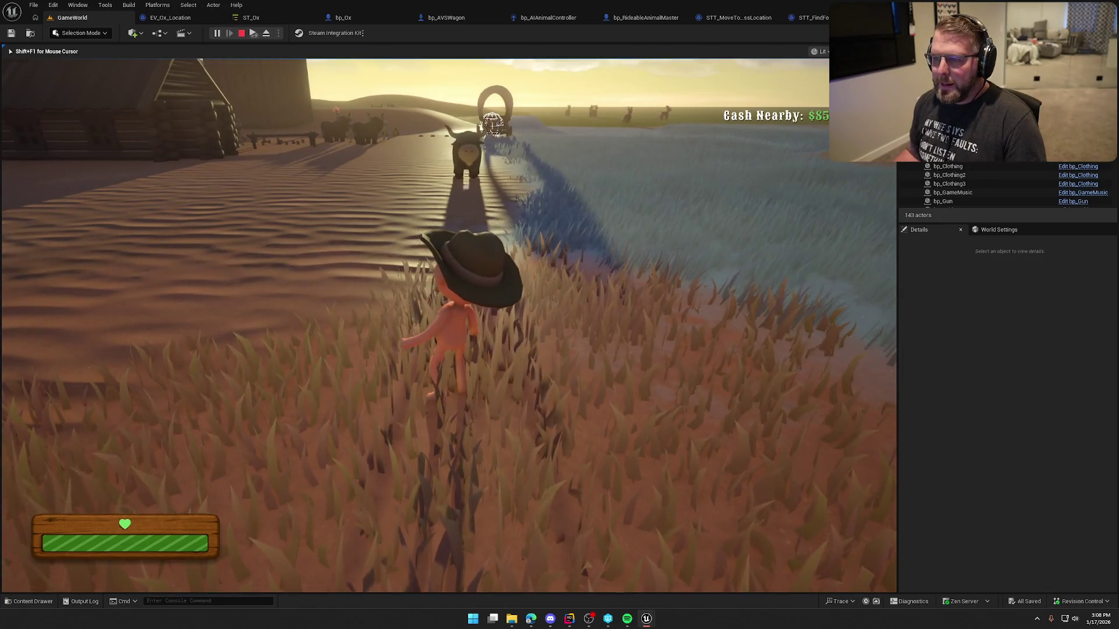
key("s")
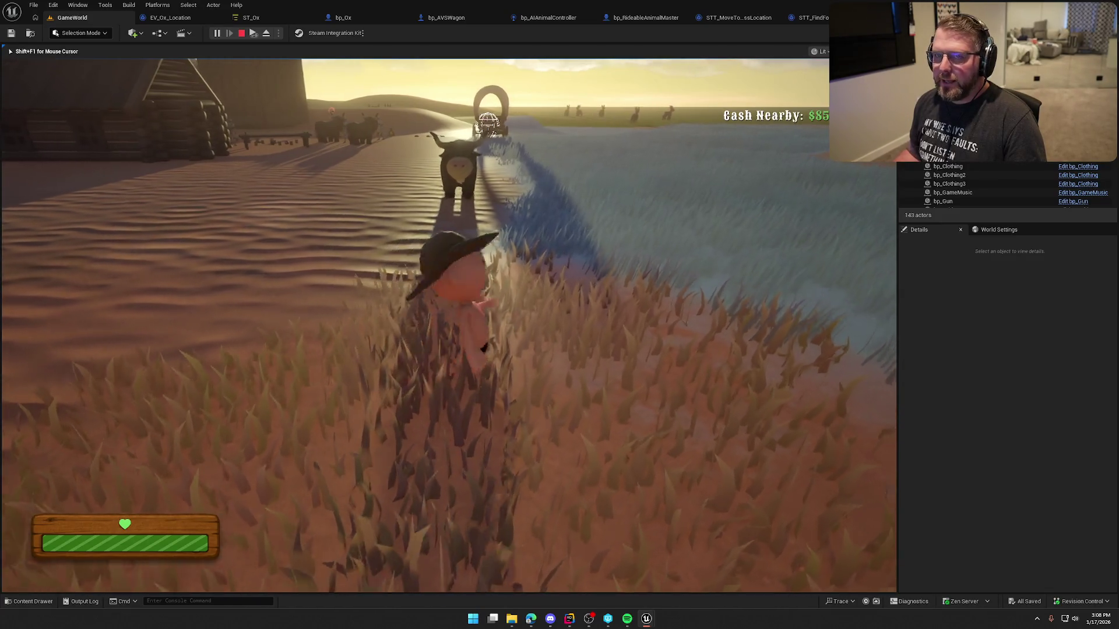
key("w")
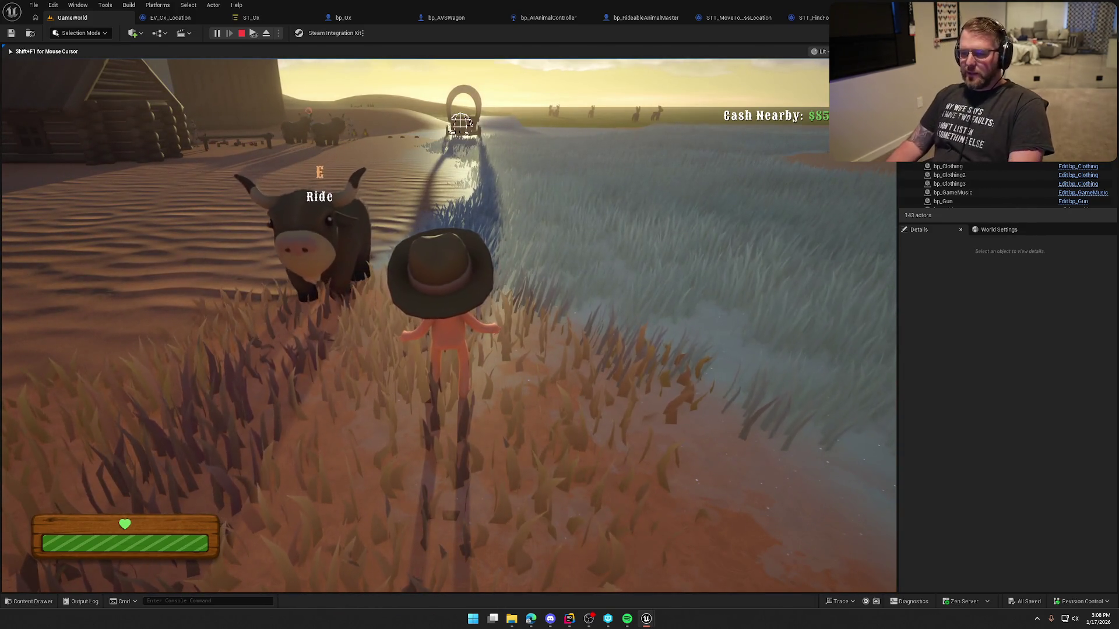
key("w")
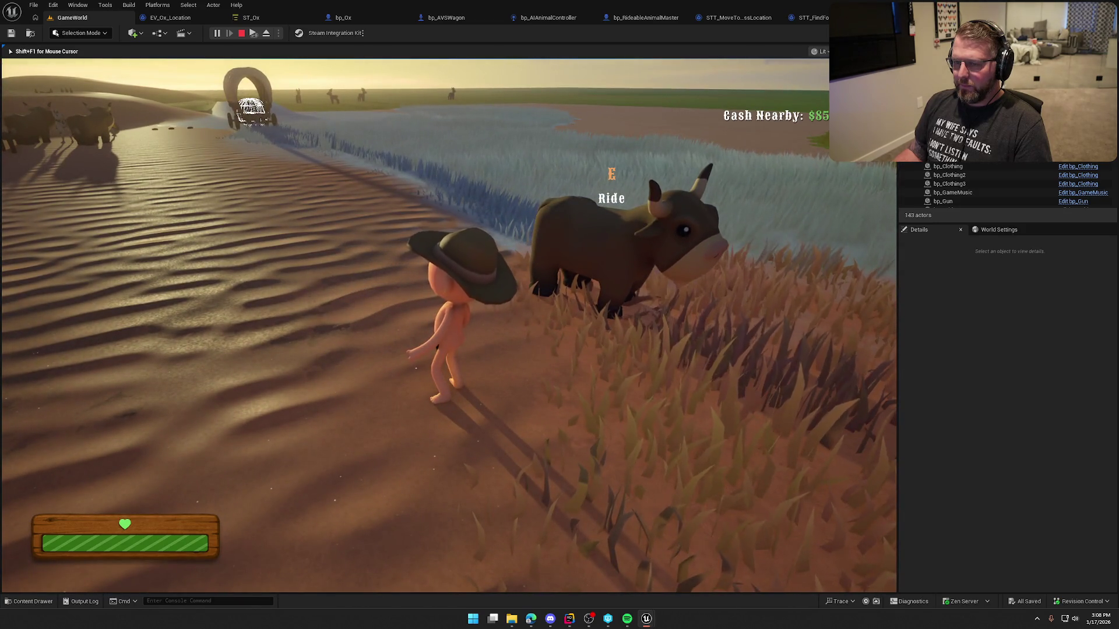
key("Escape")
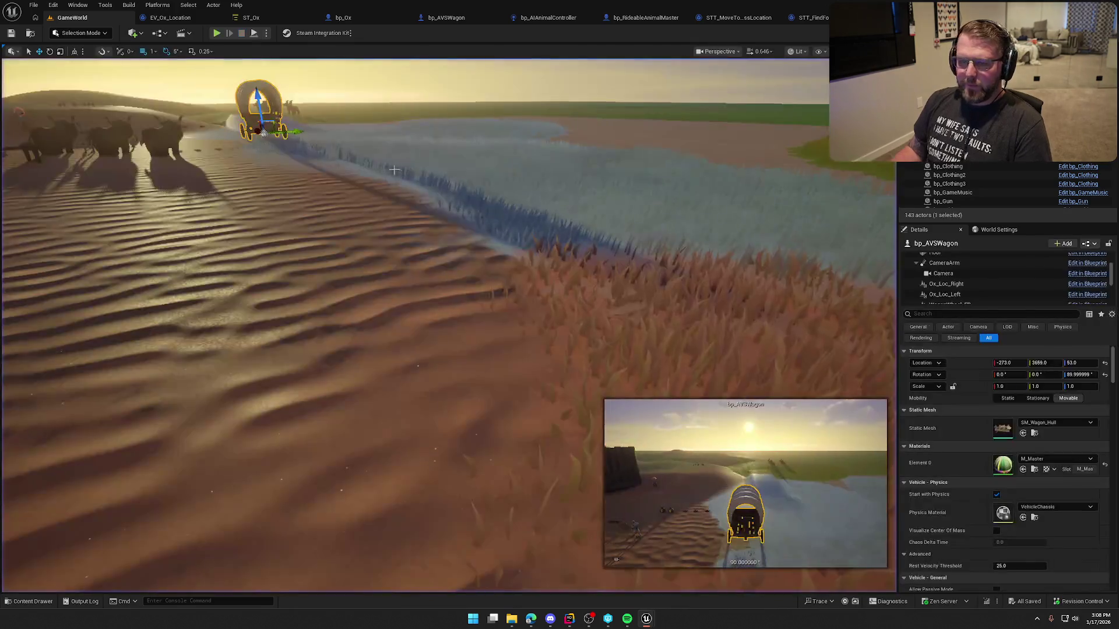
left_click(254, 18)
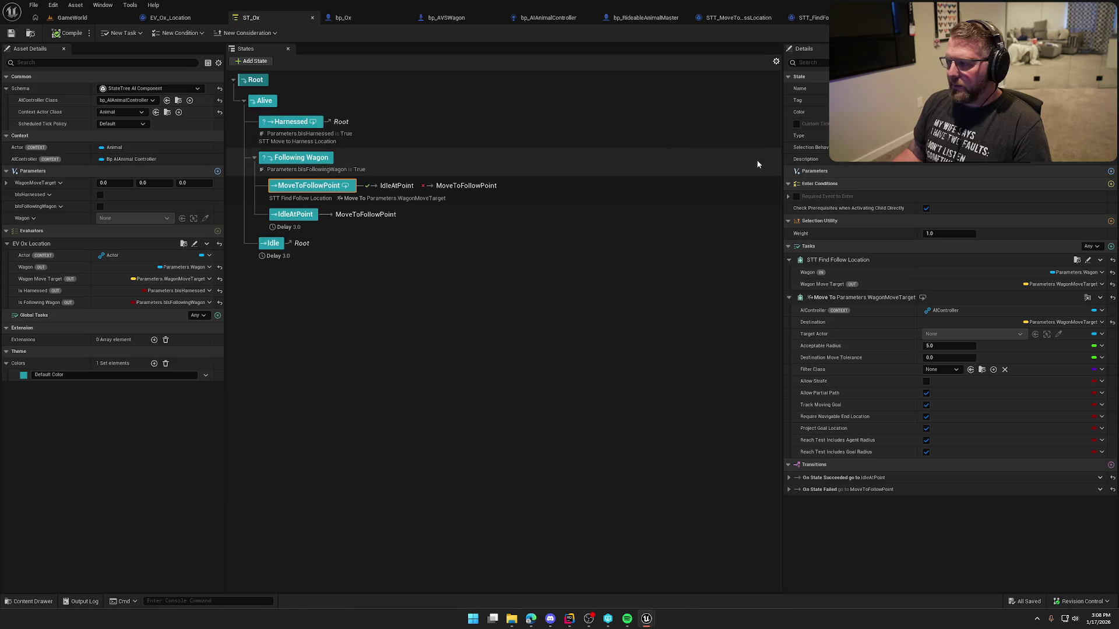
Set the Get Random Reachable Point in Radius radius to 2000 in STT_FindFollowLocation.
left_click(825, 19)
mouse_move(586, 262)
left_mouse_down()
mouse_move(432, 247)
mouse_move(550, 292)
mouse_move(531, 287)
left_mouse_up()
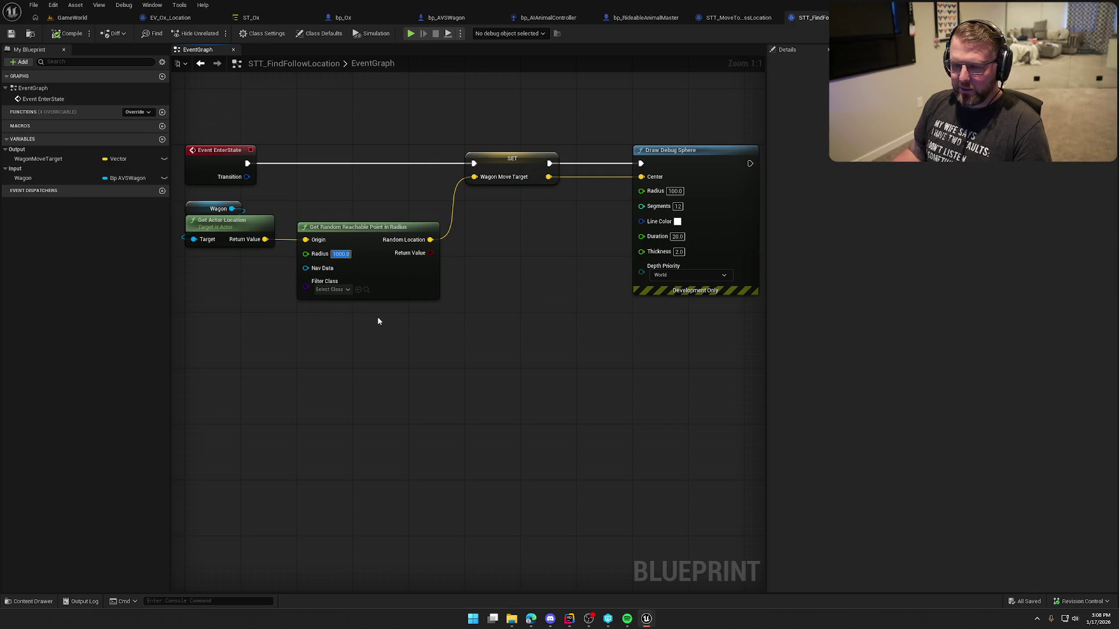
left_click_drag(377, 319, 317, 266)
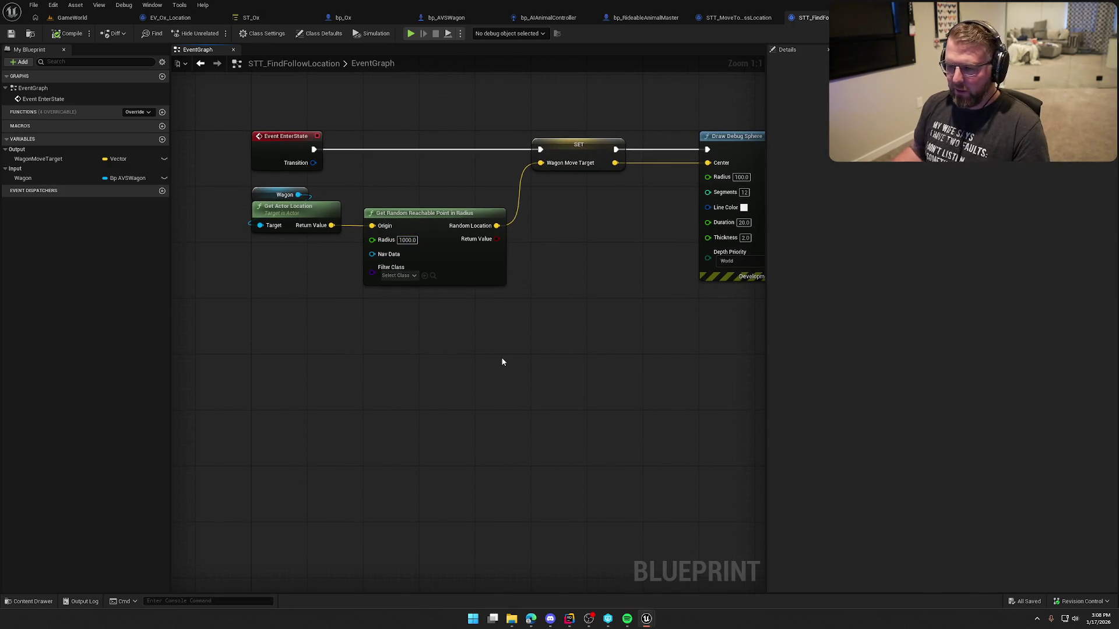
left_click(407, 239)
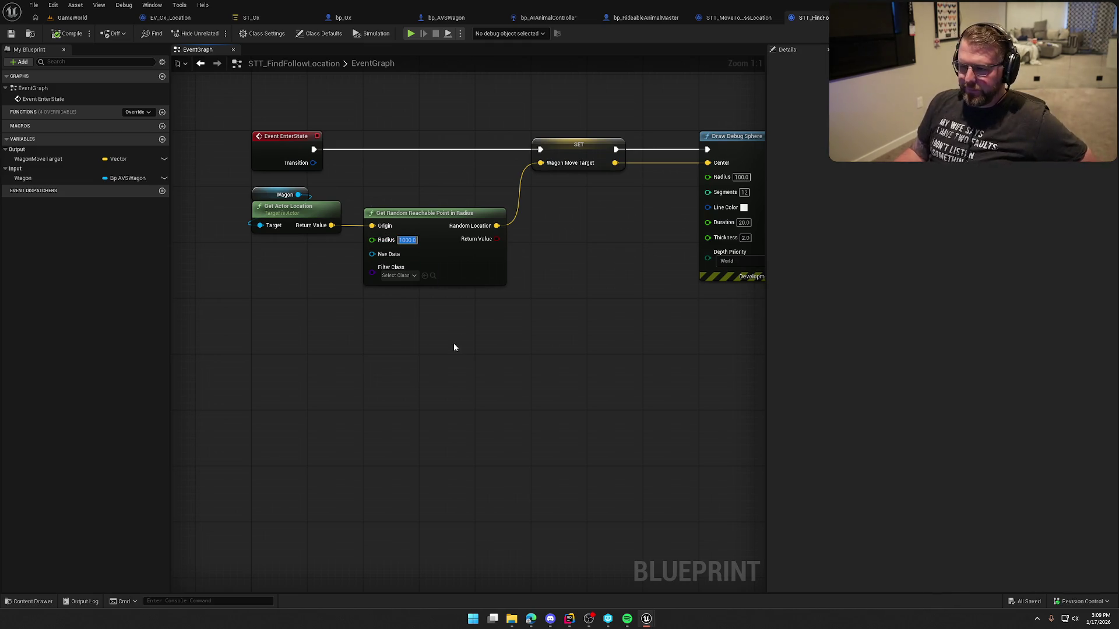
type("2000")
key("Return")
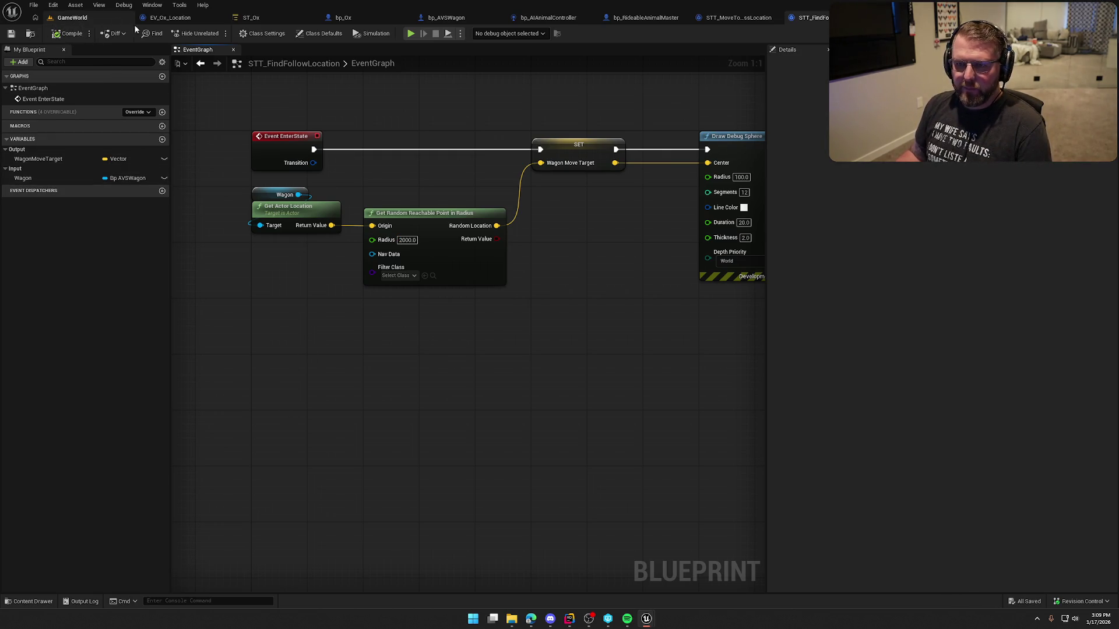
left_click_drag(554, 252, 455, 277)
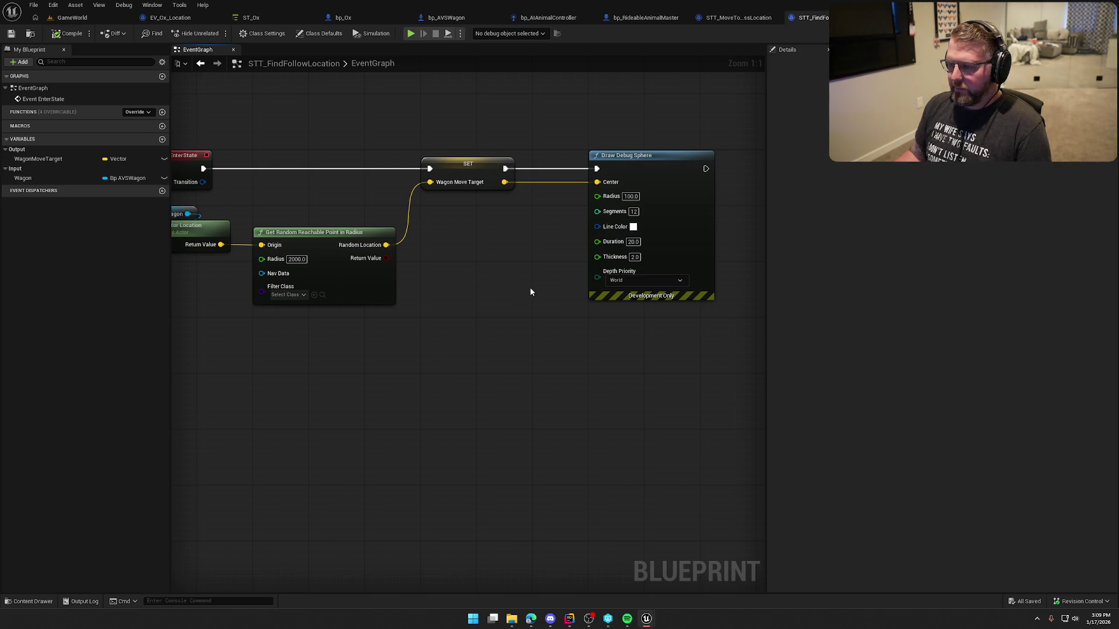
mouse_move(354, 139)
left_mouse_down()
mouse_move(537, 142)
mouse_move(460, 164)
left_mouse_up()
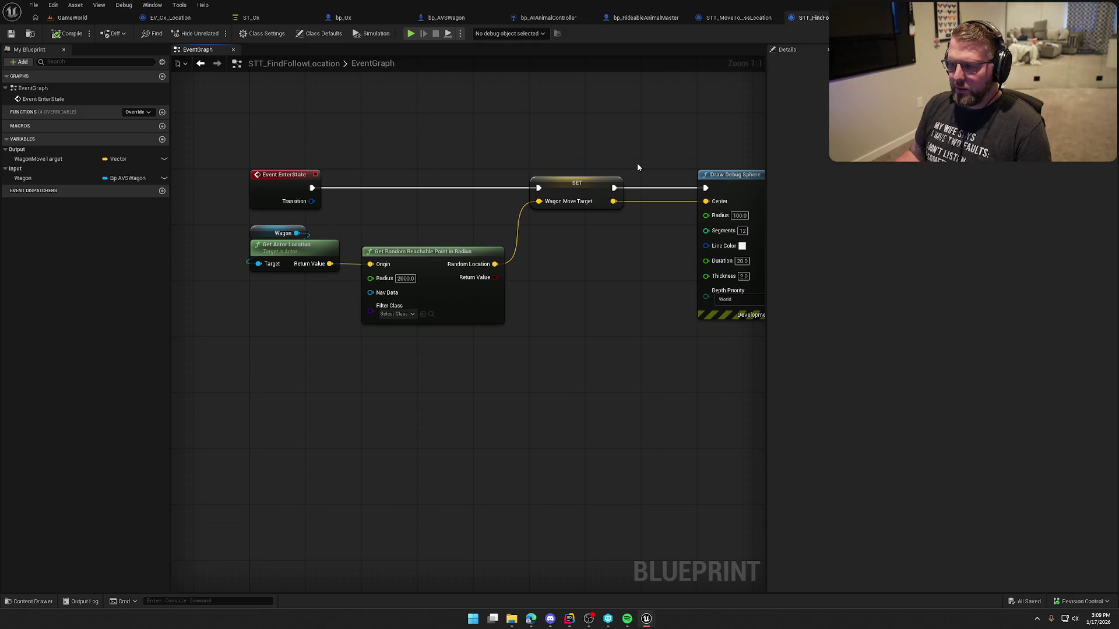
left_click_drag(637, 167, 562, 160)
Review the IdleAtPoint and MoveToFollowPoint states in ST_Ox, then return to GameWorld.
left_click(246, 22)
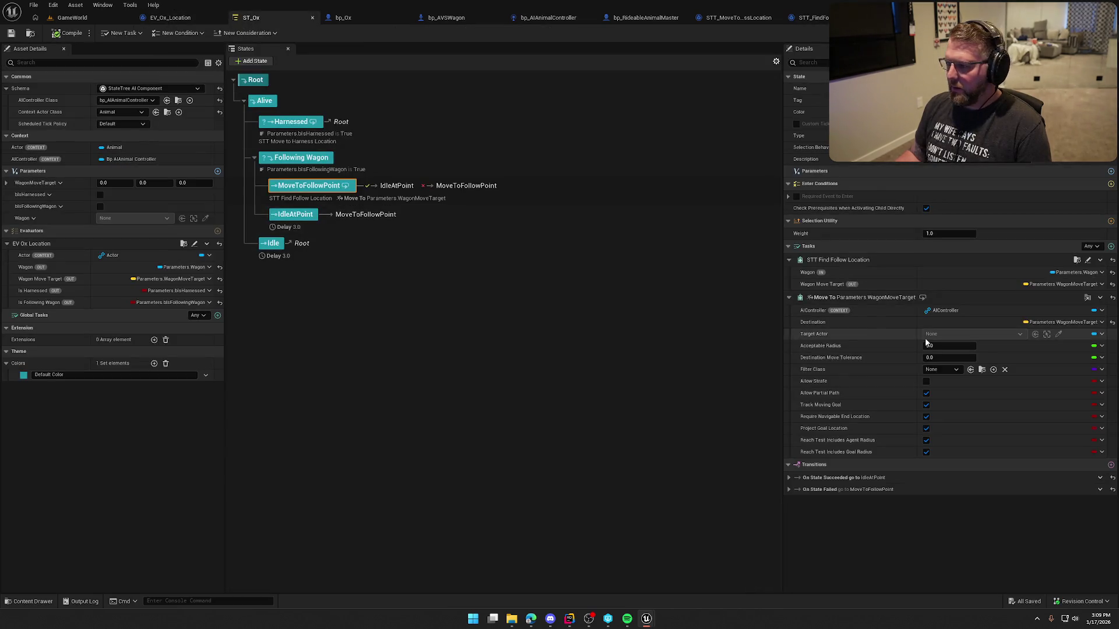
left_click(790, 297)
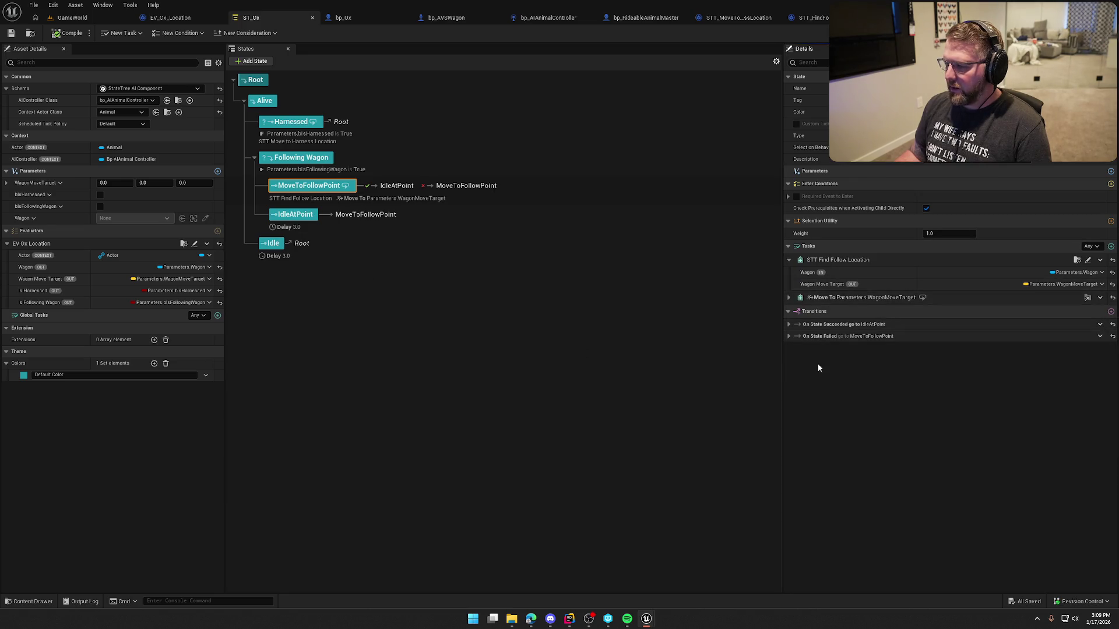
left_click(425, 218)
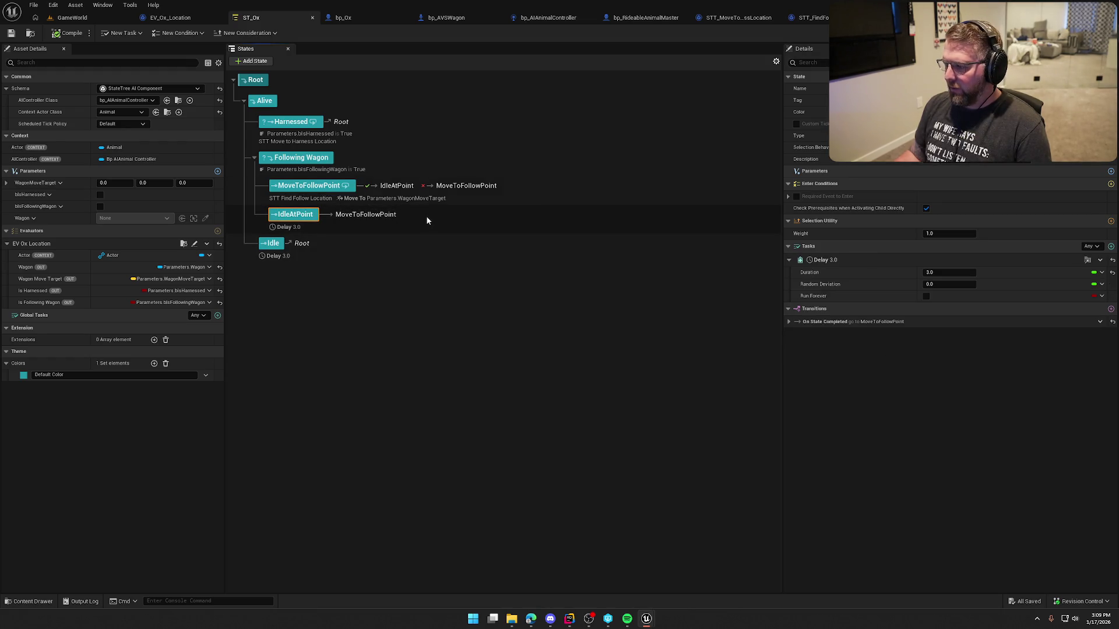
left_click(550, 184)
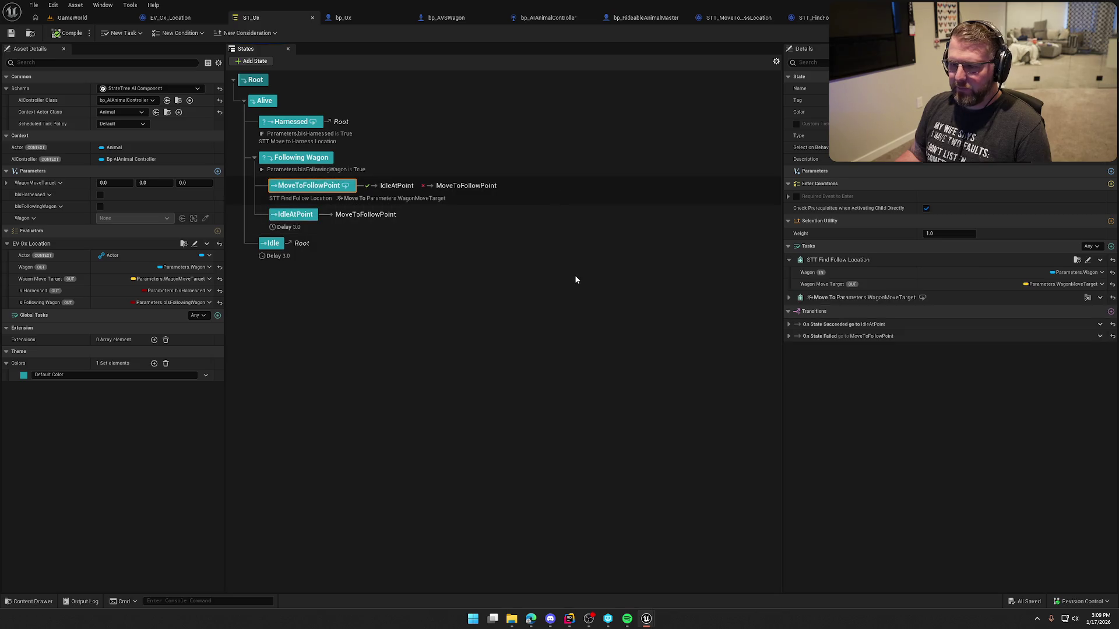
left_click(69, 18)
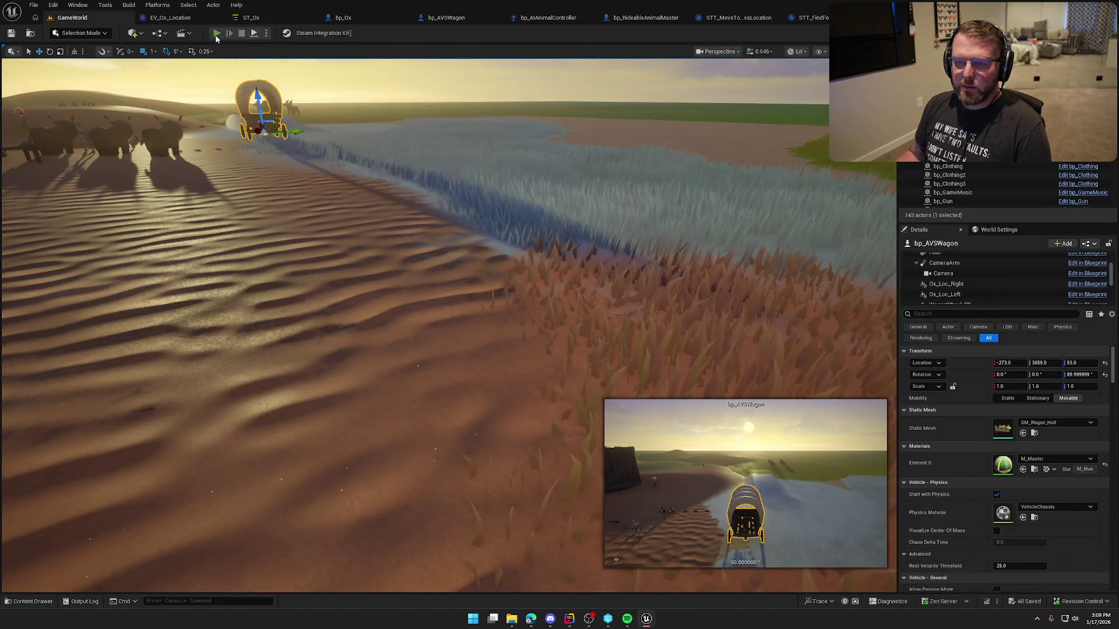
left_click(216, 34)
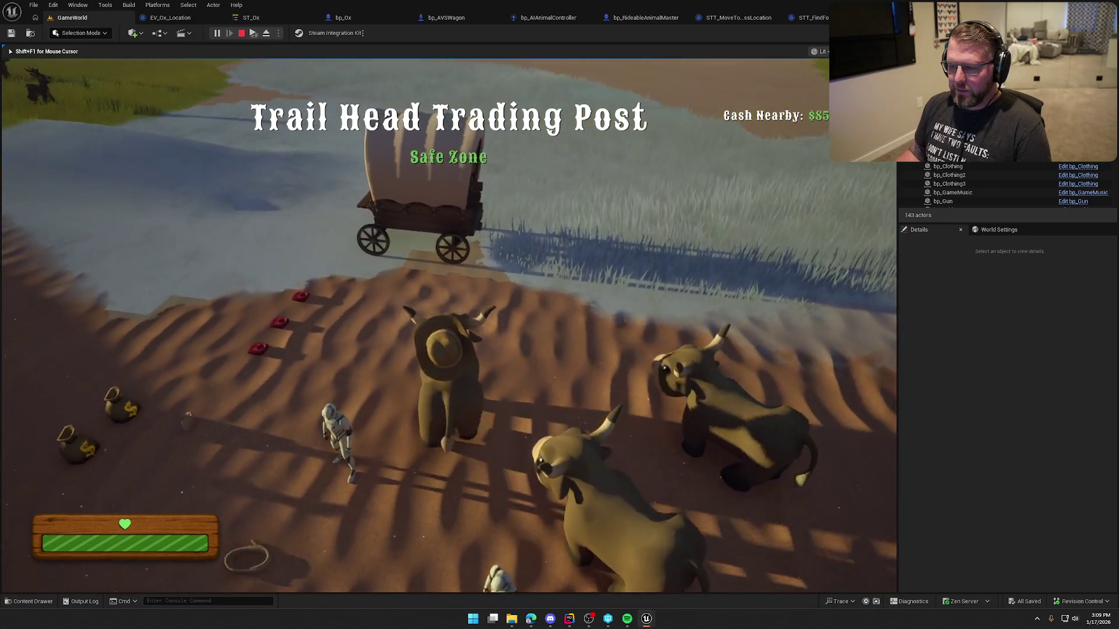
key("w")
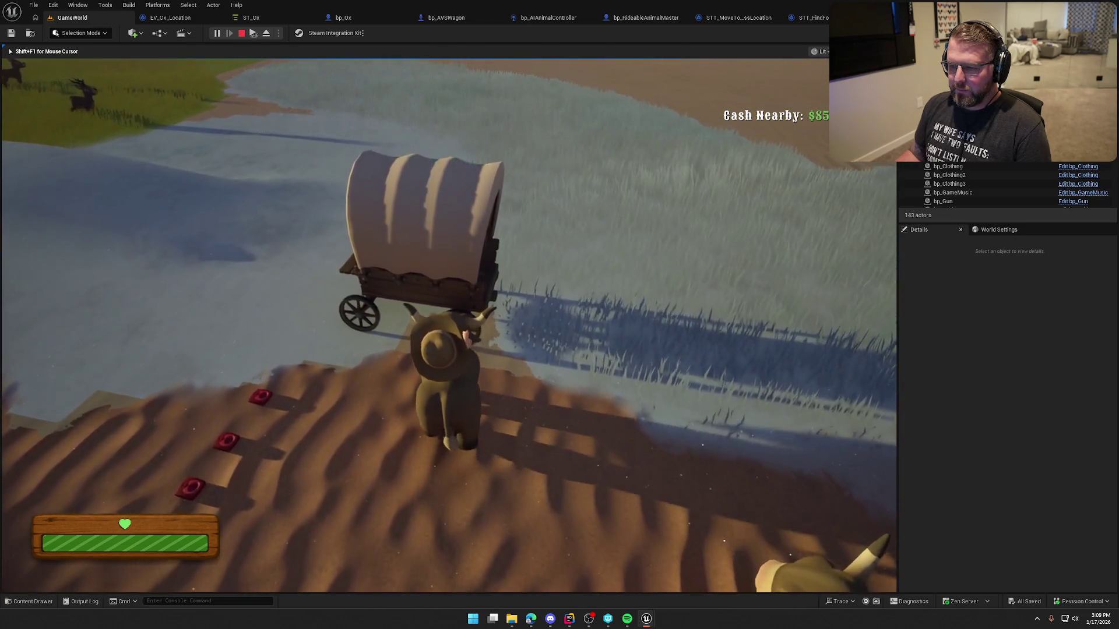
key("e")
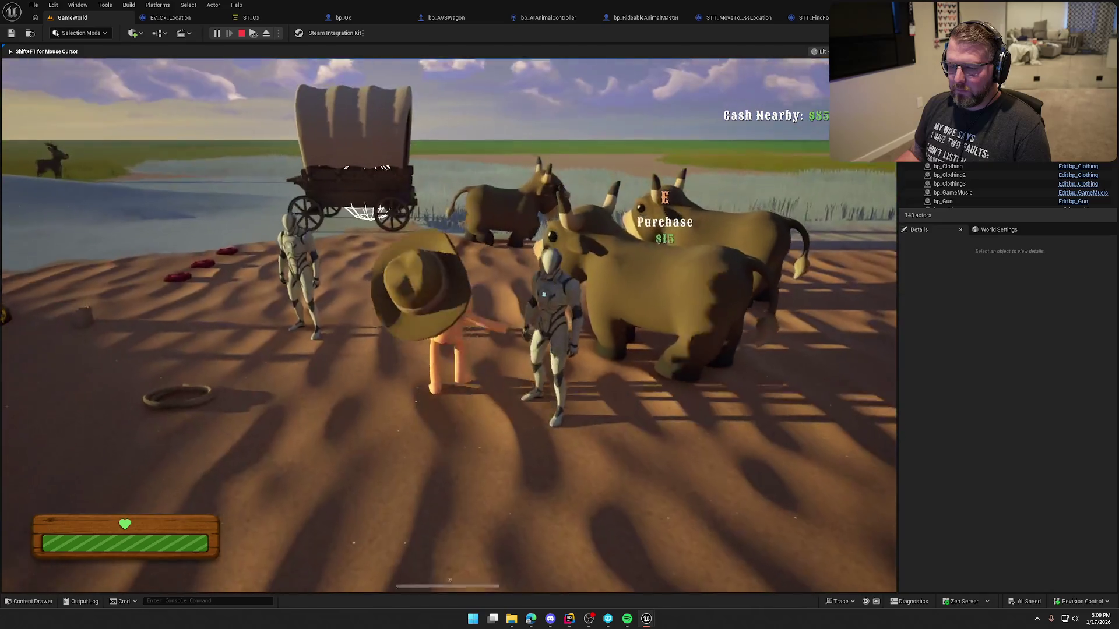
key("shift+w")
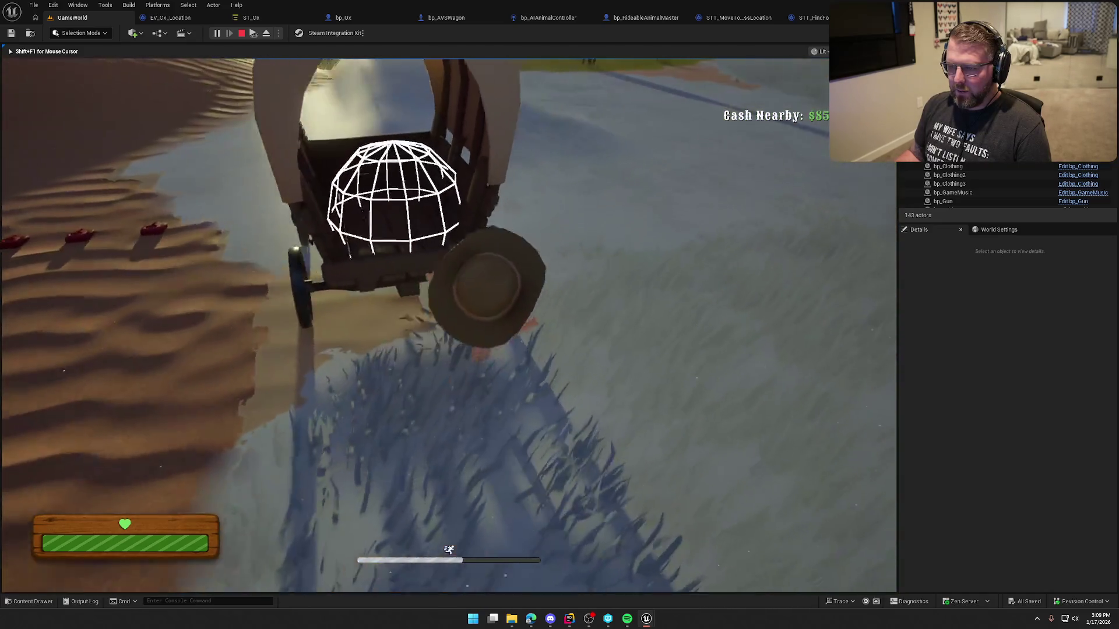
key("s")
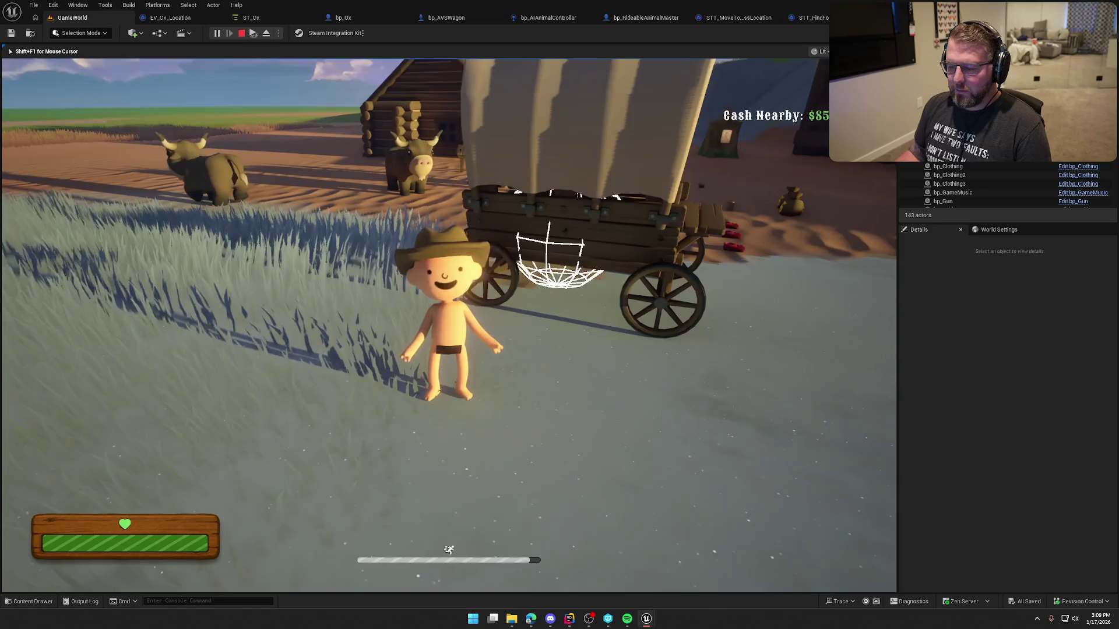
key("w")
key("a")
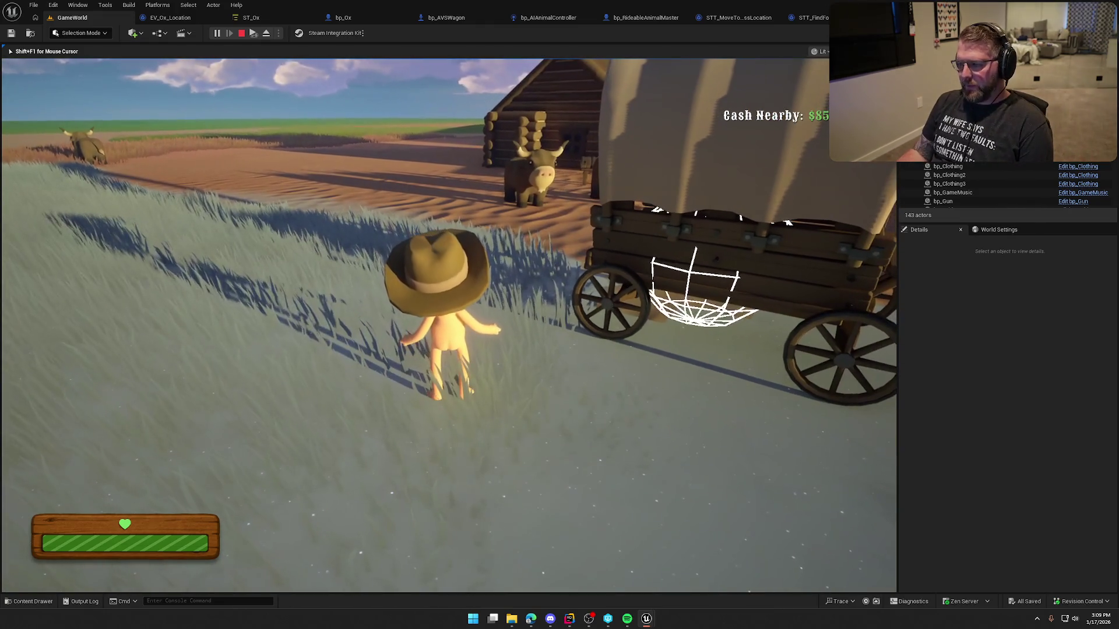
key("w")
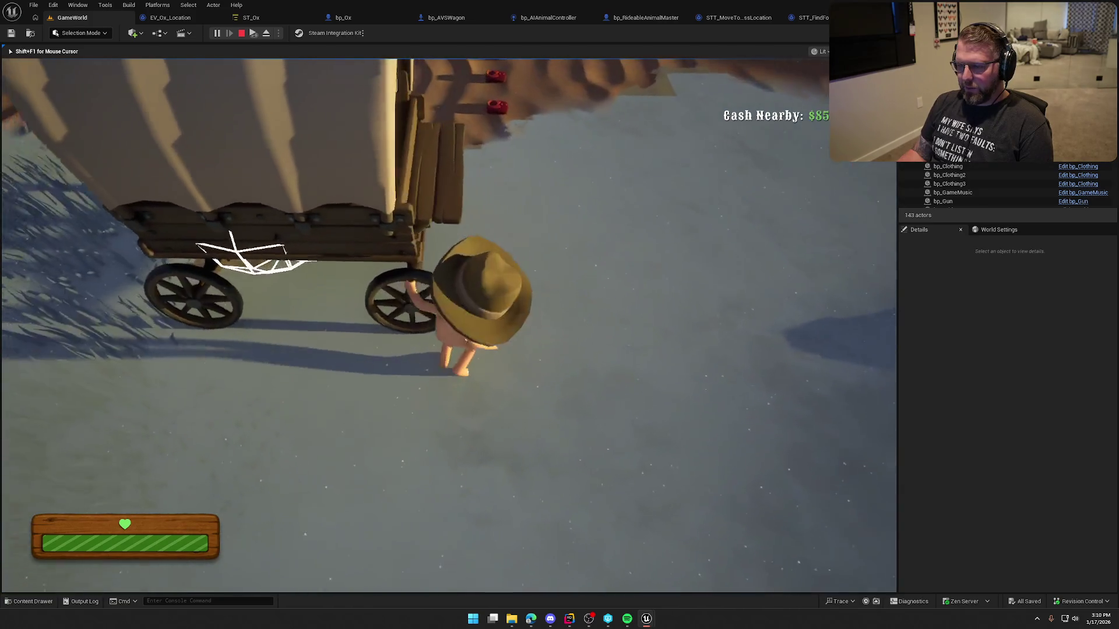
key("e")
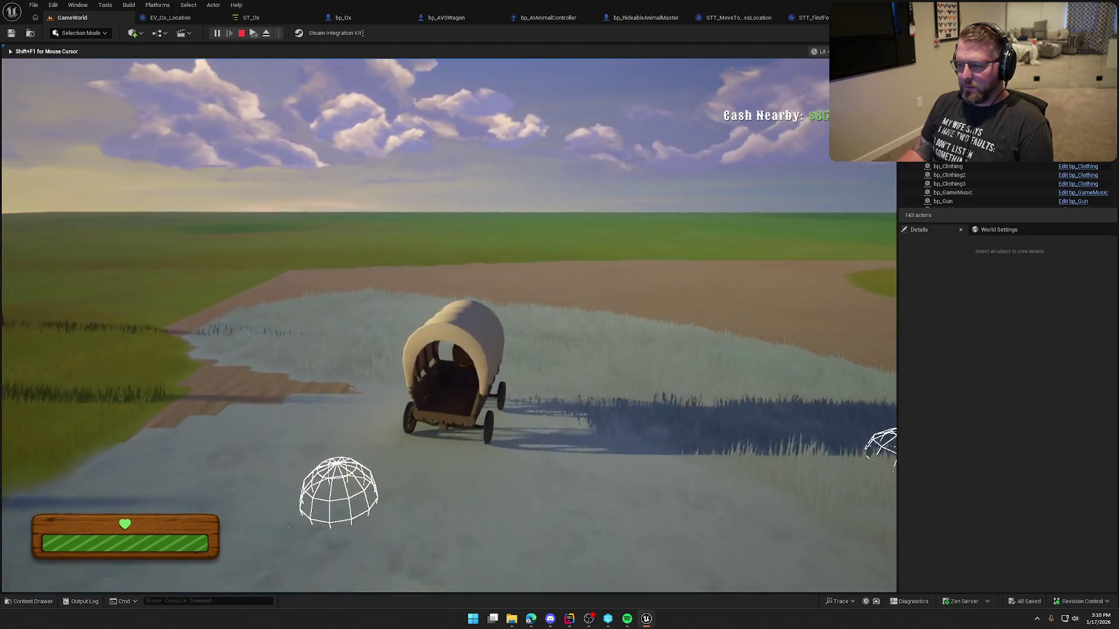
key("e")
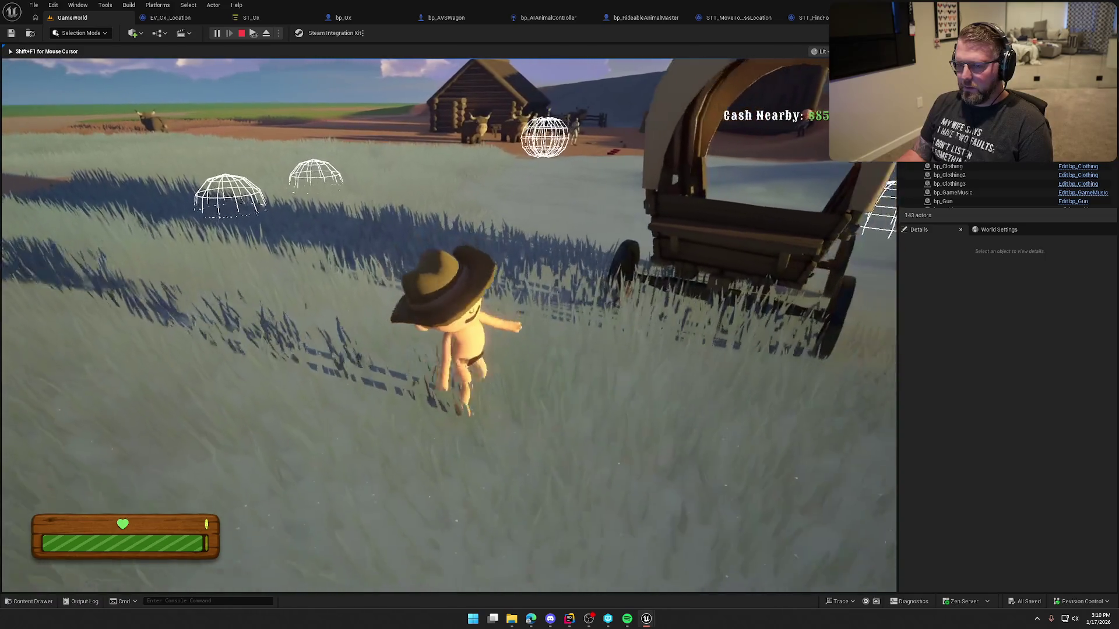
key("w")
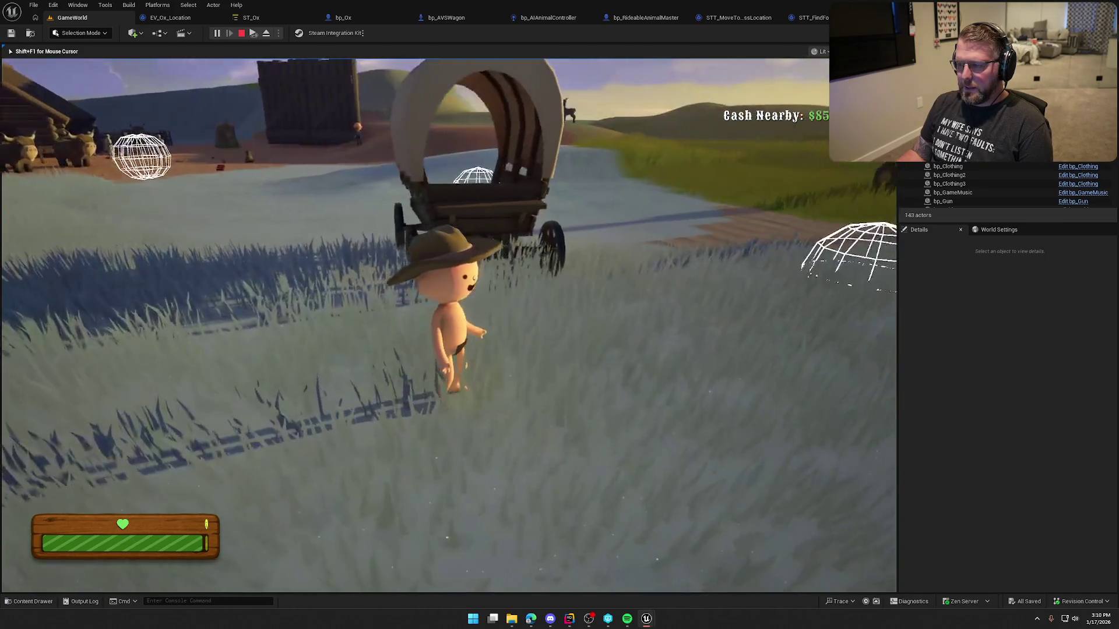
key("s")
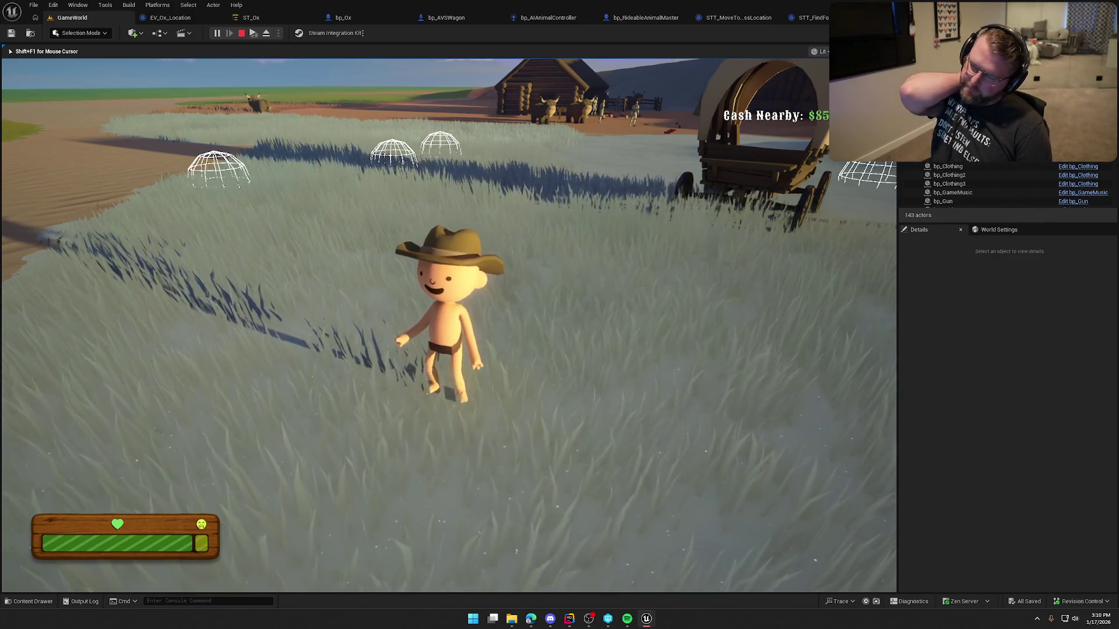
key("Escape")
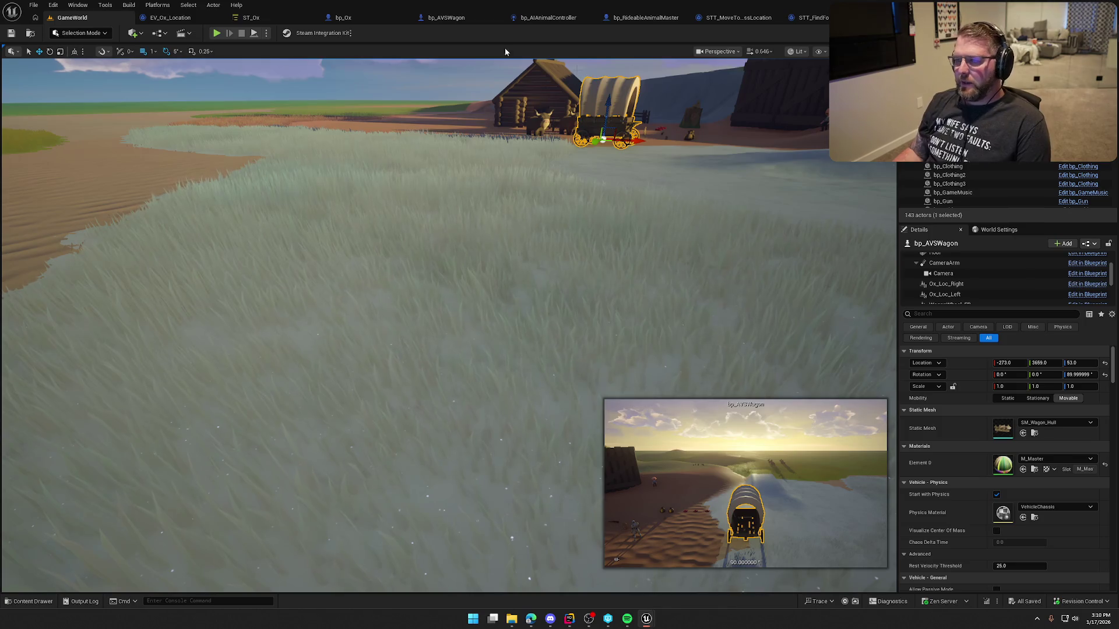
Look over the Line Trace, Project Point and Move To nodes in STT_MoveToHarnessLocation's event graph.
left_click(822, 19)
left_click(735, 18)
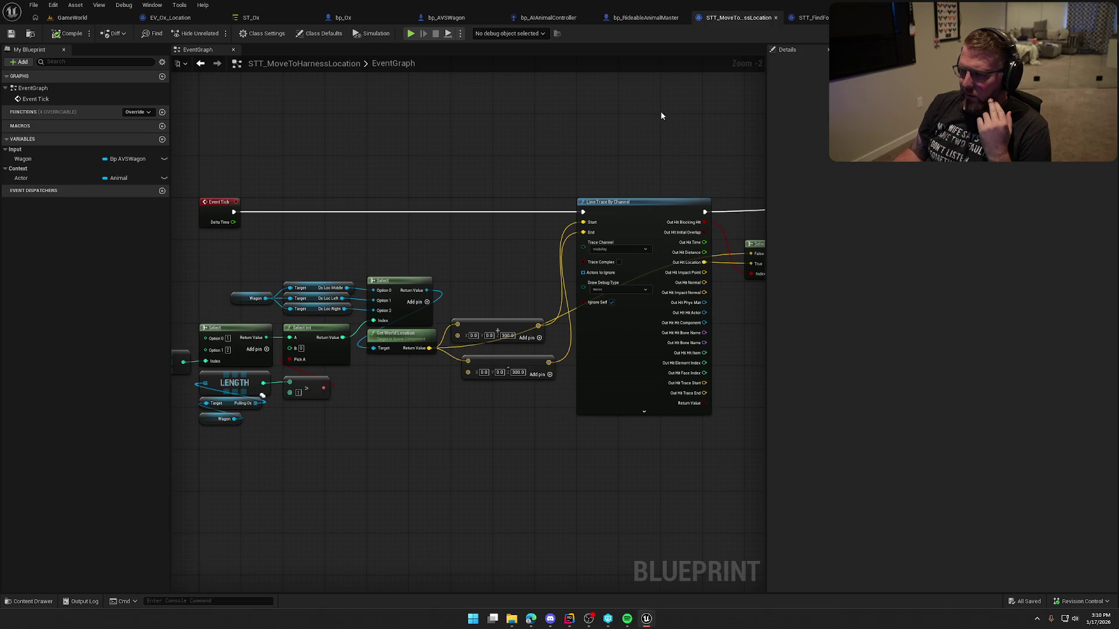
left_click_drag(674, 133, 774, 130)
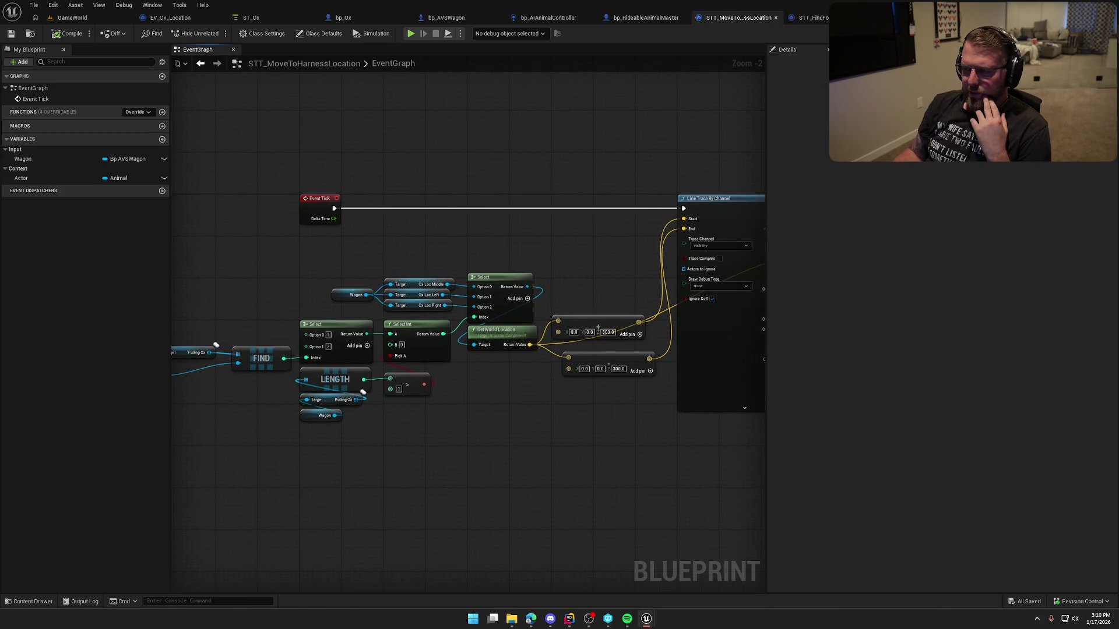
mouse_move(466, 197)
left_mouse_down()
mouse_move(410, 155)
mouse_move(222, 152)
mouse_move(592, 153)
left_mouse_up()
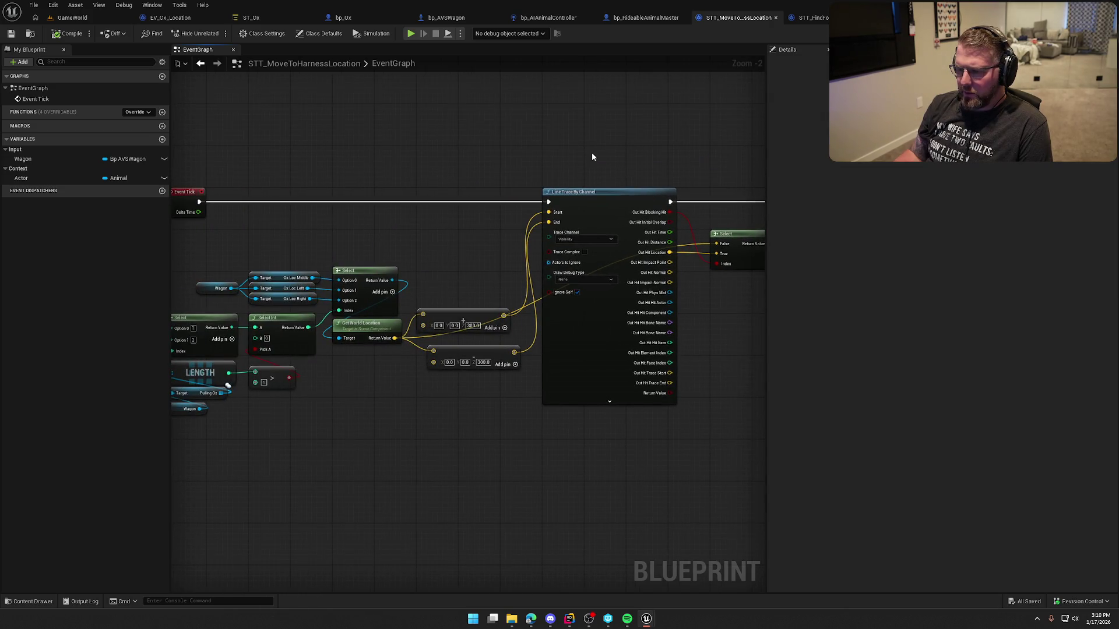
left_click_drag(346, 416, 477, 391)
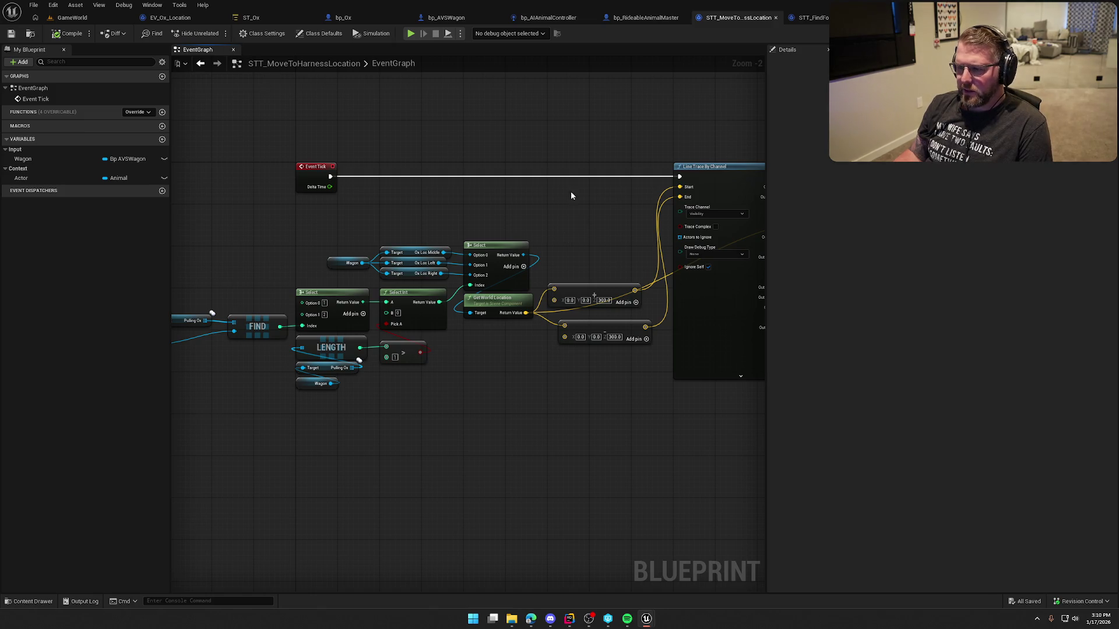
mouse_move(504, 144)
left_mouse_down()
mouse_move(220, 187)
mouse_move(250, 190)
left_mouse_up()
left_click(251, 18)
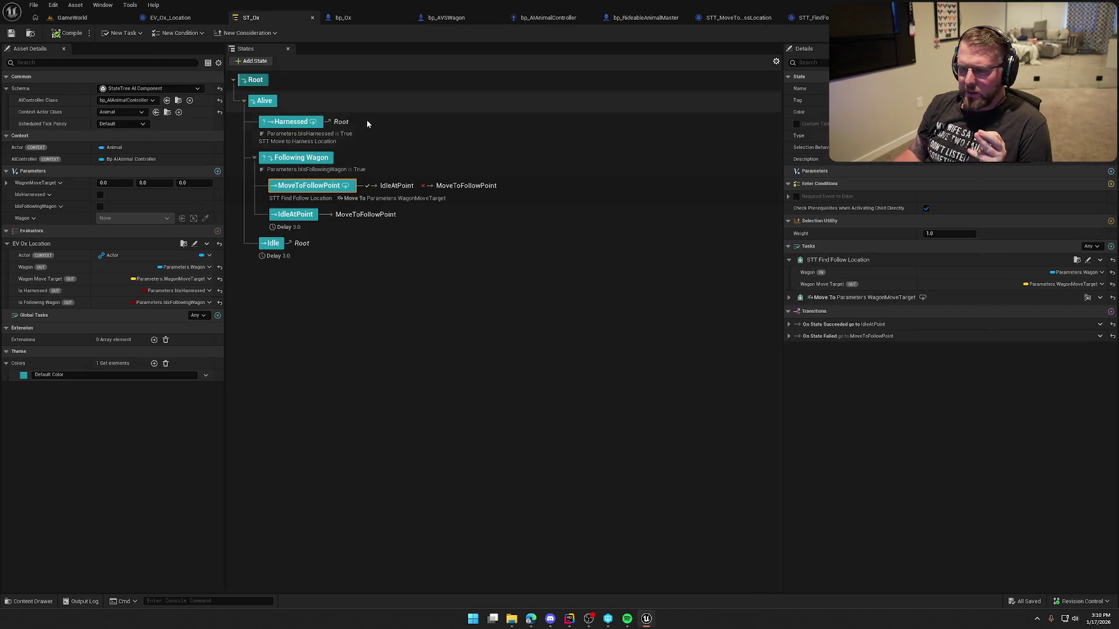
Enable Allow Strafe on MoveToFollowPoint's Move To task, then bring up the Deer StateTree assets.
left_click(410, 133)
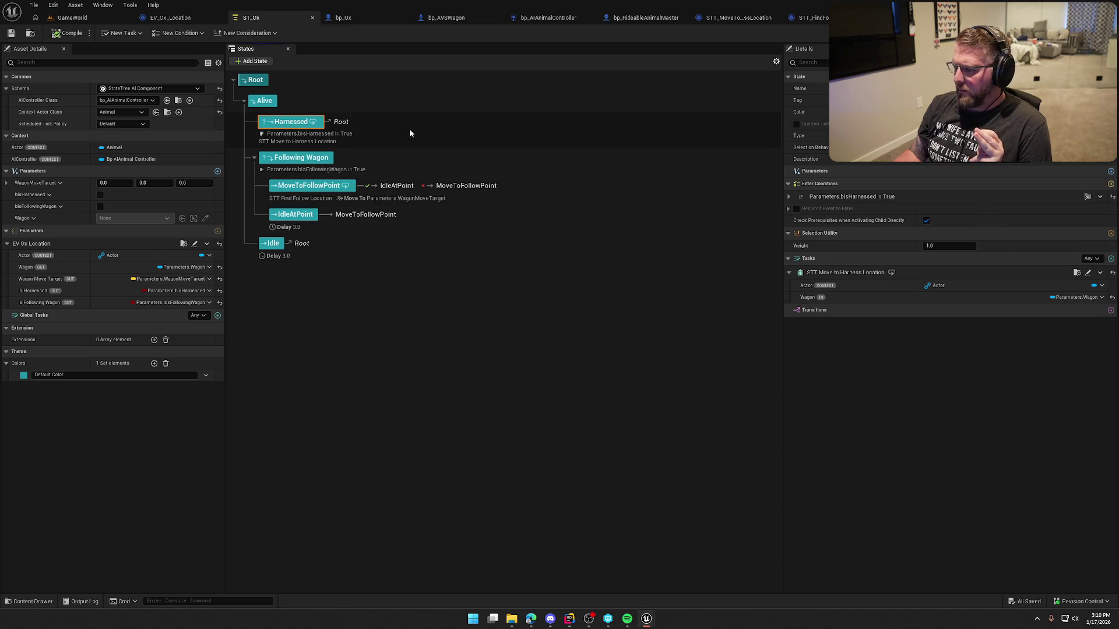
left_click(508, 191)
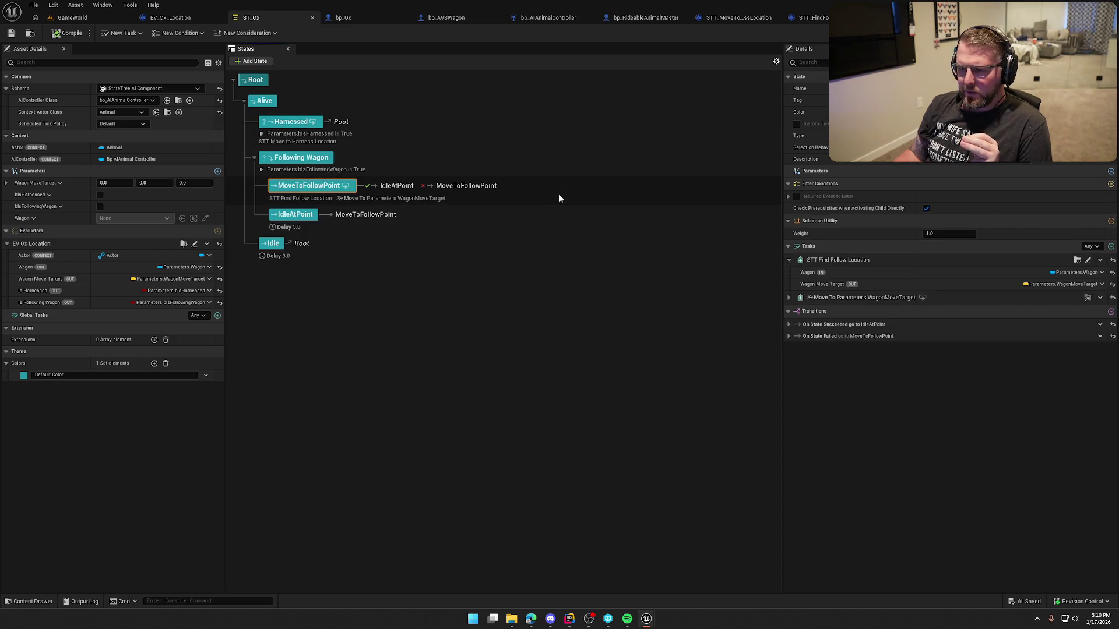
left_click(788, 297)
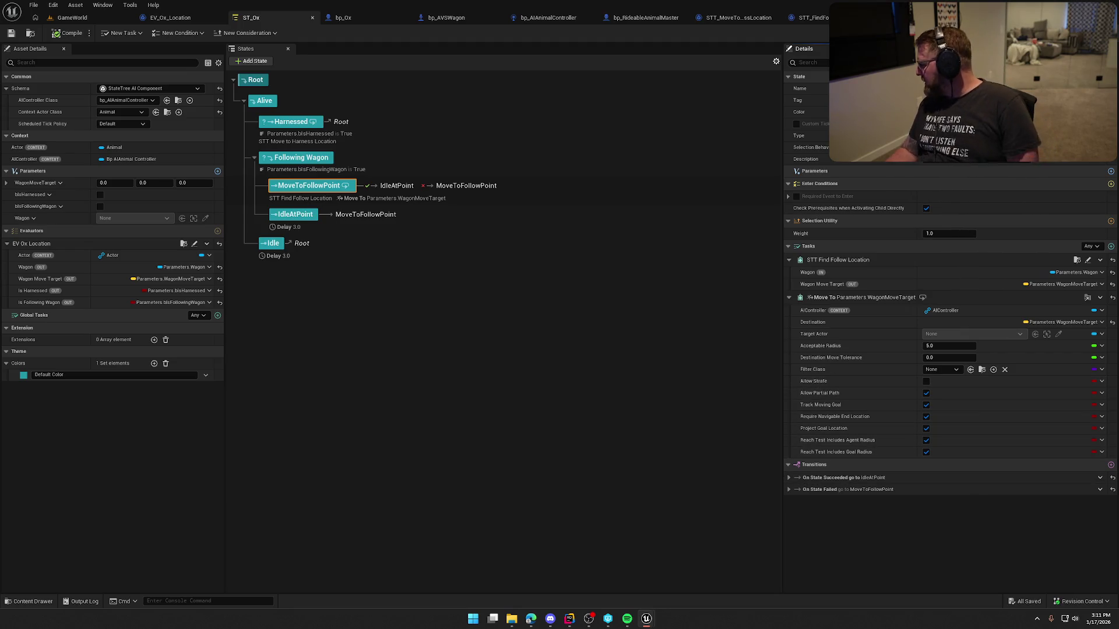
left_click(926, 381)
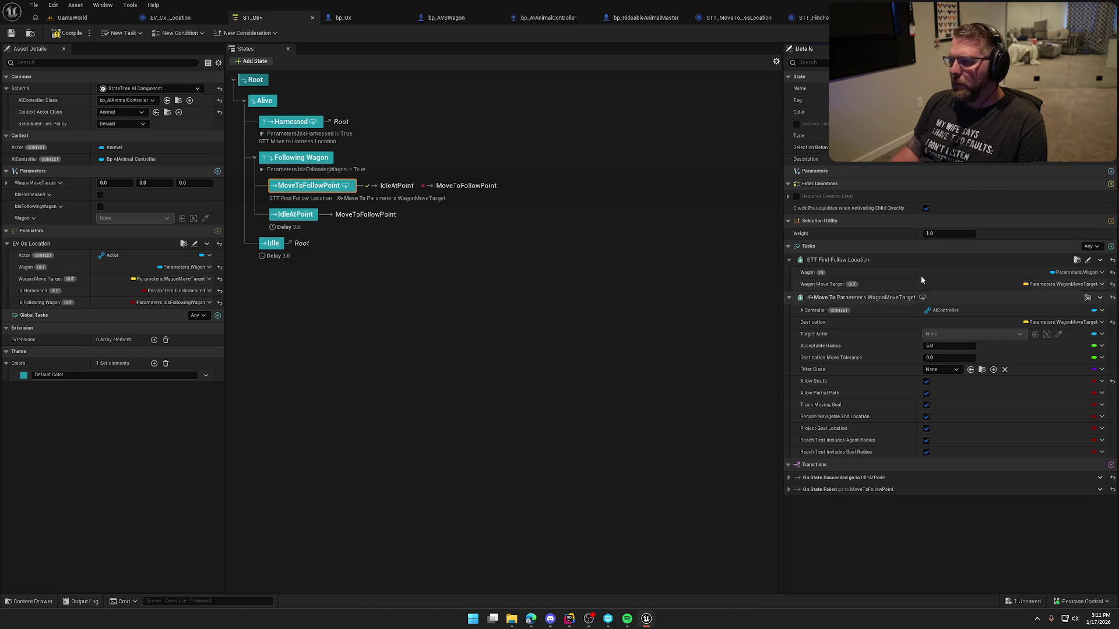
left_click(621, 337)
key("ctrl+space")
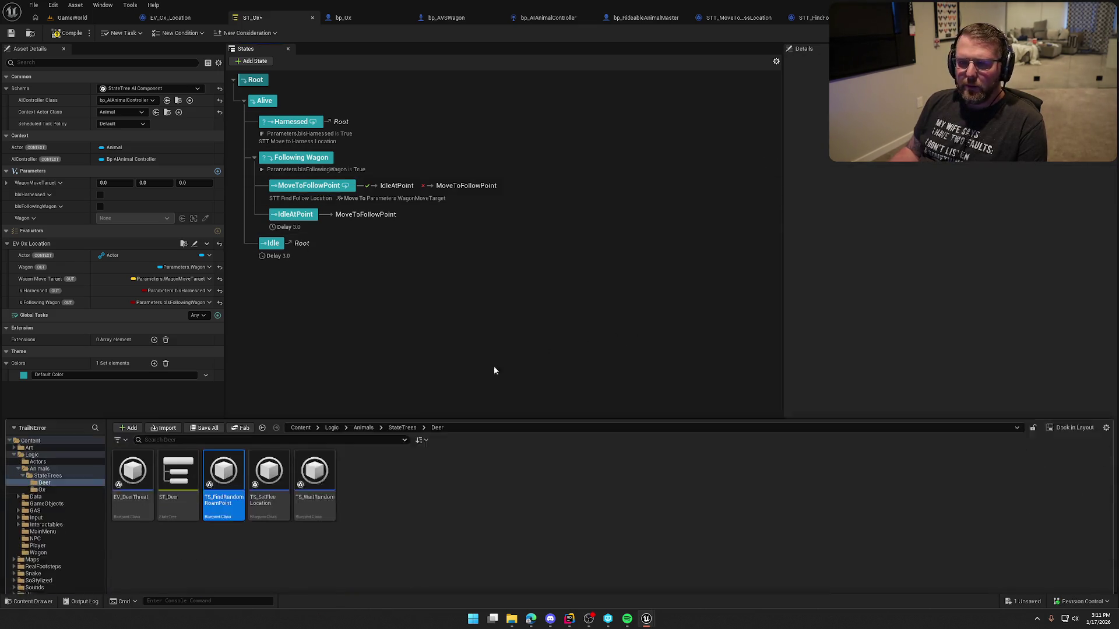
Open TS_FindRandomRoamPoint and review its actor location, roam-point and SET nodes.
double_click(226, 448)
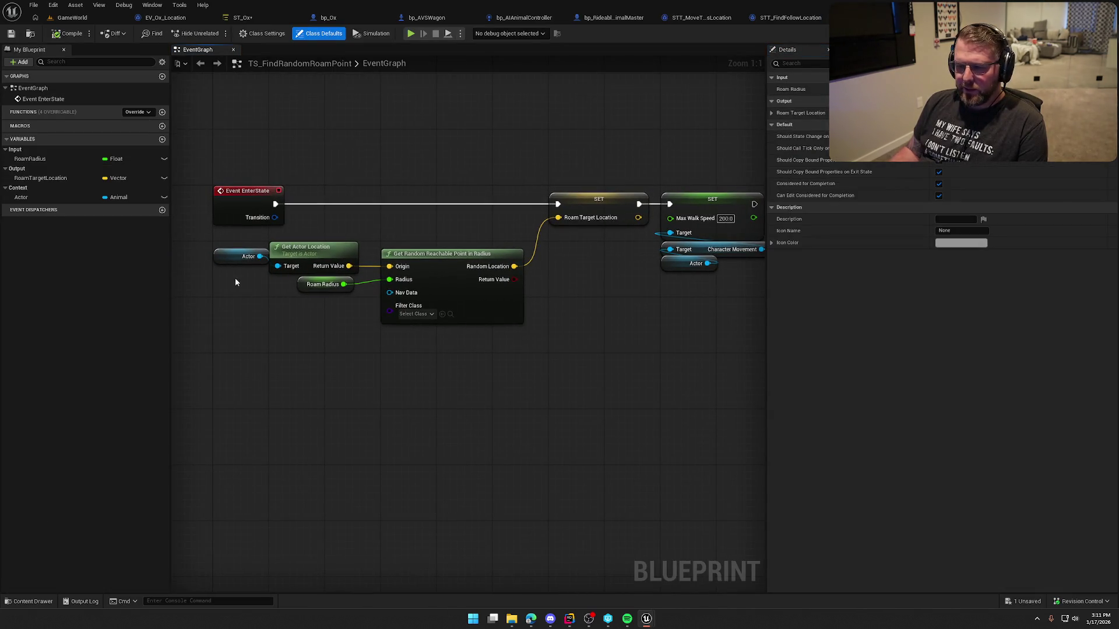
left_click_drag(265, 247, 292, 277)
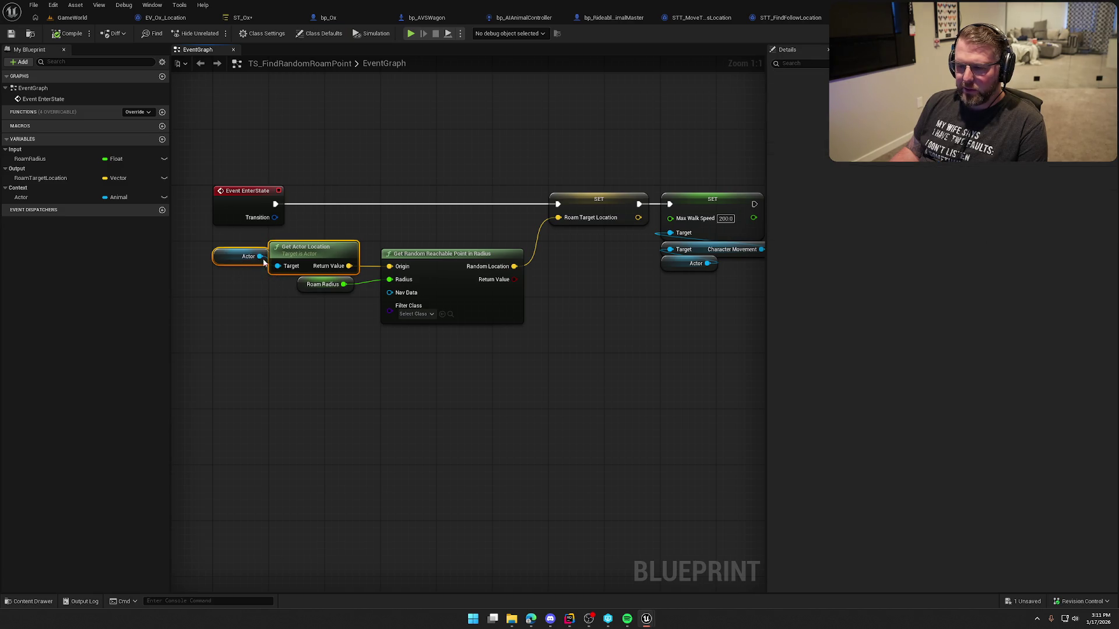
left_click(302, 318)
mouse_move(458, 349)
left_mouse_down()
mouse_move(288, 250)
mouse_move(208, 258)
left_mouse_up()
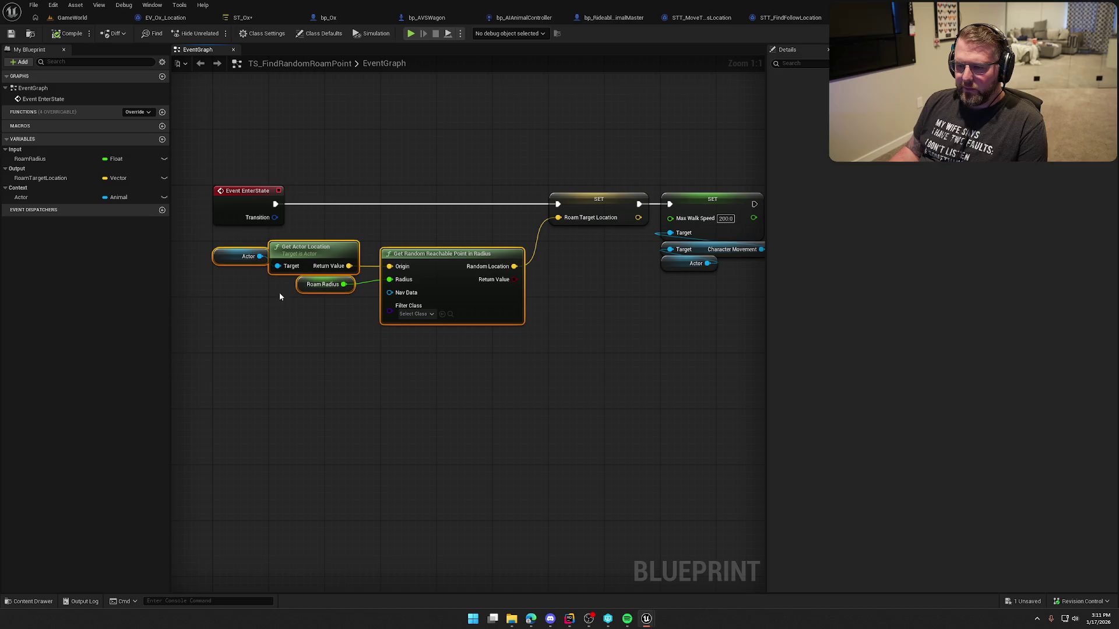
left_click(378, 365)
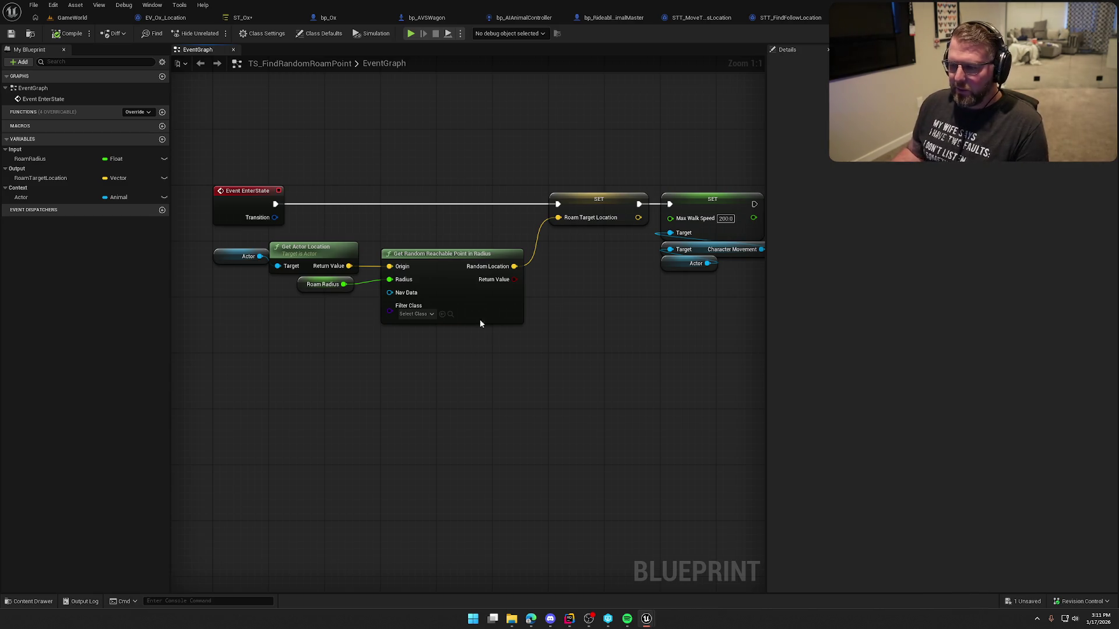
left_click_drag(475, 176, 699, 288)
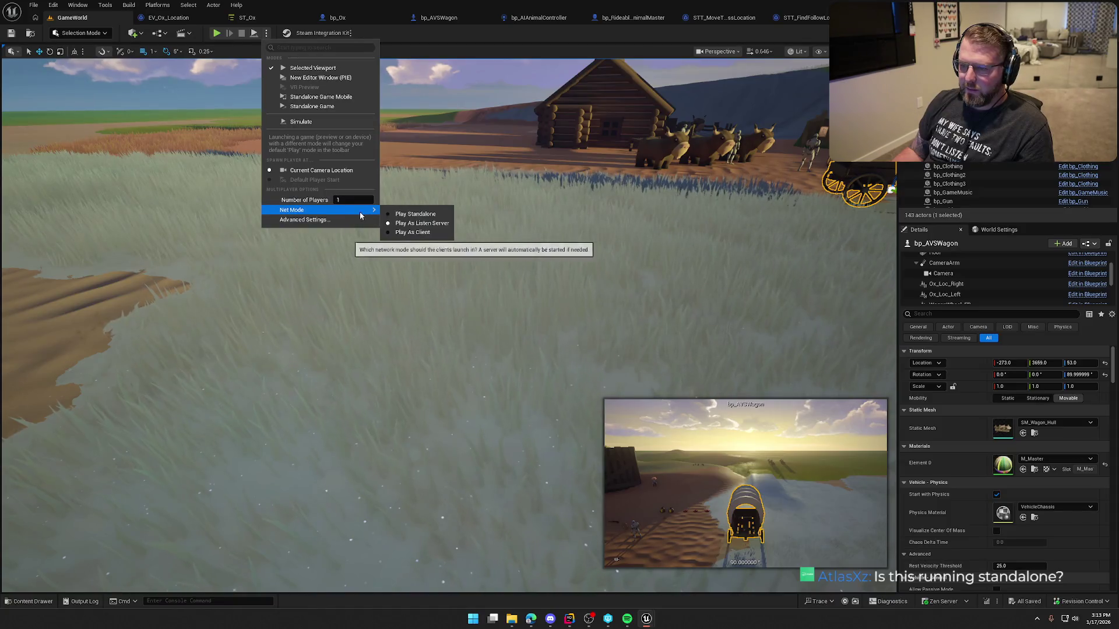
Play-test the level by running the character around, then stop and go back to ST_Ox.
left_click(216, 33)
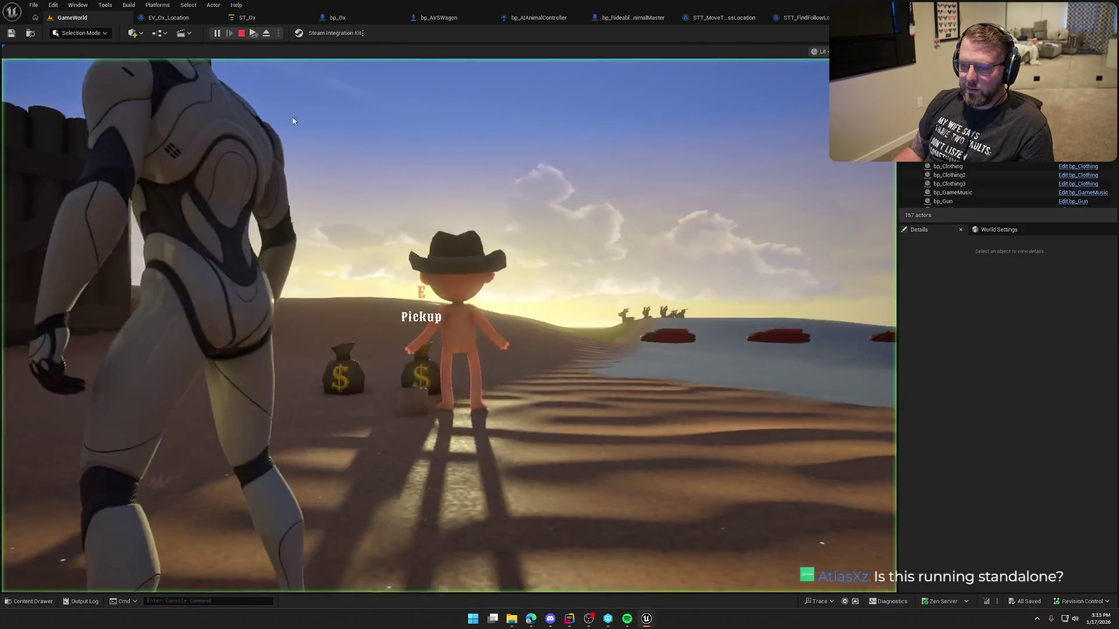
left_click(293, 121)
key("w")
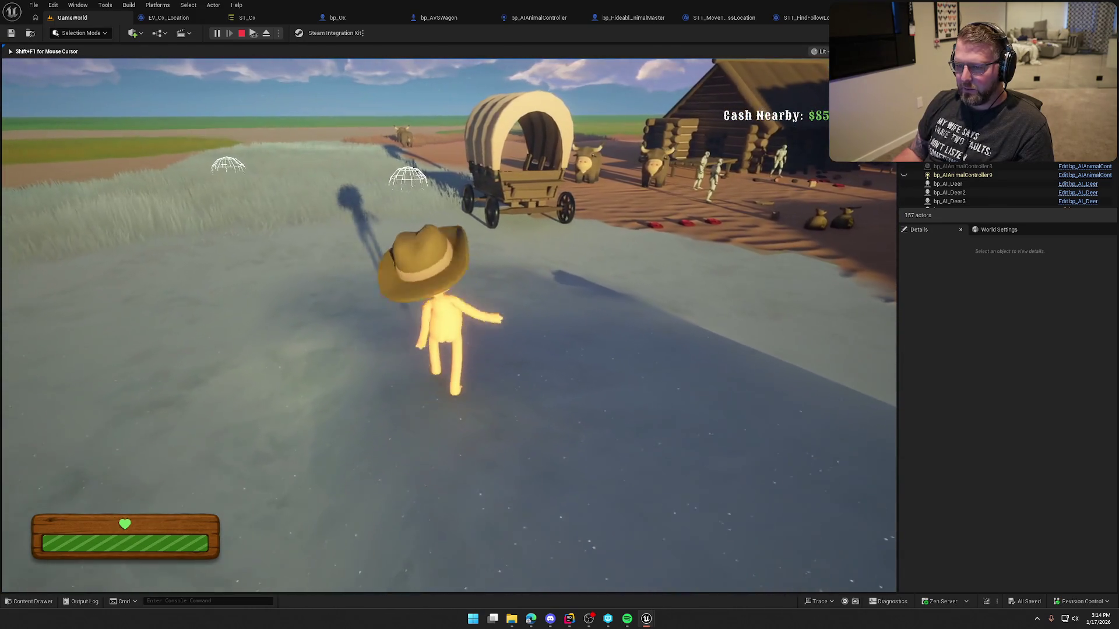
key("Escape")
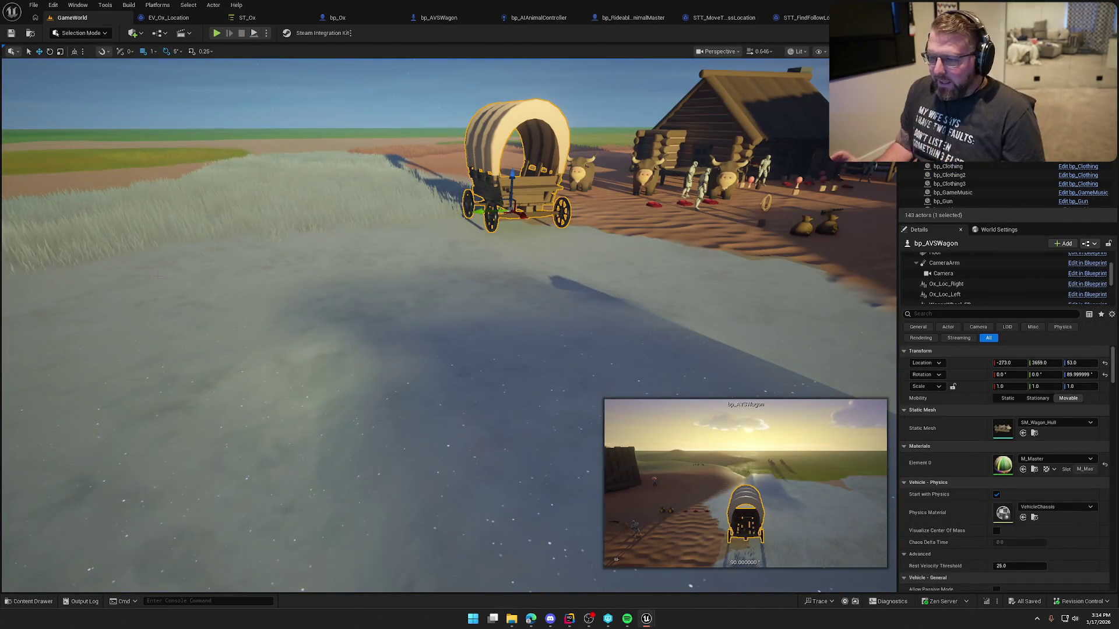
left_click(244, 17)
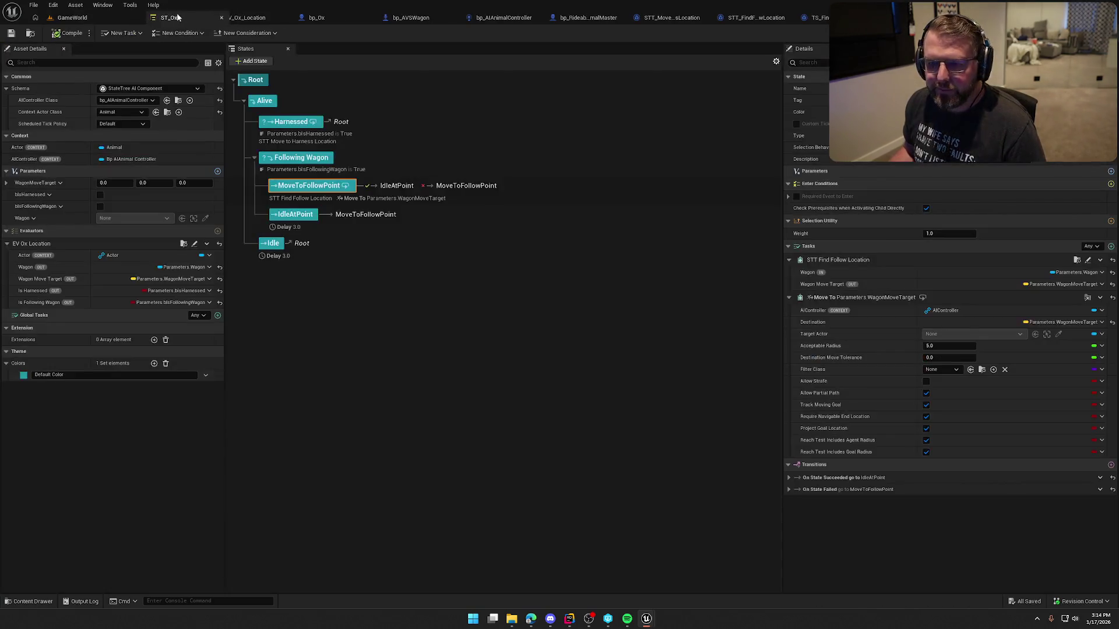
left_click(244, 18)
mouse_move(357, 232)
left_mouse_down()
mouse_move(420, 134)
mouse_move(285, 130)
left_mouse_up()
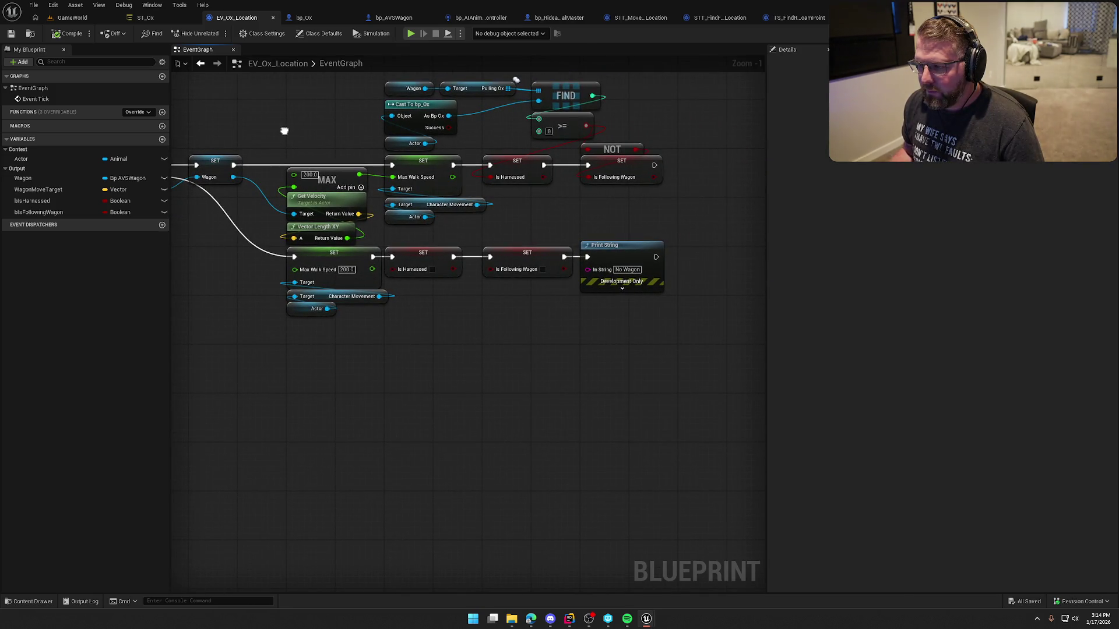
mouse_move(285, 130)
left_mouse_down()
mouse_move(290, 172)
mouse_move(532, 151)
left_mouse_up()
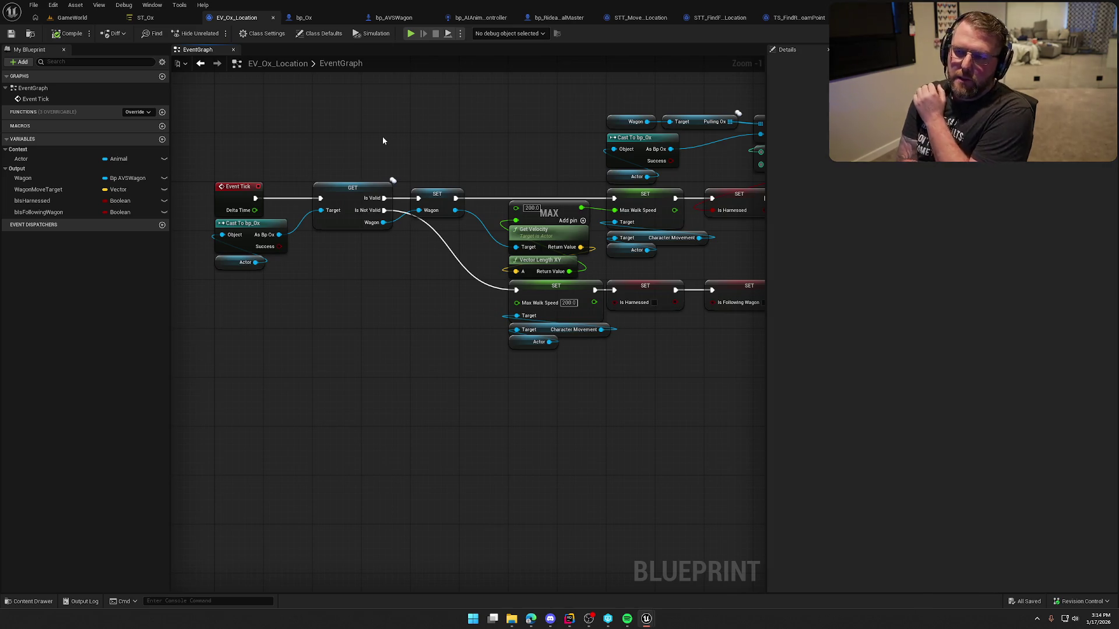
left_click(164, 18)
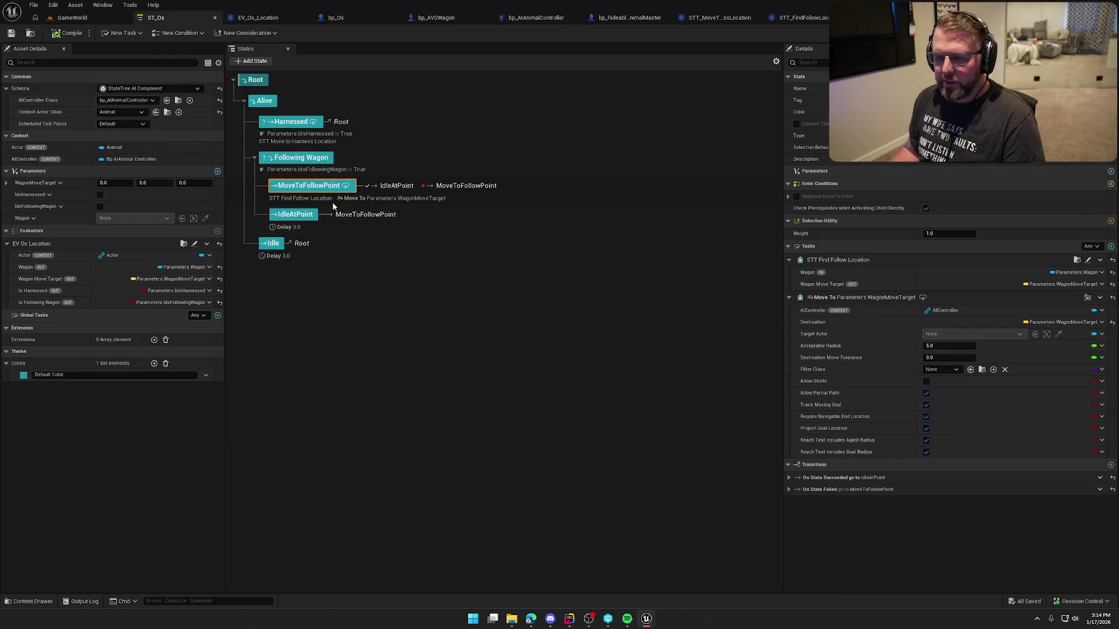
left_click(309, 164)
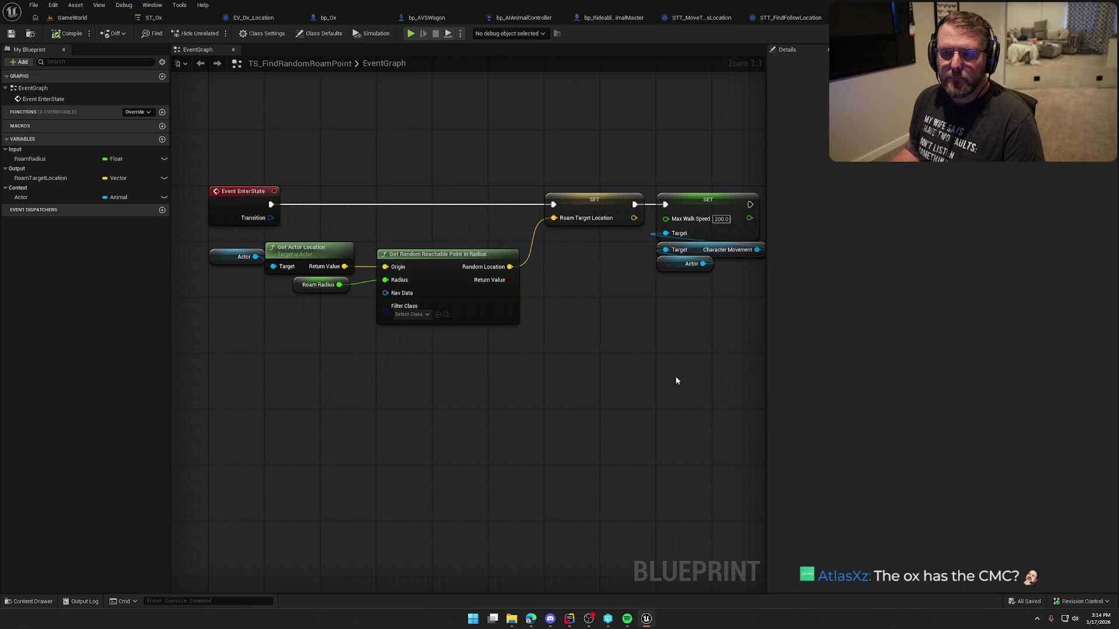
mouse_move(689, 370)
left_mouse_down()
mouse_move(637, 362)
mouse_move(674, 369)
mouse_move(660, 371)
left_mouse_up()
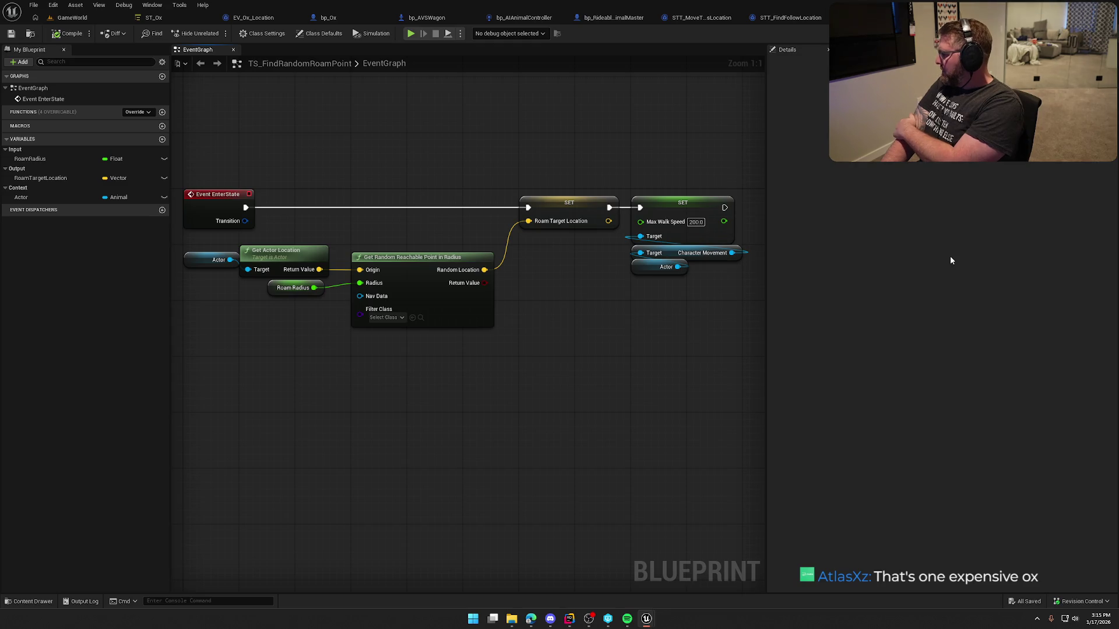
left_click(153, 17)
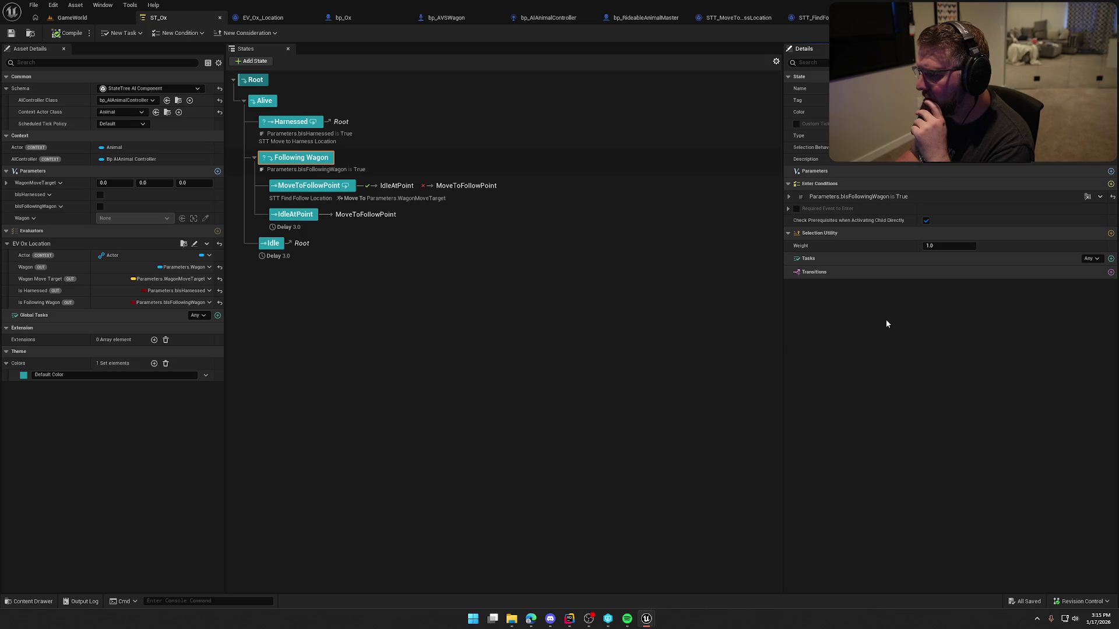
Change MoveToFollowPoint's On State Succeeded target from IdleAtPoint to Next State, then review its tasks.
left_click(788, 197)
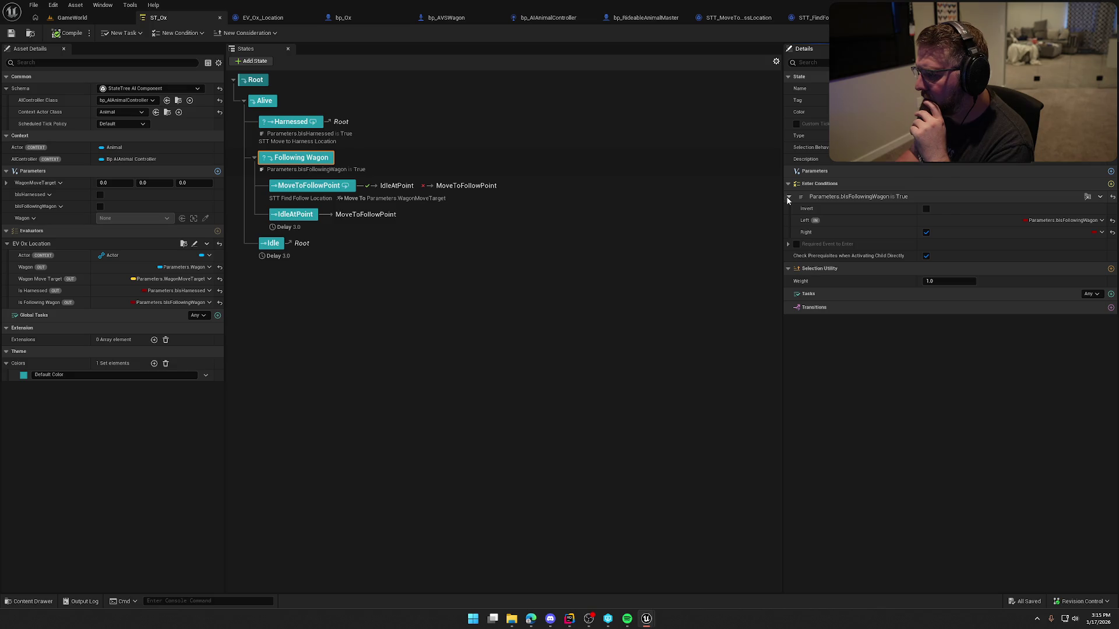
left_click(788, 198)
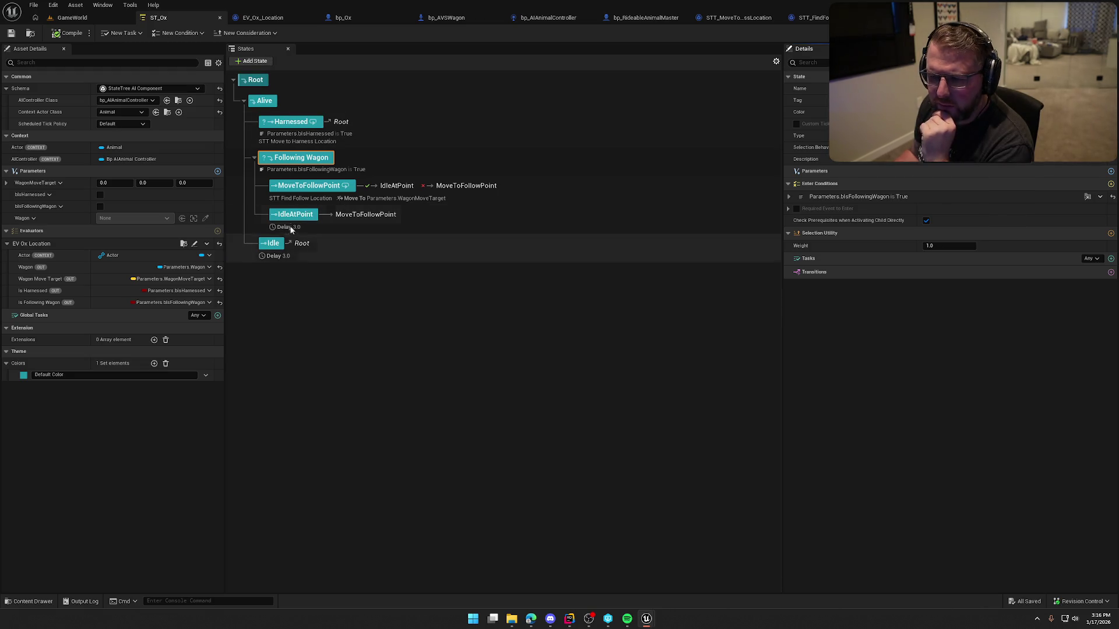
left_click(312, 186)
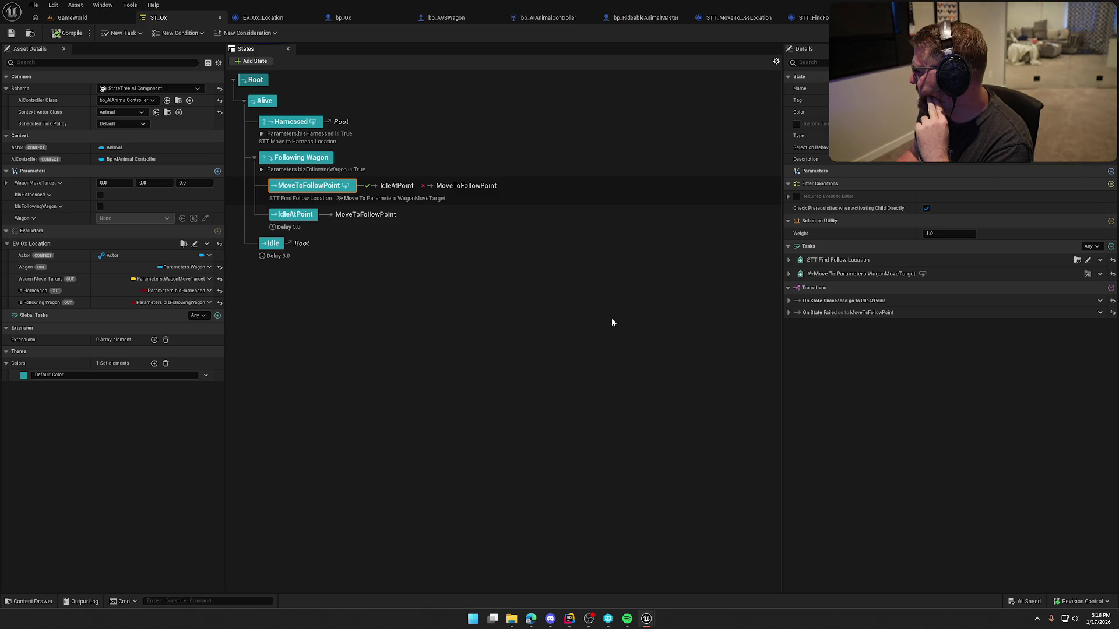
left_click(788, 301)
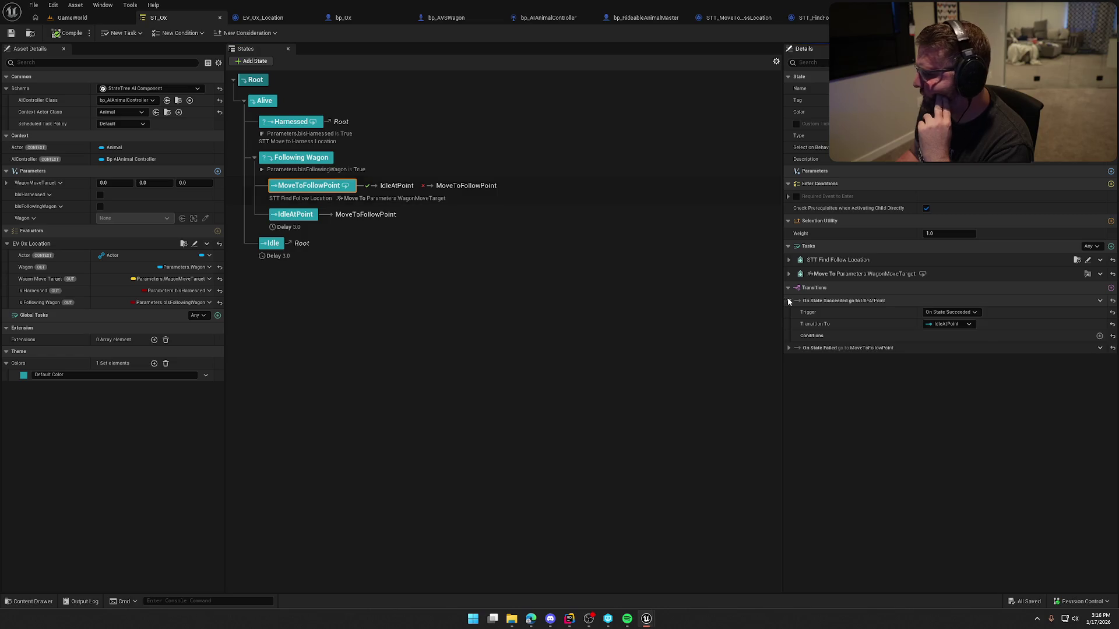
left_click(967, 324)
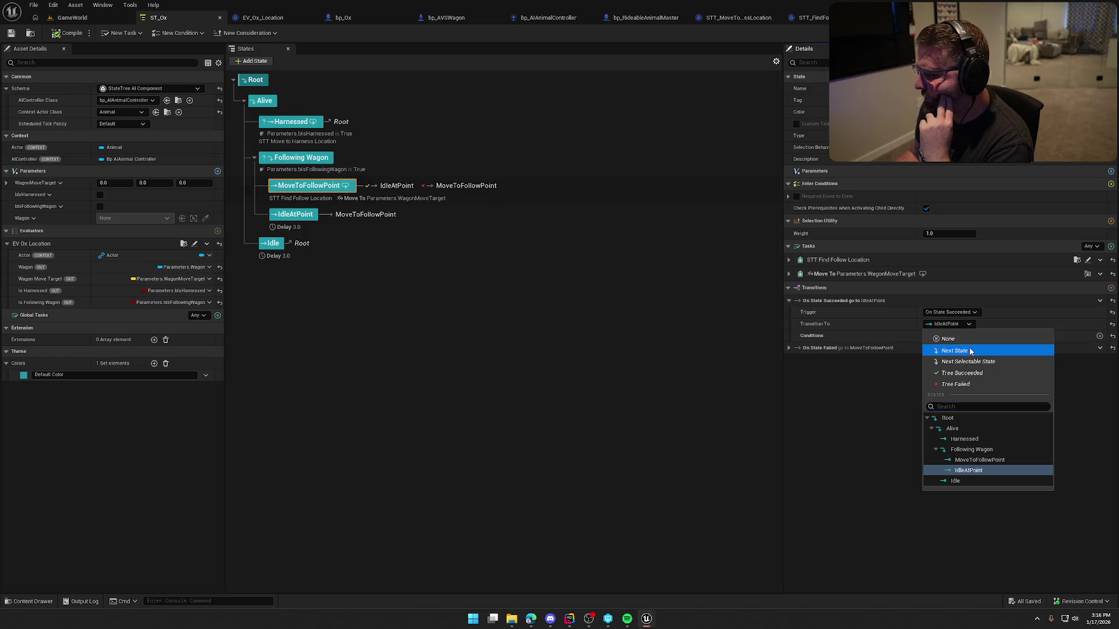
left_click(954, 350)
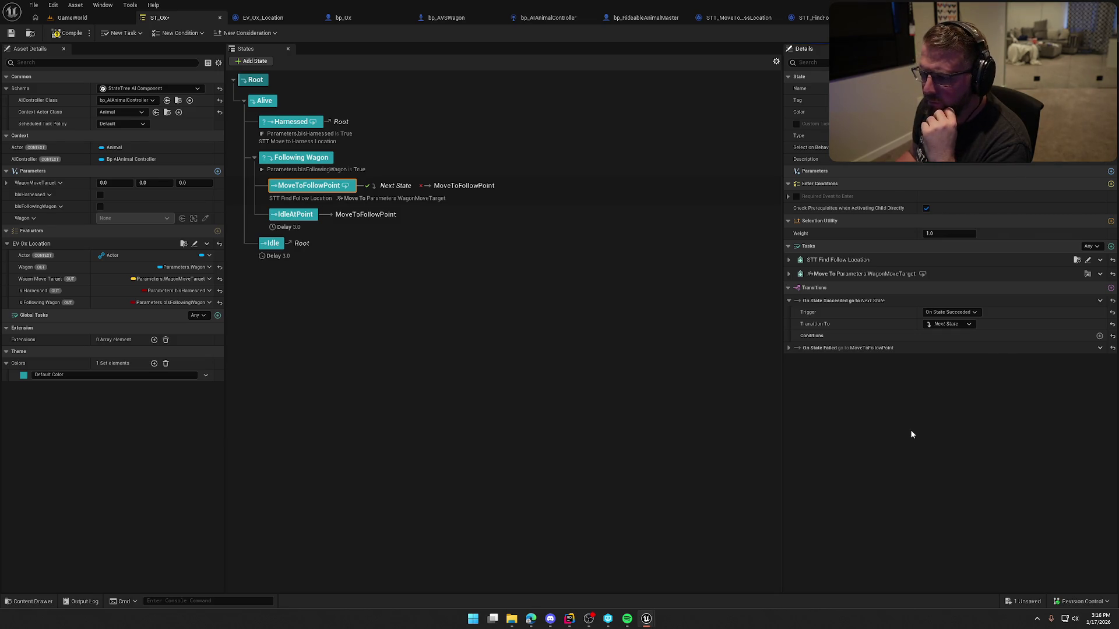
left_click(354, 199)
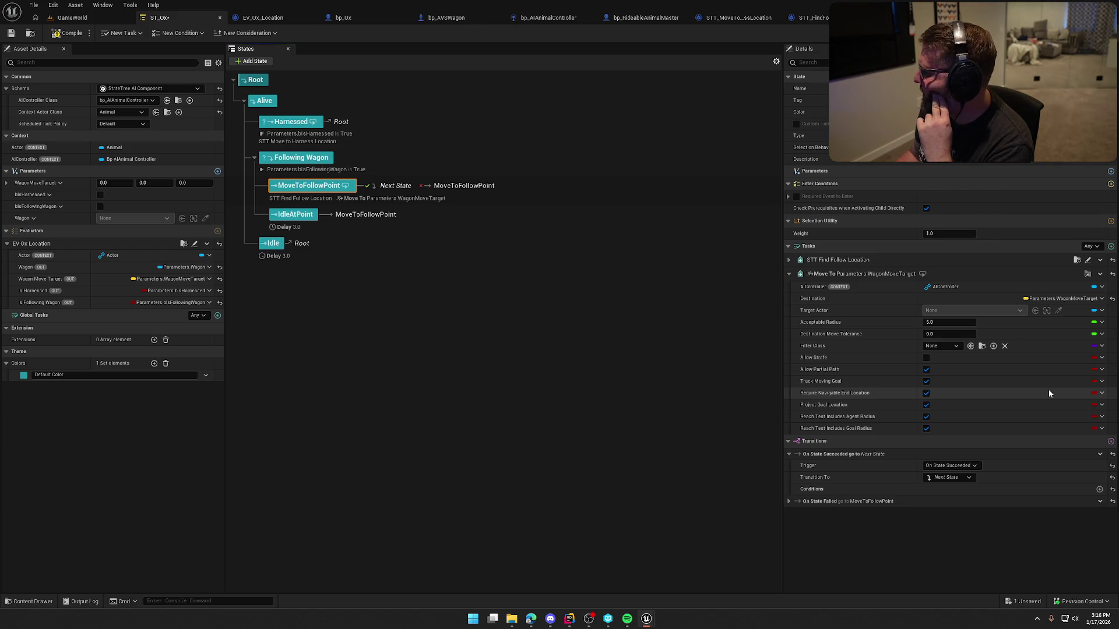
left_click(789, 260)
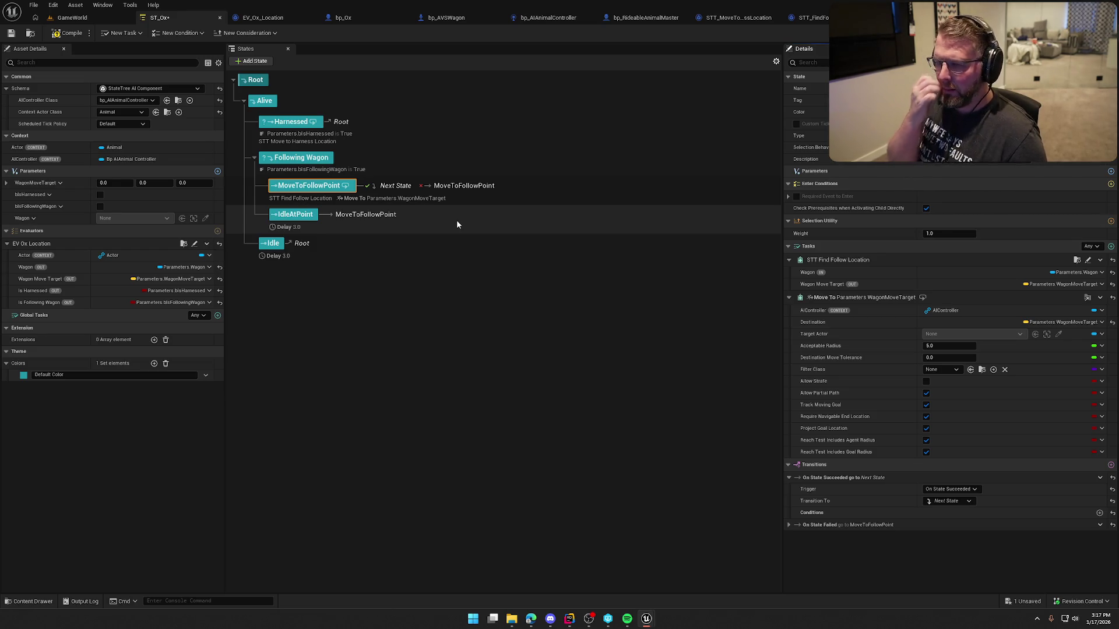
Set IdleAtPoint's On State Completed transition to Root, compile ST_Ox, and open STT_FindFollowLocation.
left_click(379, 214)
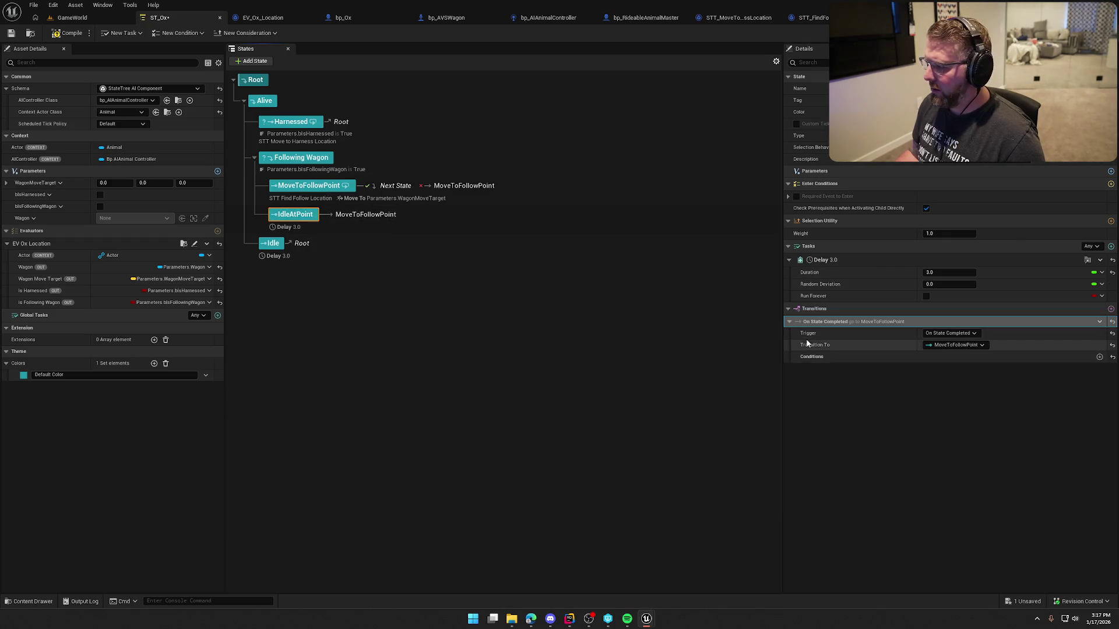
left_click(958, 345)
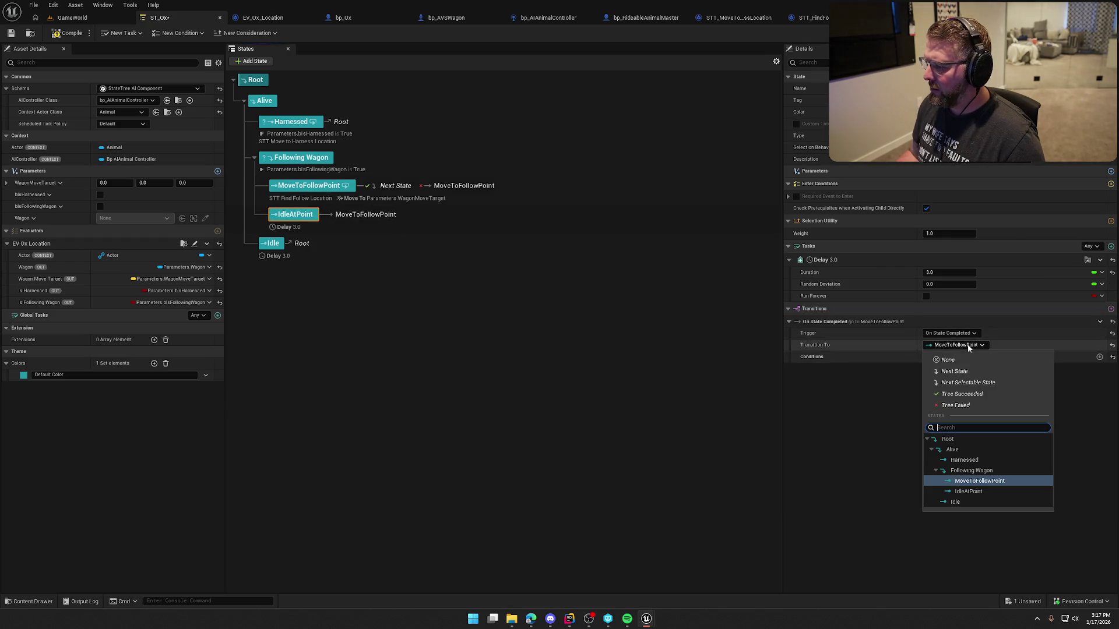
left_click(968, 439)
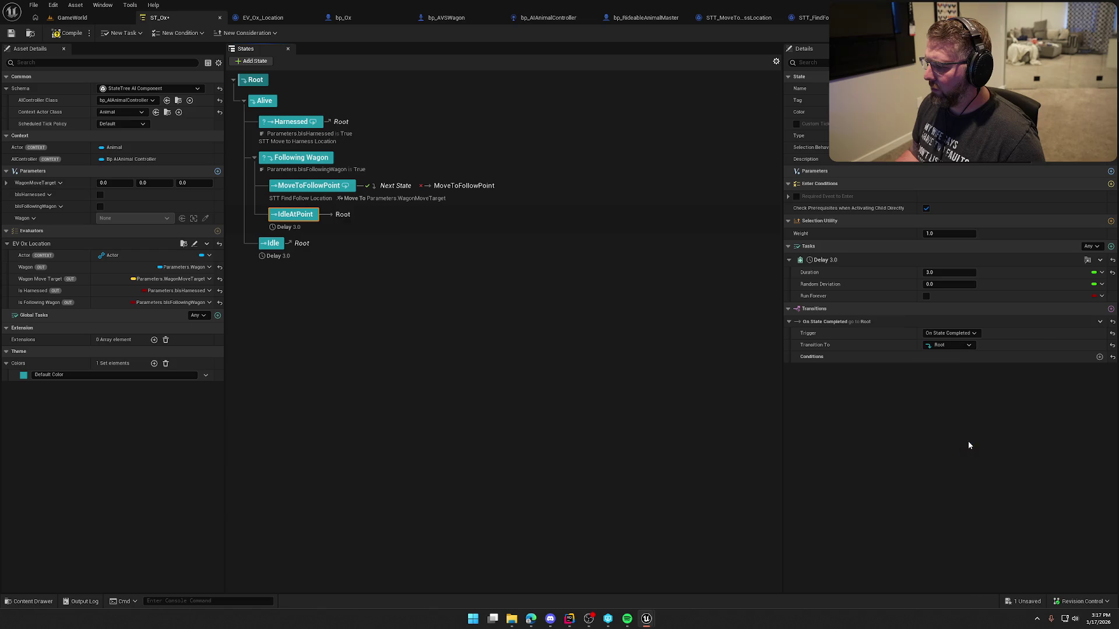
left_click(63, 36)
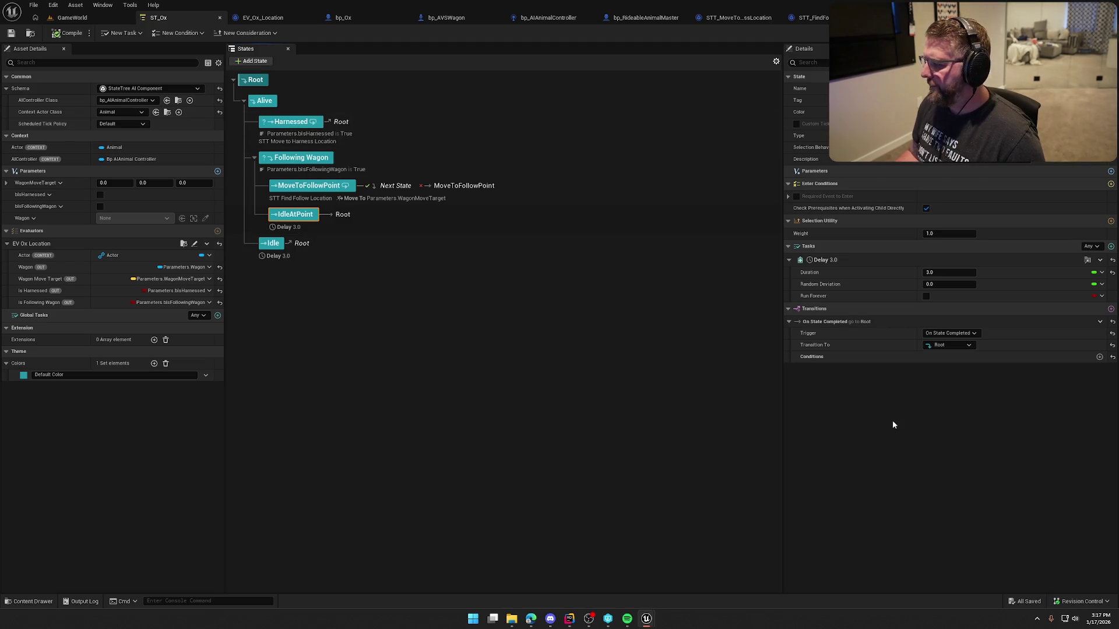
left_click(362, 192)
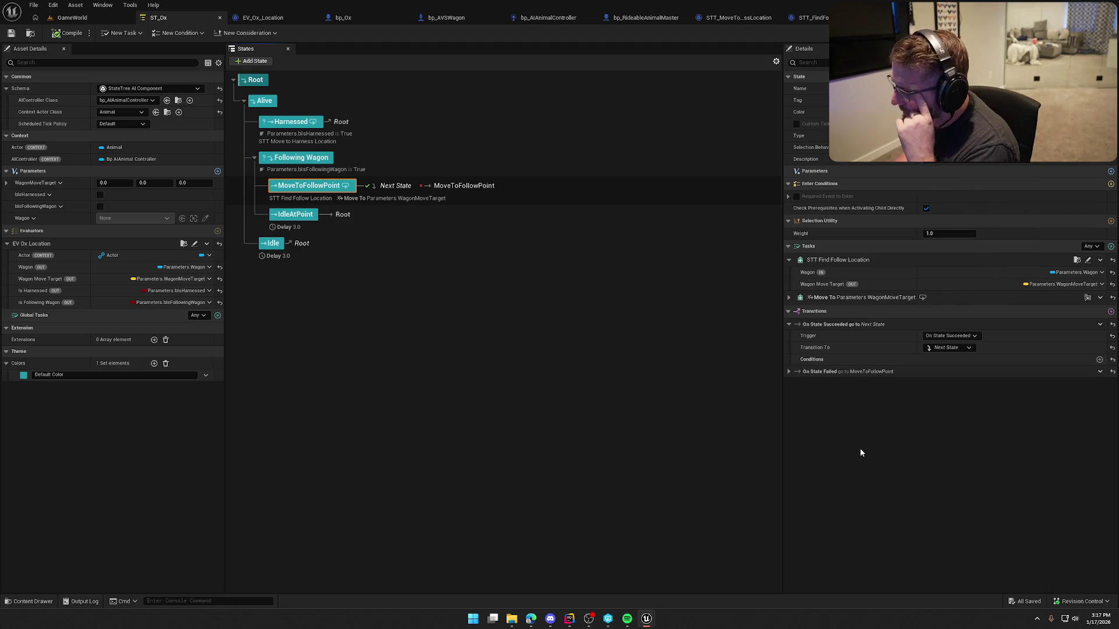
left_click(1088, 260)
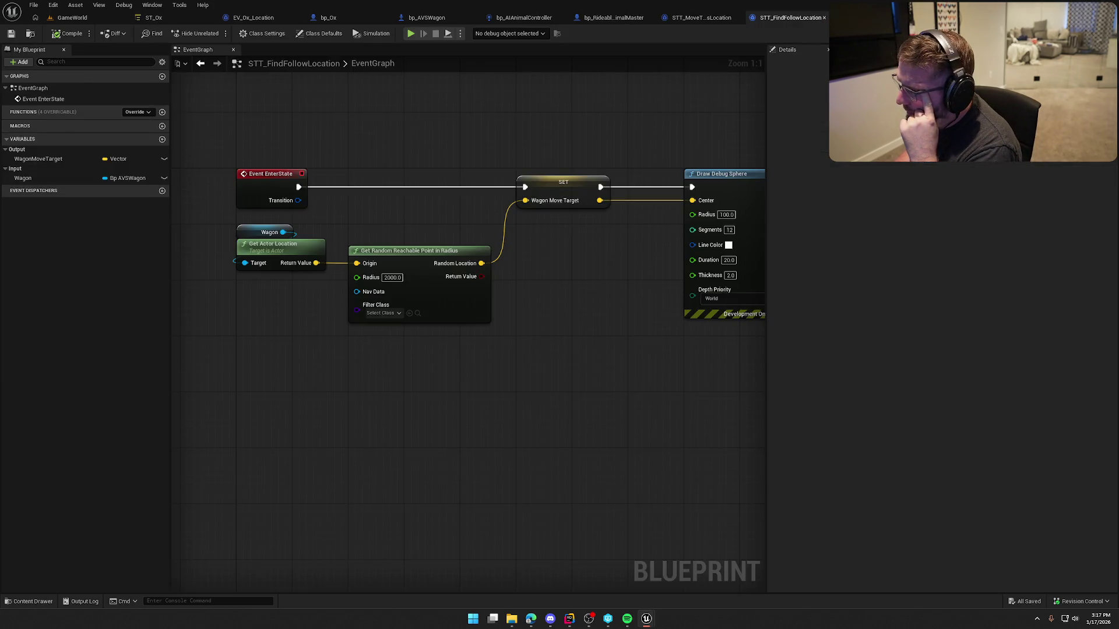
Shift the Draw Debug Sphere node slightly left in STT_FindFollowLocation and compile it.
mouse_move(590, 353)
left_mouse_down()
mouse_move(548, 337)
mouse_move(643, 348)
mouse_move(478, 319)
left_mouse_up()
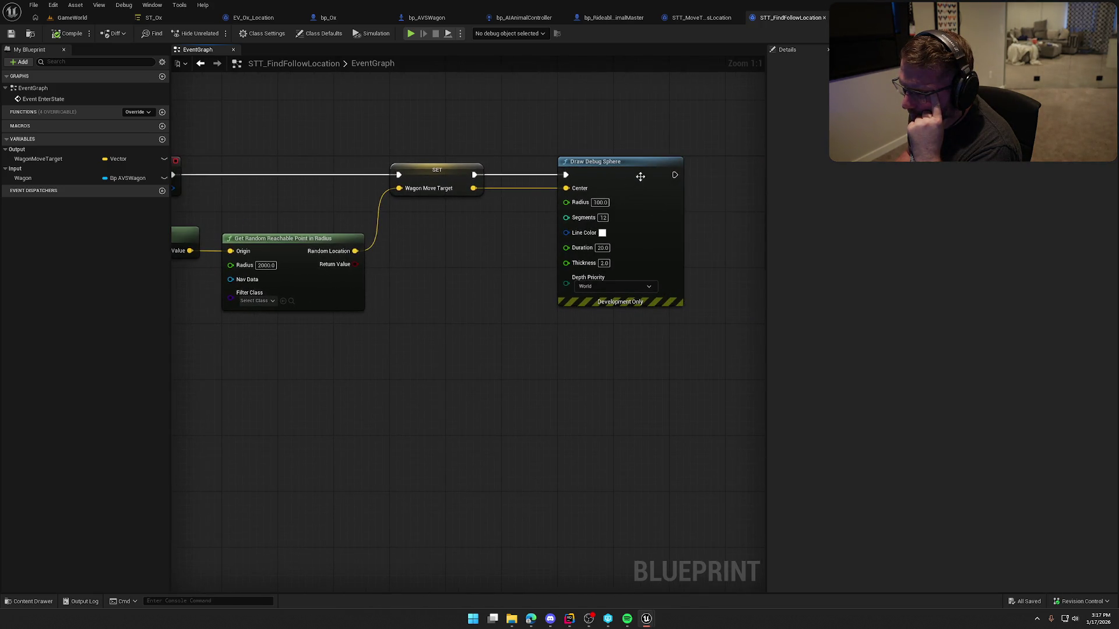
left_click_drag(641, 177, 582, 171)
left_click_drag(533, 127, 656, 141)
left_click(69, 33)
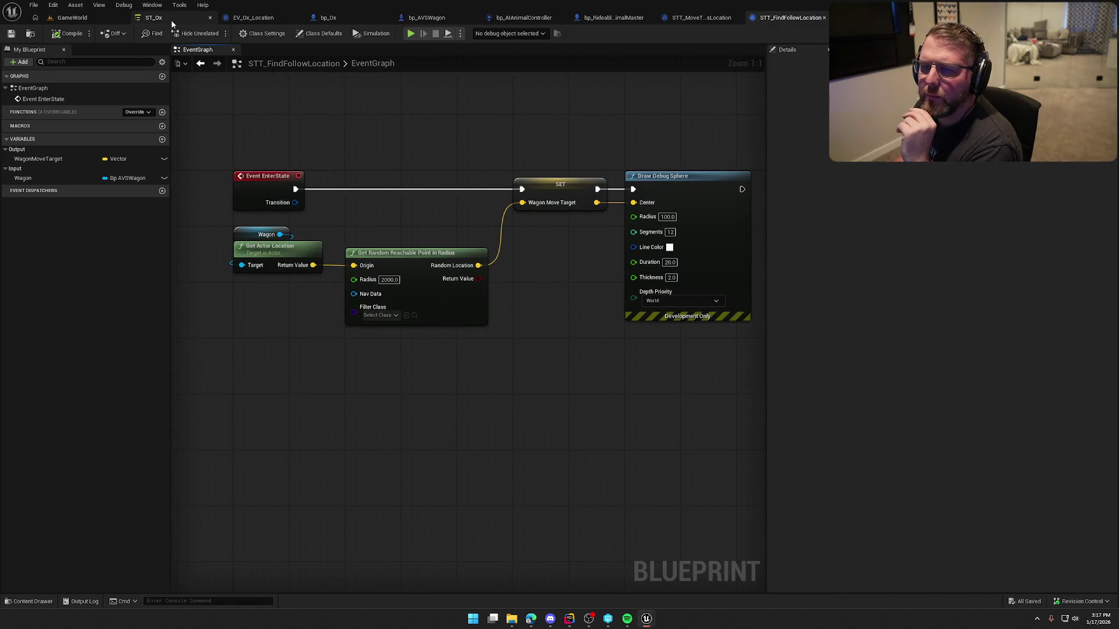
Recheck the Move To task in ST_Ox, then start a play test in GameWorld.
left_click(174, 17)
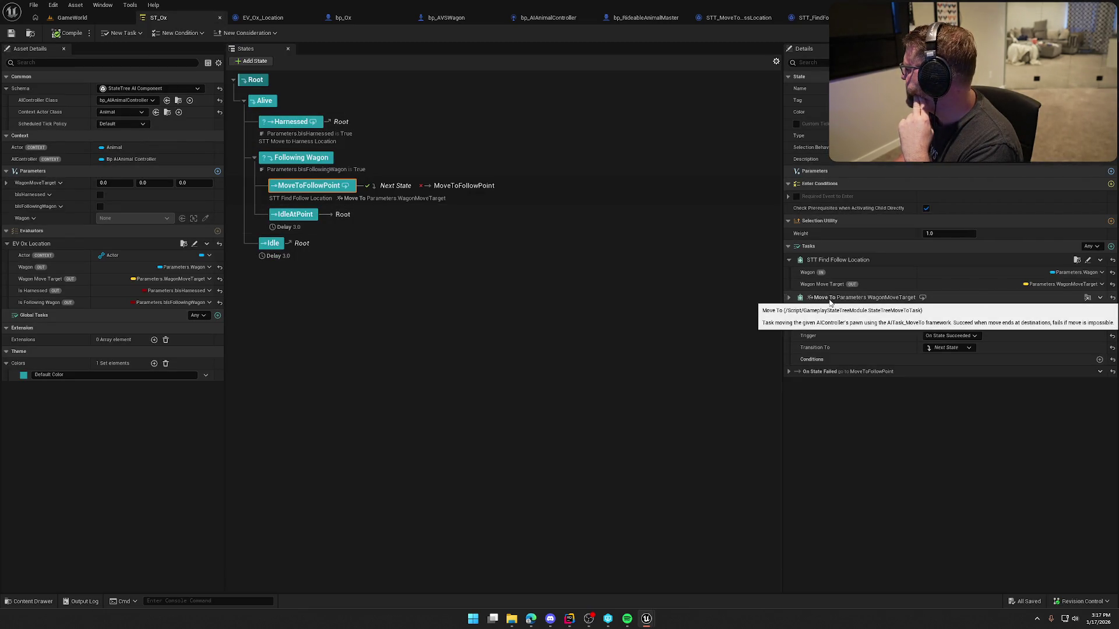
left_click(788, 297)
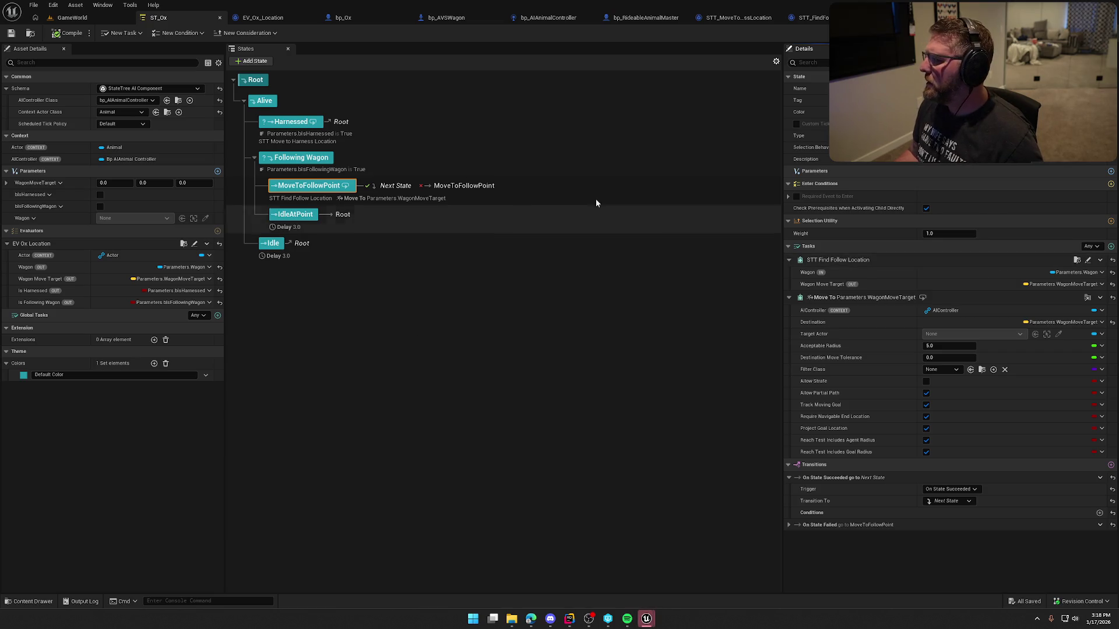
left_click(87, 18)
left_click(216, 34)
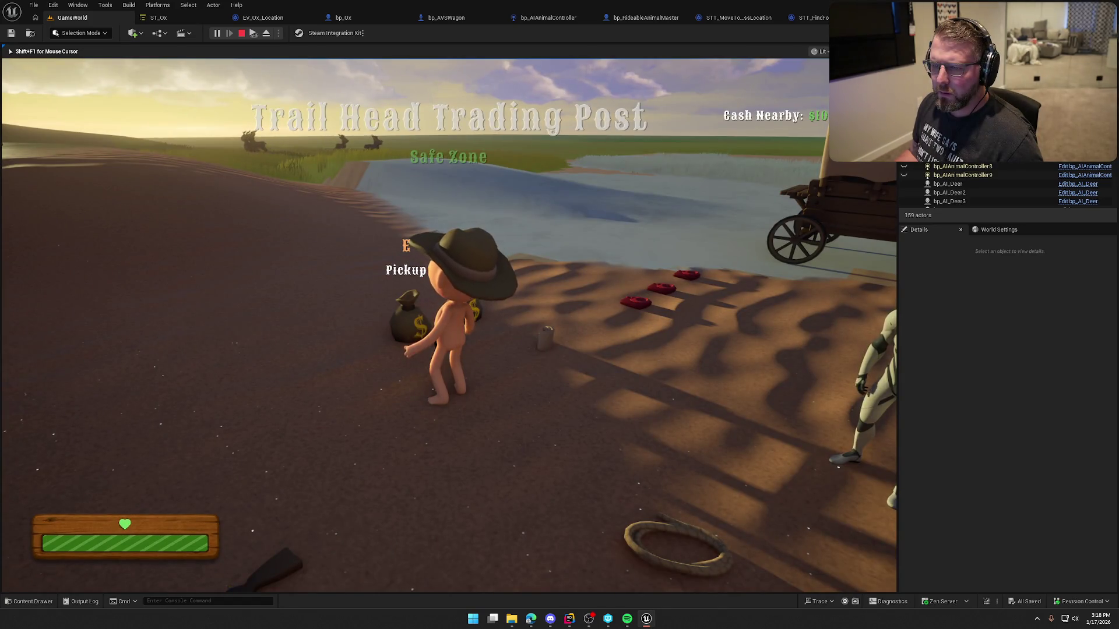
Ride to the wagon, dismount, watch the oxen follow, then stop the game with F8.
key("shift+w")
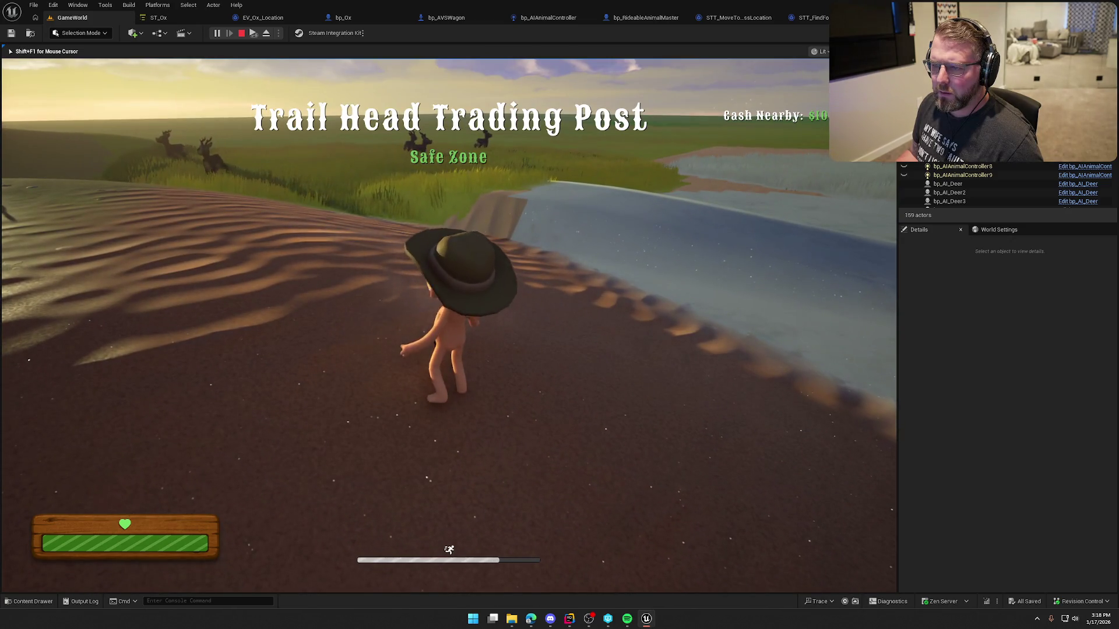
key("shift+w")
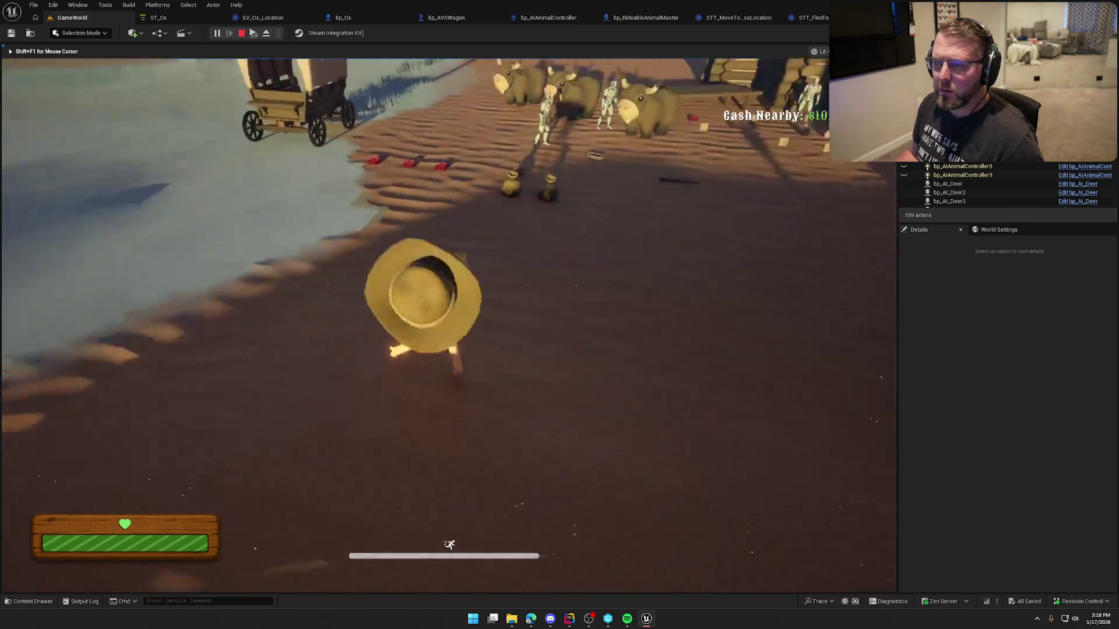
key("s")
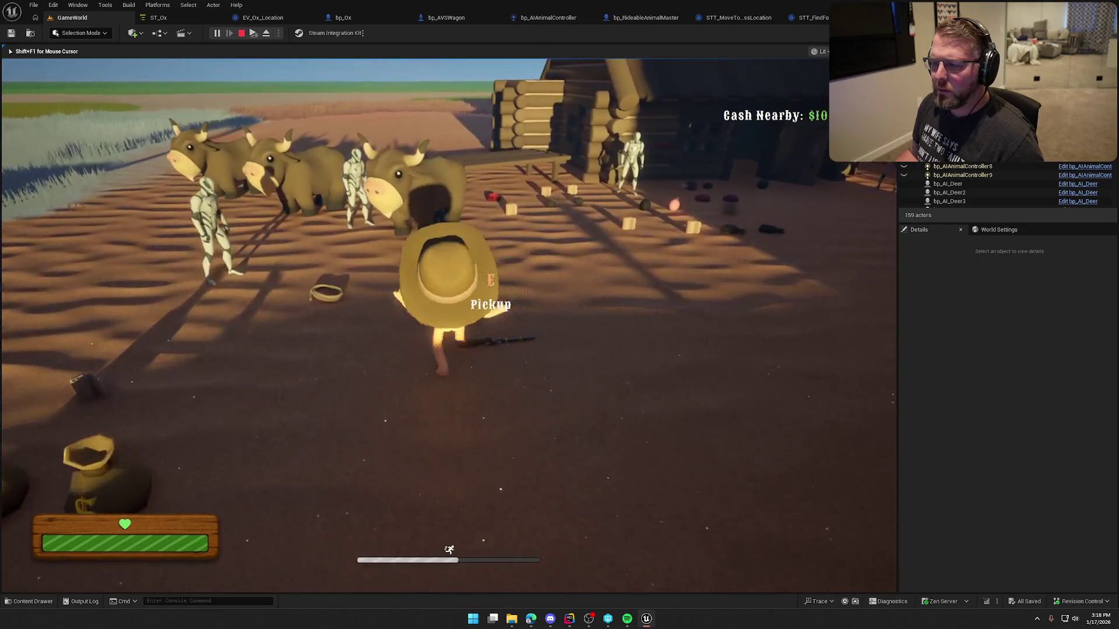
key("w")
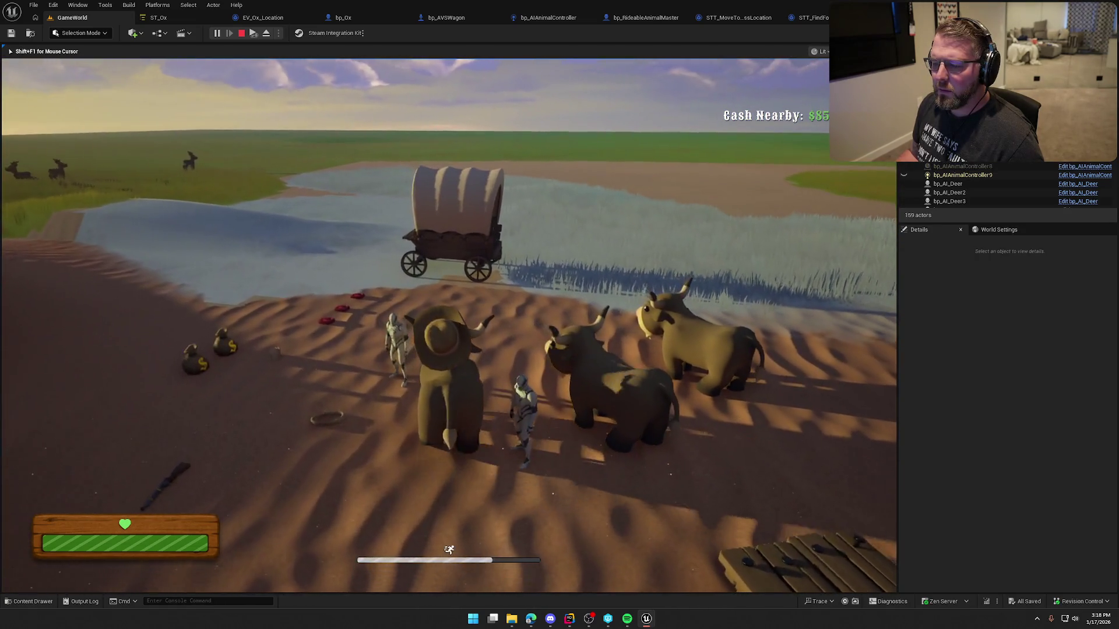
key("w")
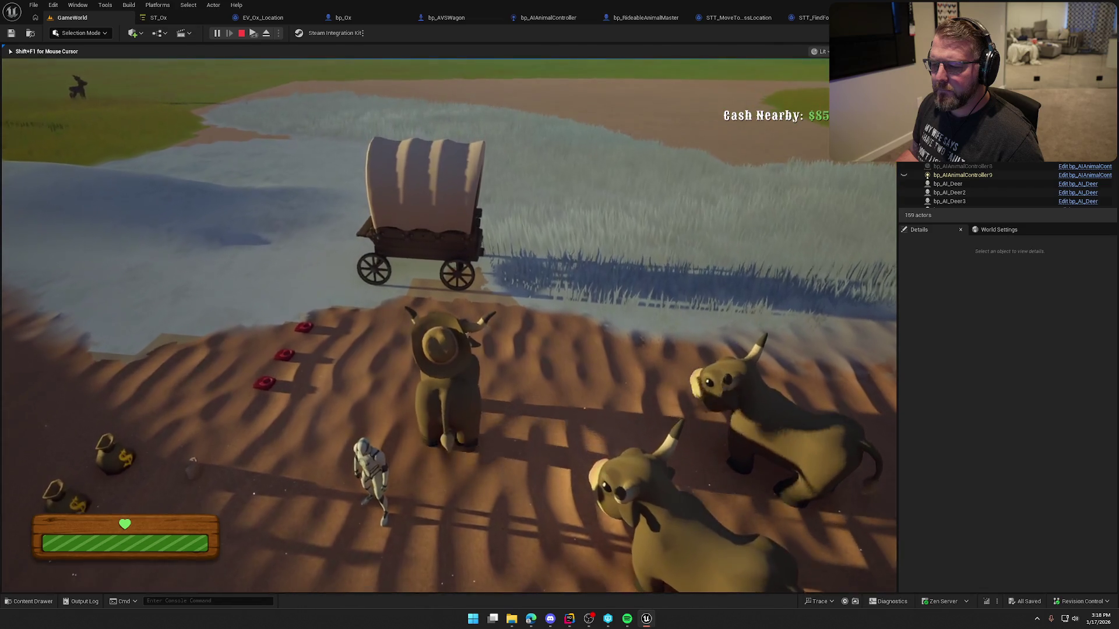
key("e")
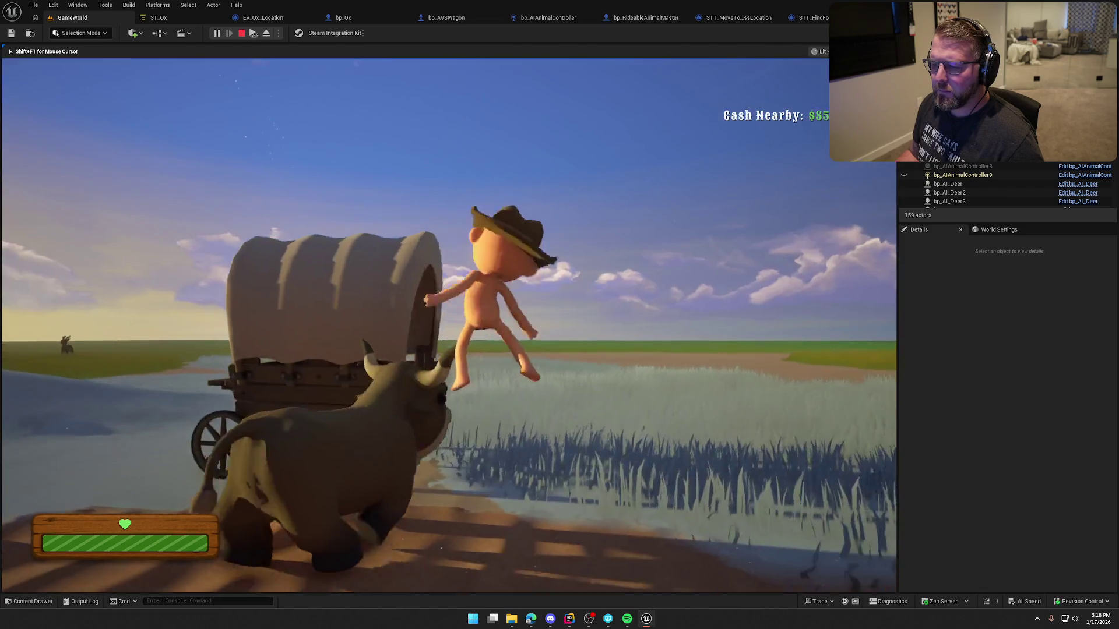
key("w")
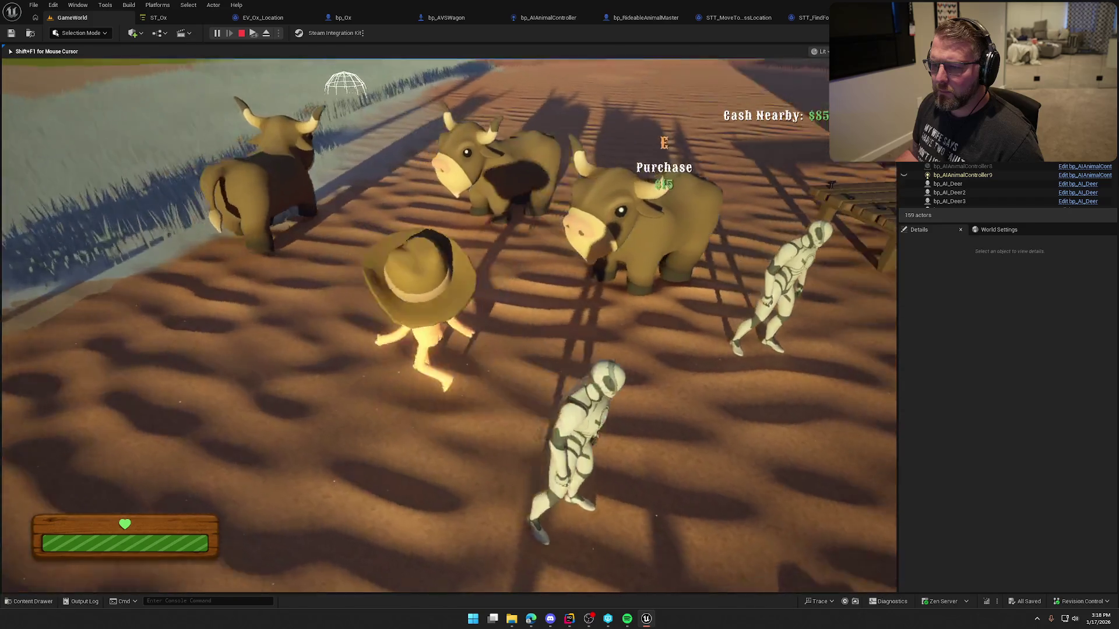
key("s")
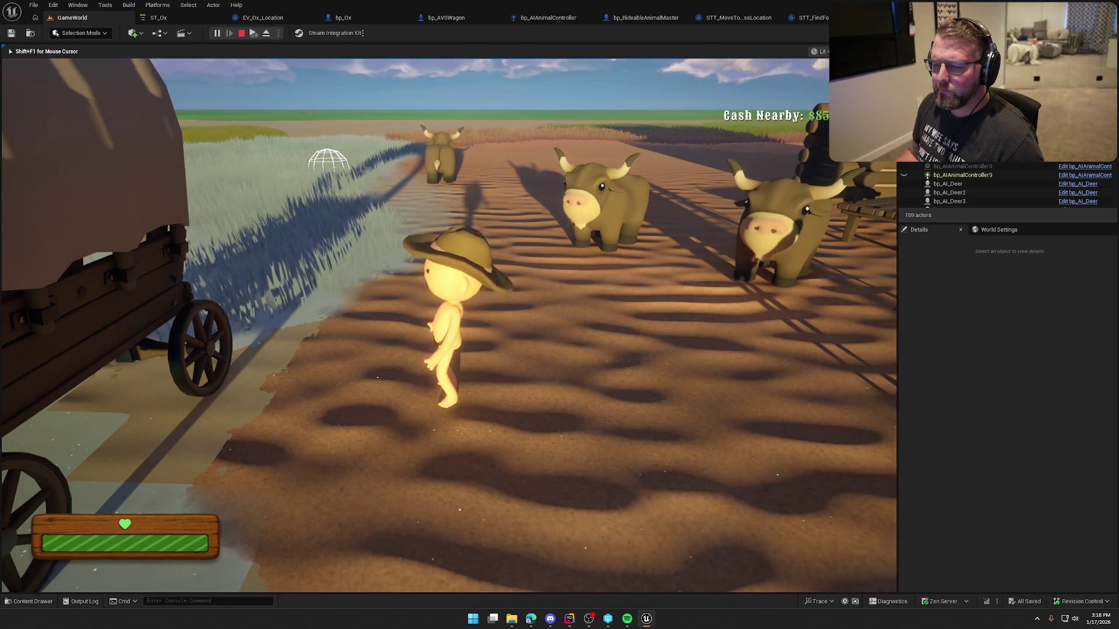
key("F8")
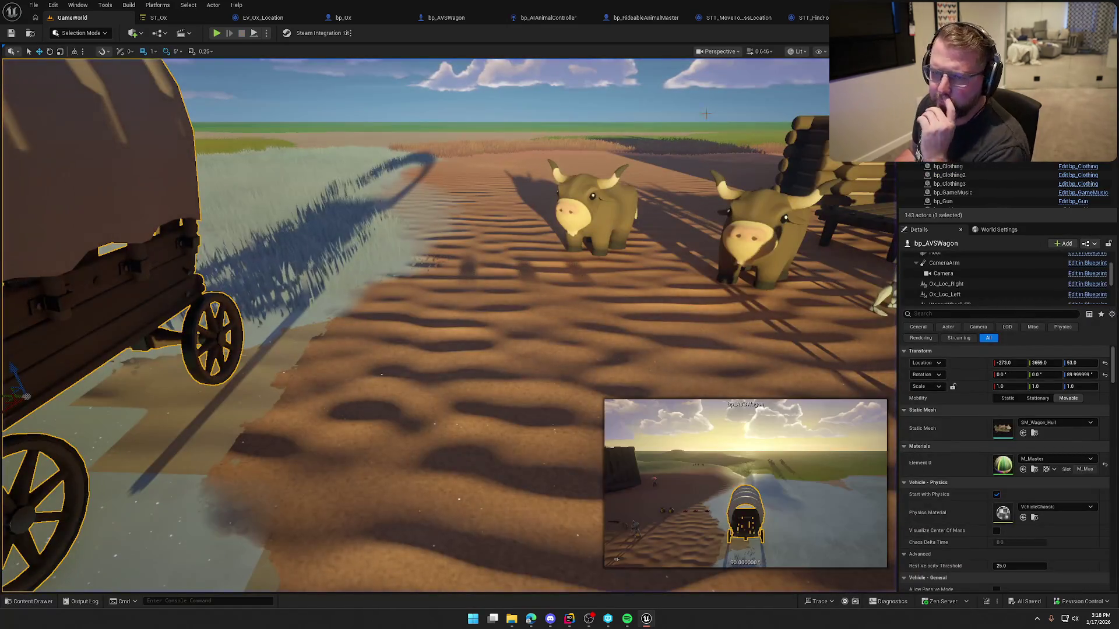
left_click(201, 17)
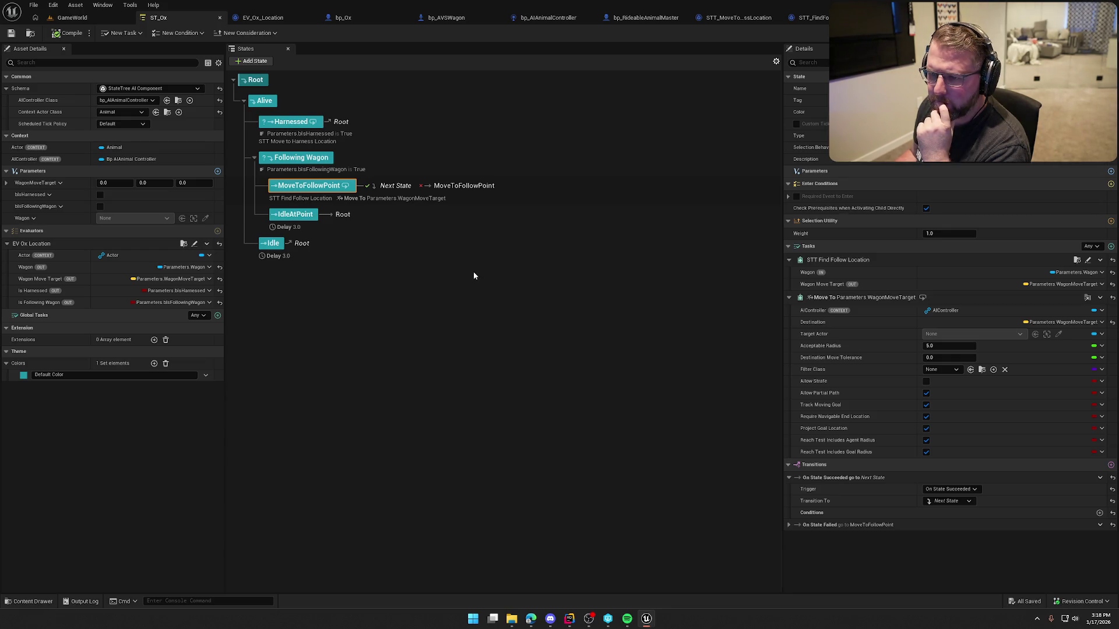
Review the Harnessed, Idle, IdleAtPoint and MoveToFollowPoint states' tasks and transitions.
left_click(412, 130)
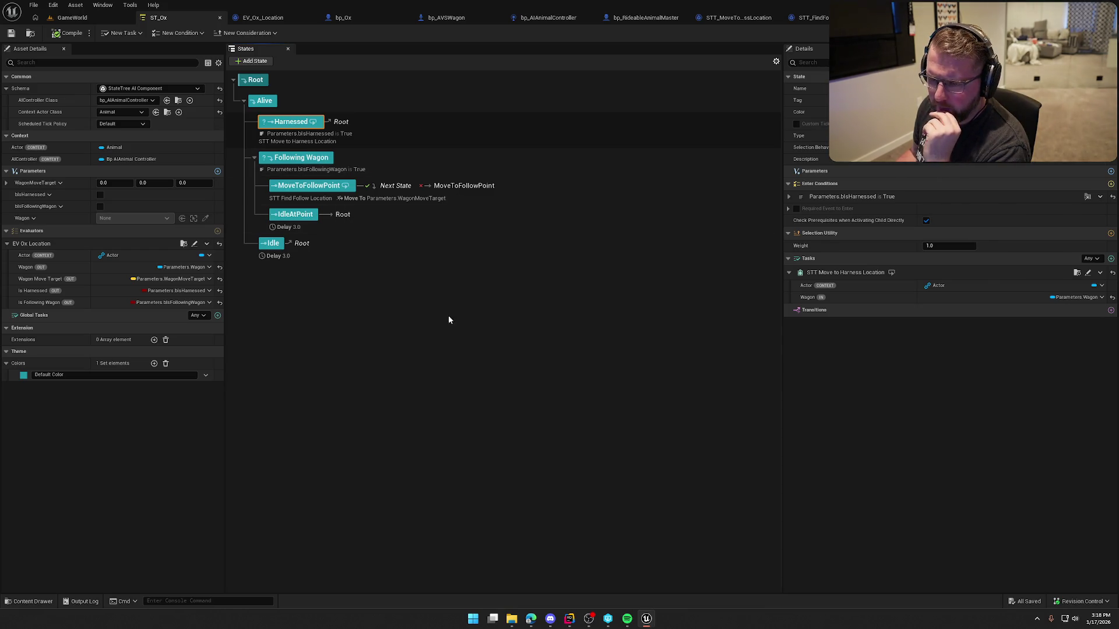
left_click(370, 250)
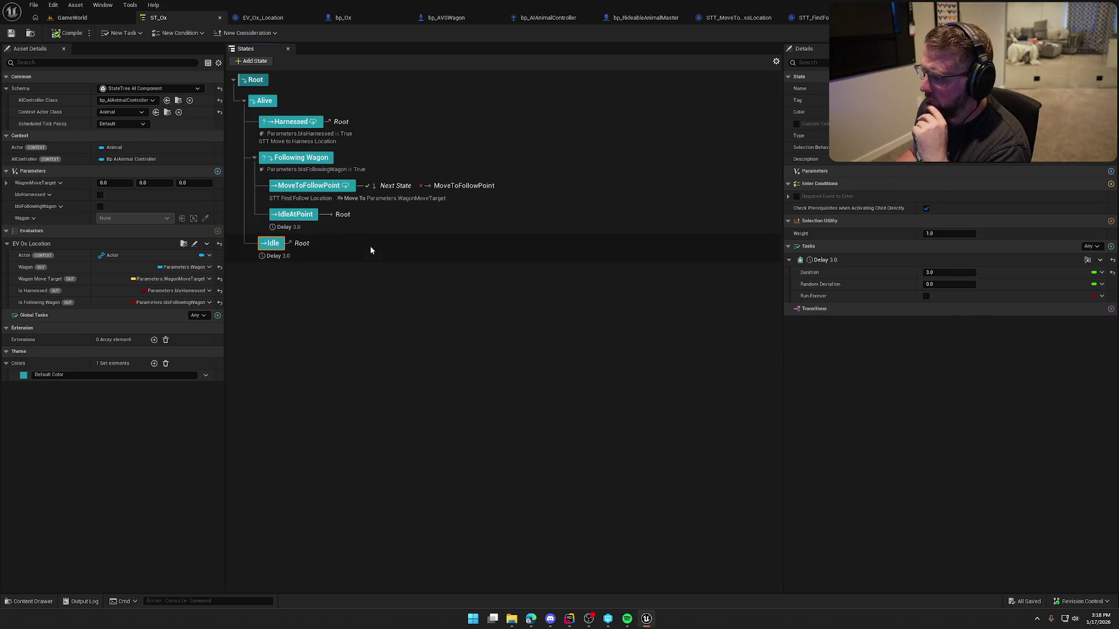
left_click(404, 219)
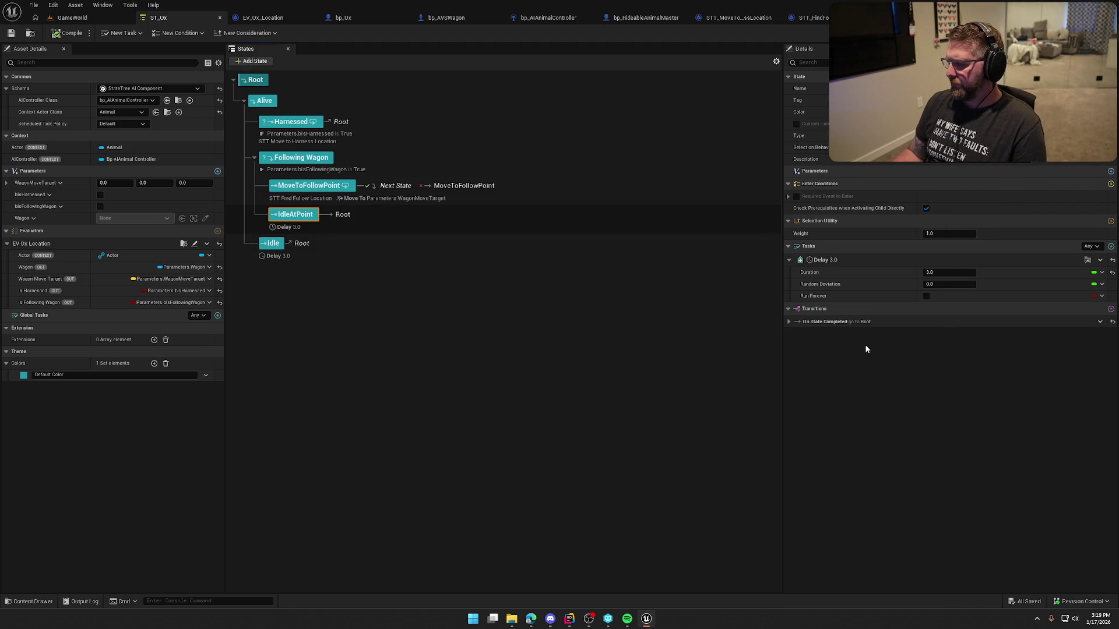
left_click(536, 190)
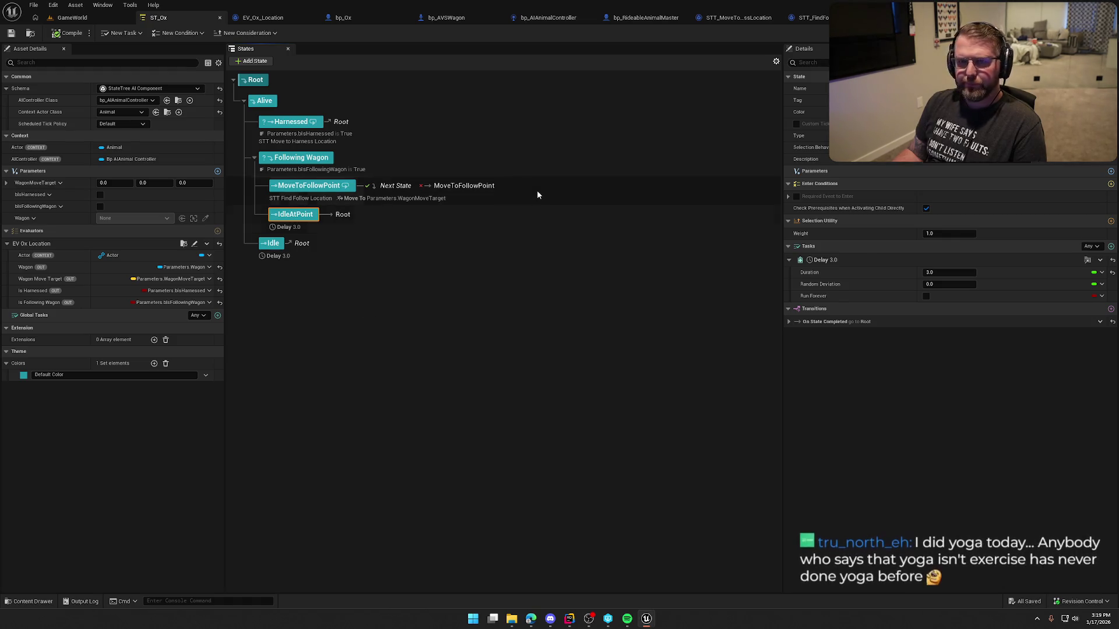
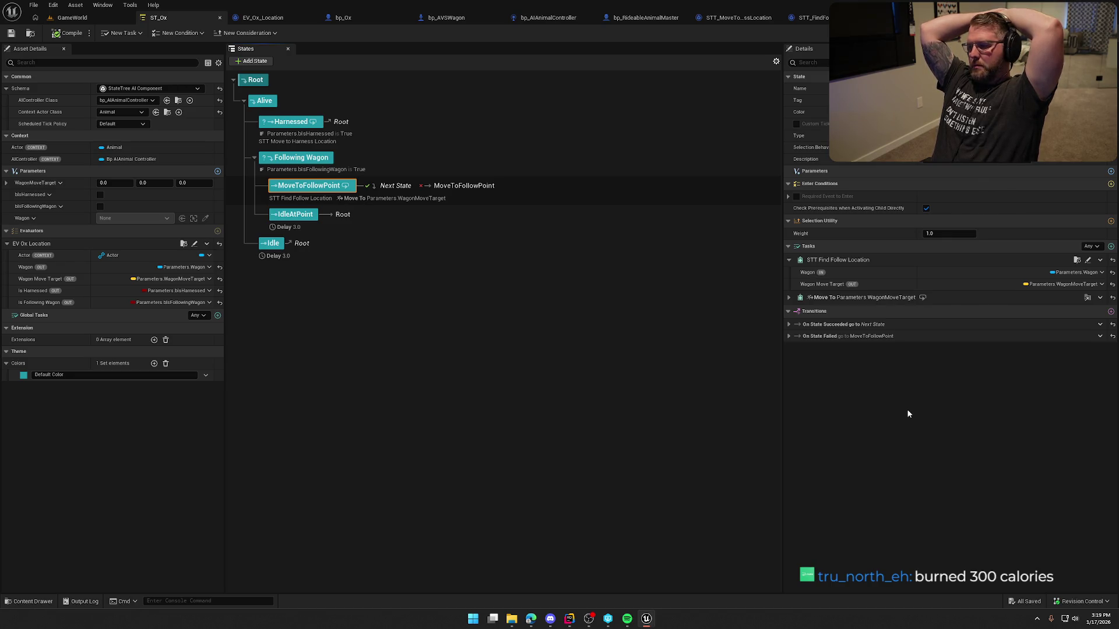
Review the STT_FindFollowLocation graph's Wagon variable, SET and Draw Debug Sphere nodes.
left_click(818, 18)
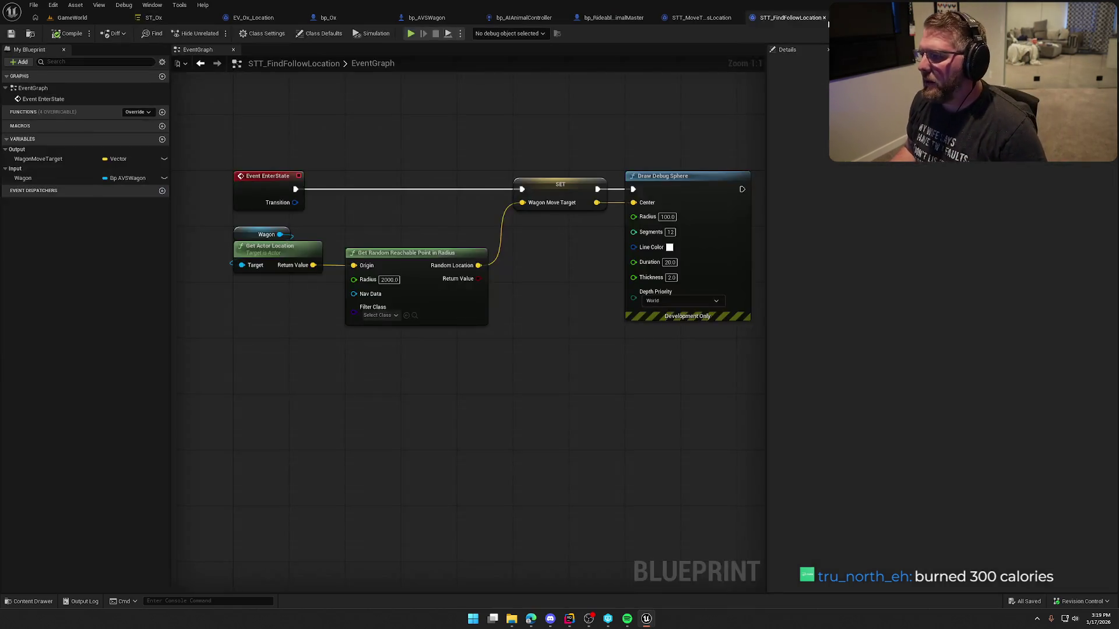
left_click_drag(279, 234, 368, 166)
left_click(368, 118)
mouse_move(506, 187)
left_mouse_down()
mouse_move(421, 338)
mouse_move(521, 318)
left_mouse_up()
left_click(520, 318)
Look over TS_FindRandomRoamPoint and STT_MoveToHarnessLocation's Select and navigation projection nodes.
key("ctrl+shift+Tab")
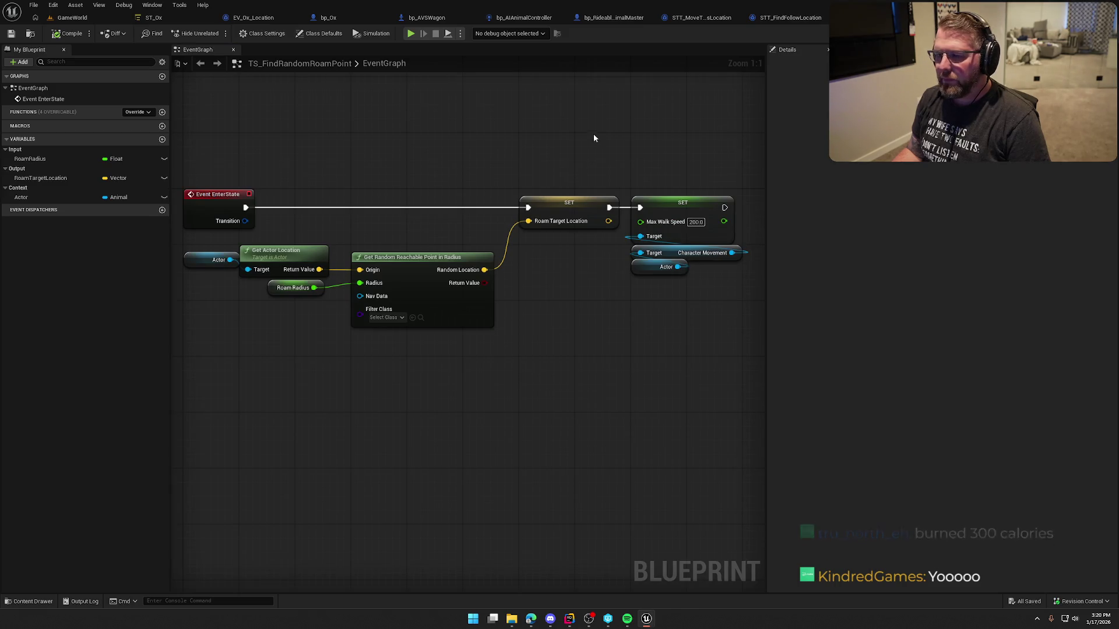
left_click(696, 19)
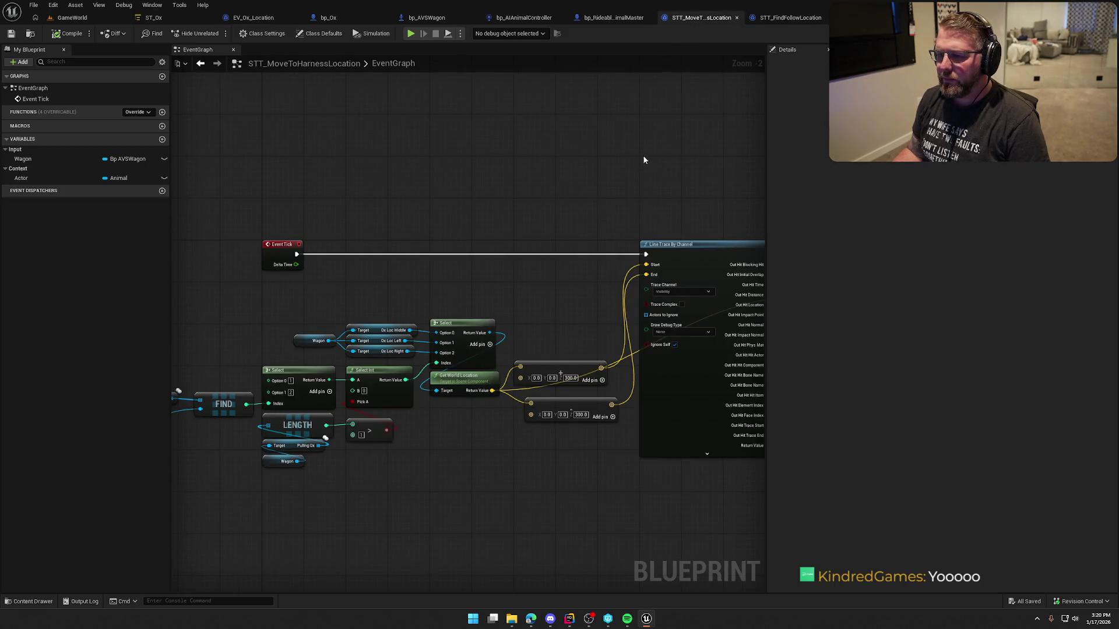
mouse_move(690, 155)
left_mouse_down()
mouse_move(187, 123)
mouse_move(327, 149)
mouse_move(660, 140)
left_mouse_up()
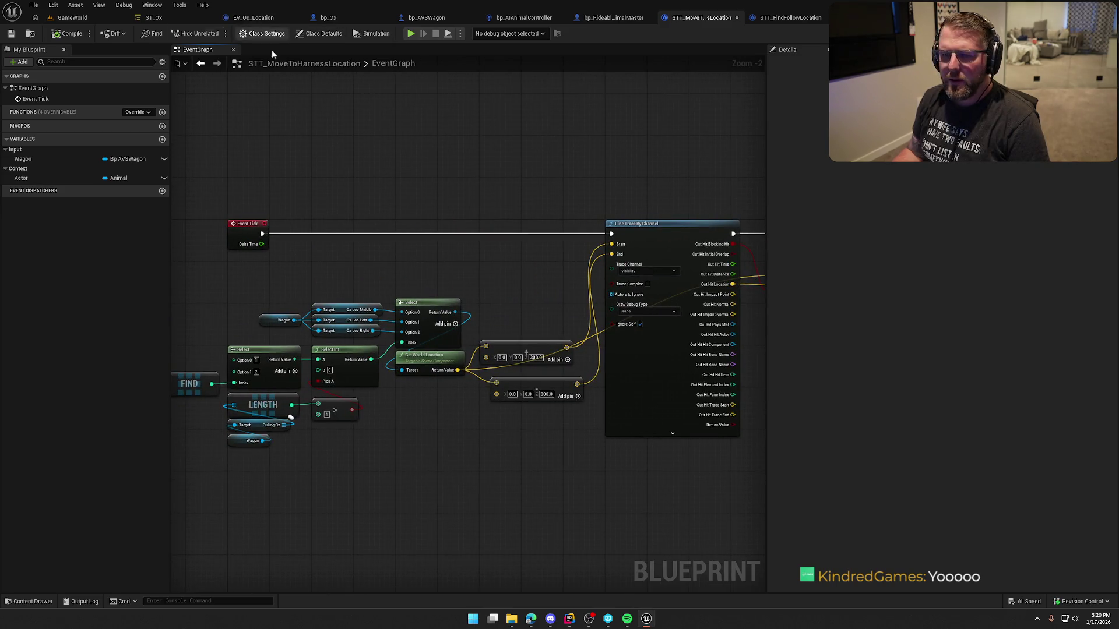
Browse bp_RideableAnimalMaster, bp_AIAnimalController, bp_AVSWagon, bp_Ox and EV_Ox_Location, ending on ST_Ox.
left_click(609, 18)
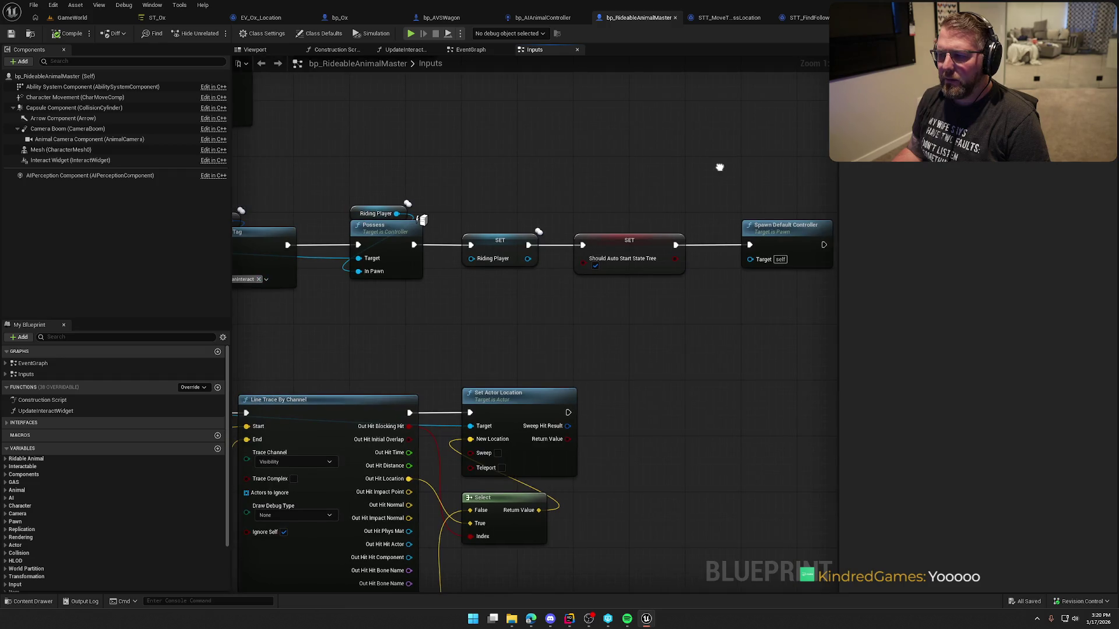
left_click(542, 17)
left_click(438, 23)
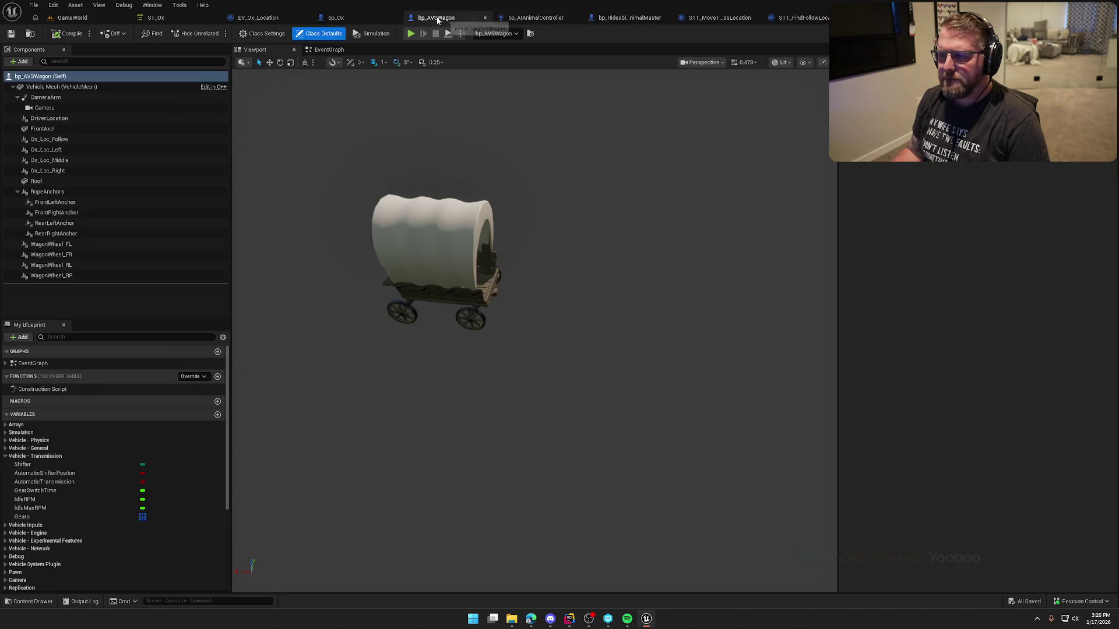
left_click(339, 18)
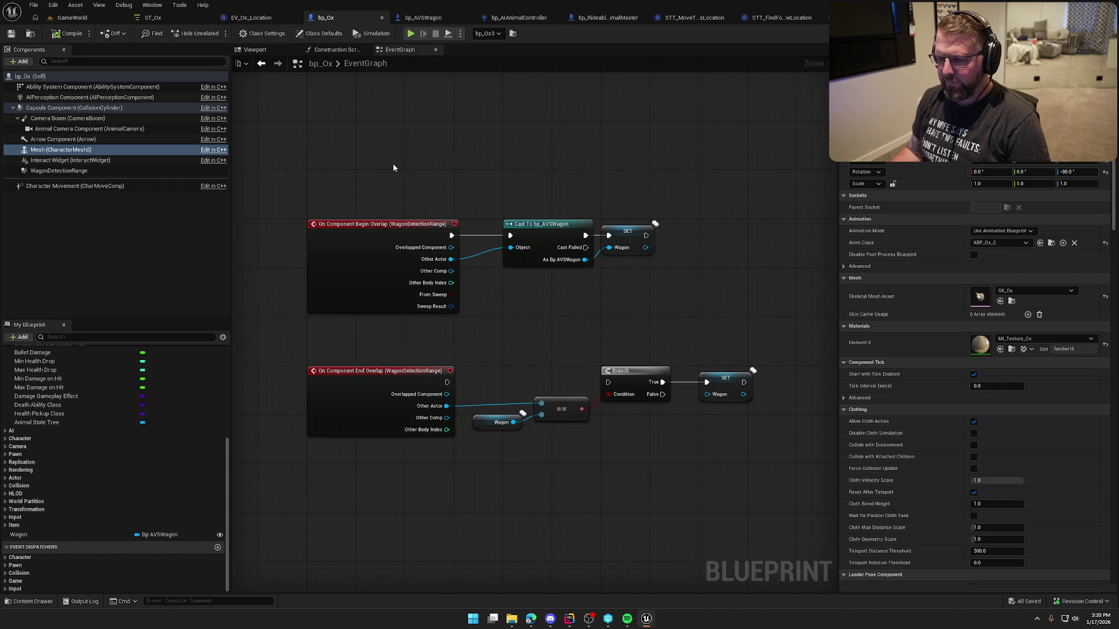
left_click(253, 18)
left_click(167, 22)
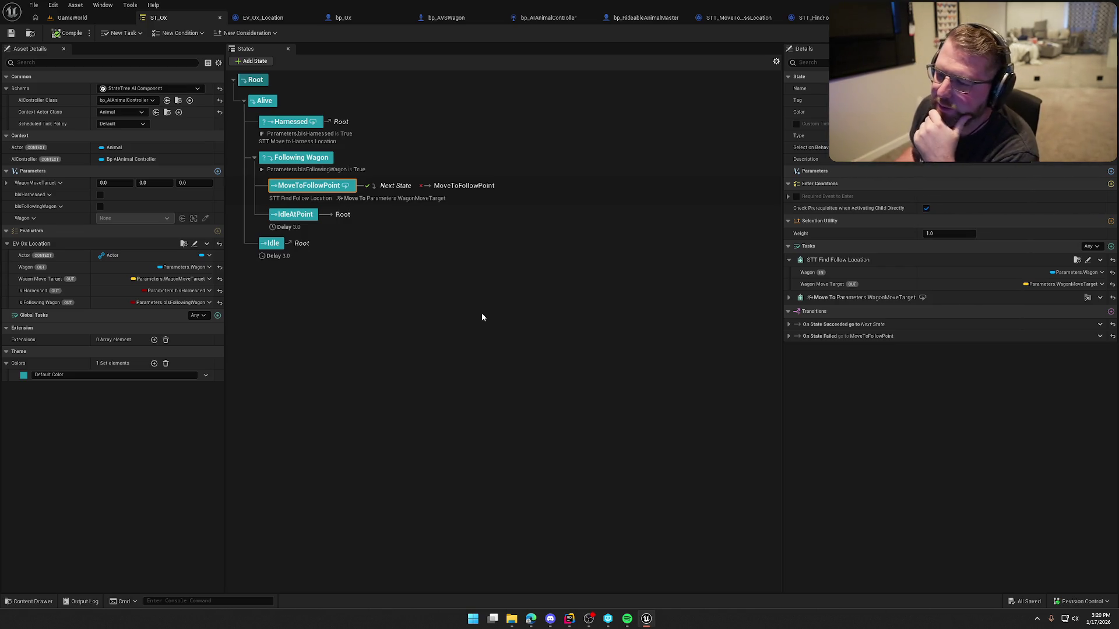
Delete the old Move To task from MoveToFollowPoint and save ST_Ox.
left_click(788, 298)
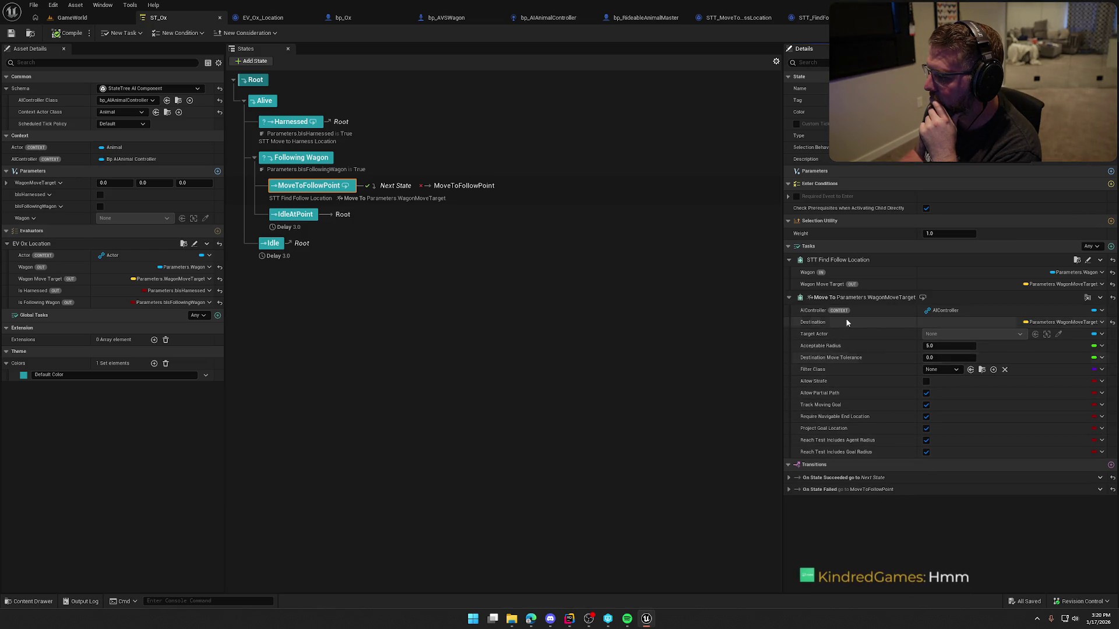
left_click(1099, 297)
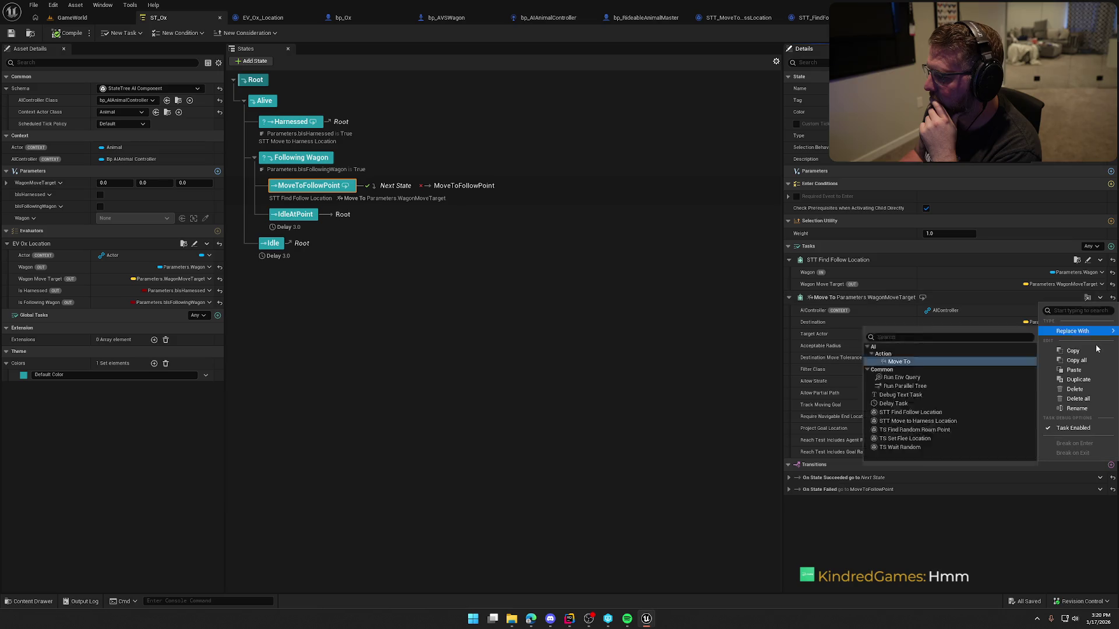
left_click(1075, 390)
left_click(66, 34)
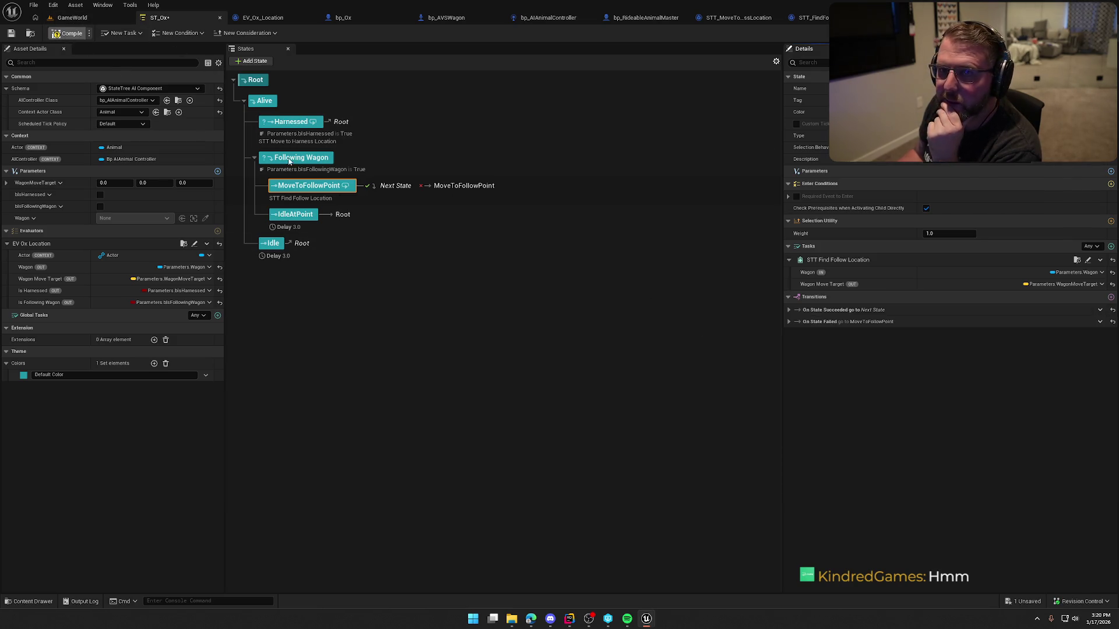
Add a new Move To task bound to Parameters.WagonMoveTarget, compile and save, and open GameWorld.
left_click(1110, 246)
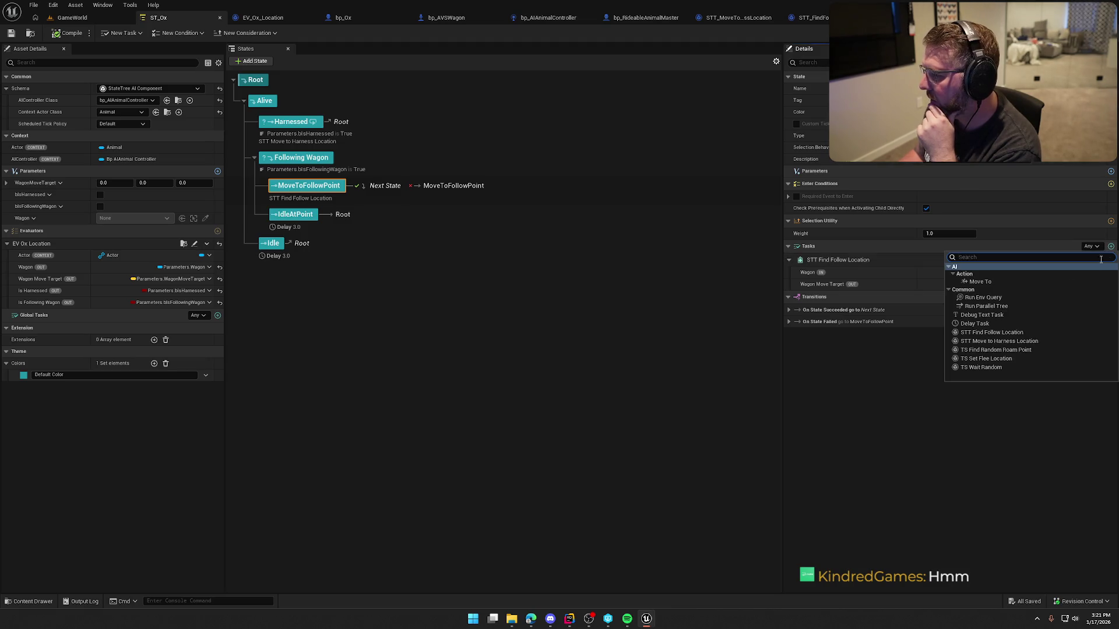
left_click(993, 281)
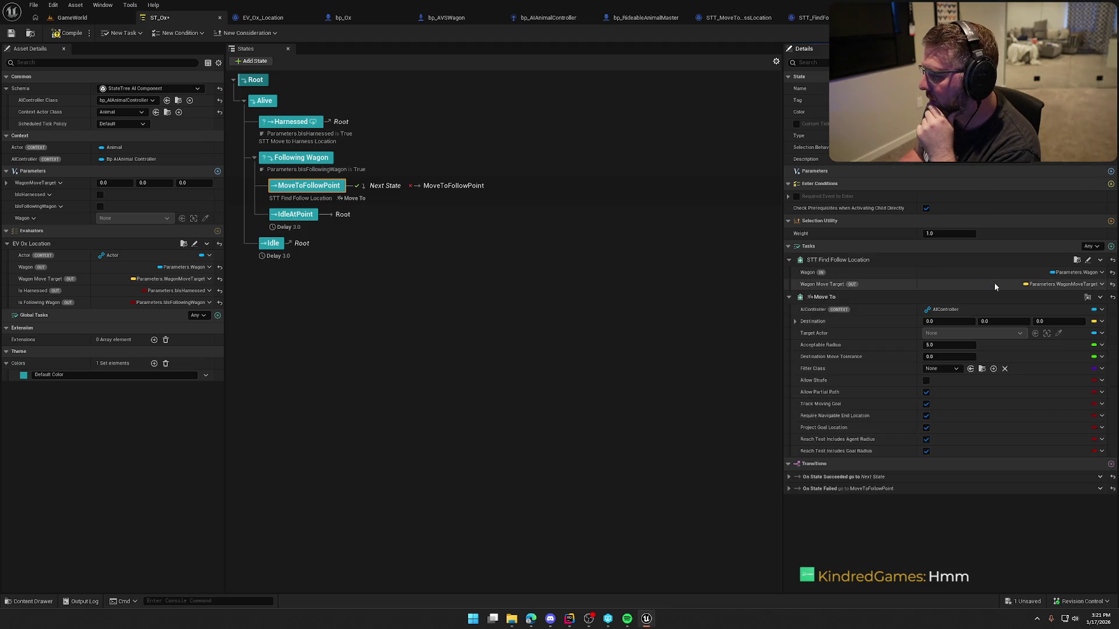
left_click(1101, 321)
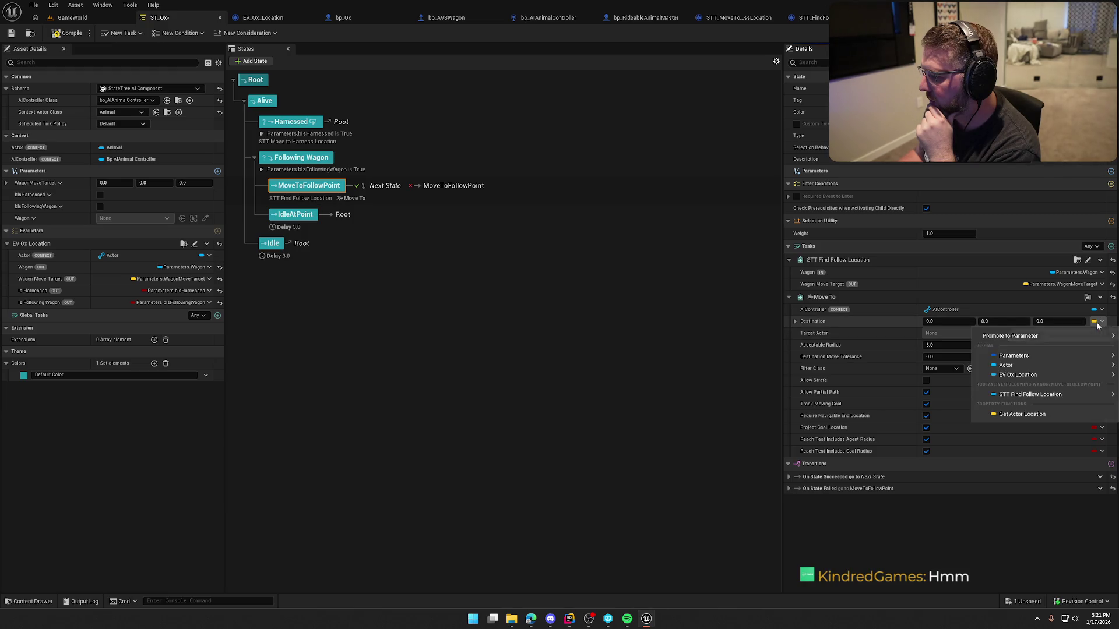
mouse_move(1014, 363)
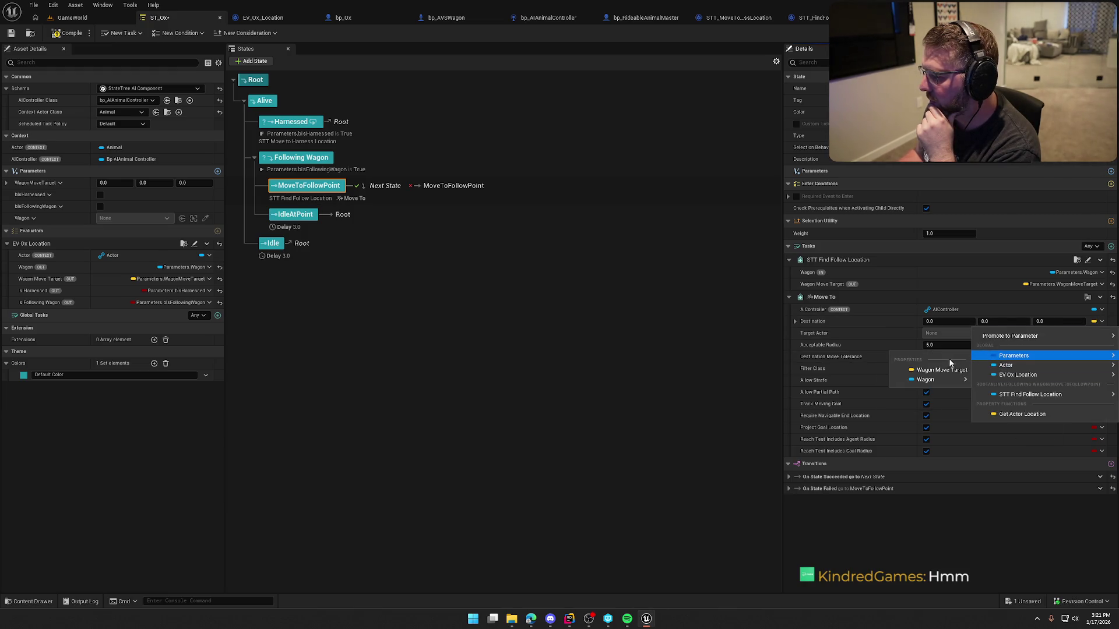
key("Escape")
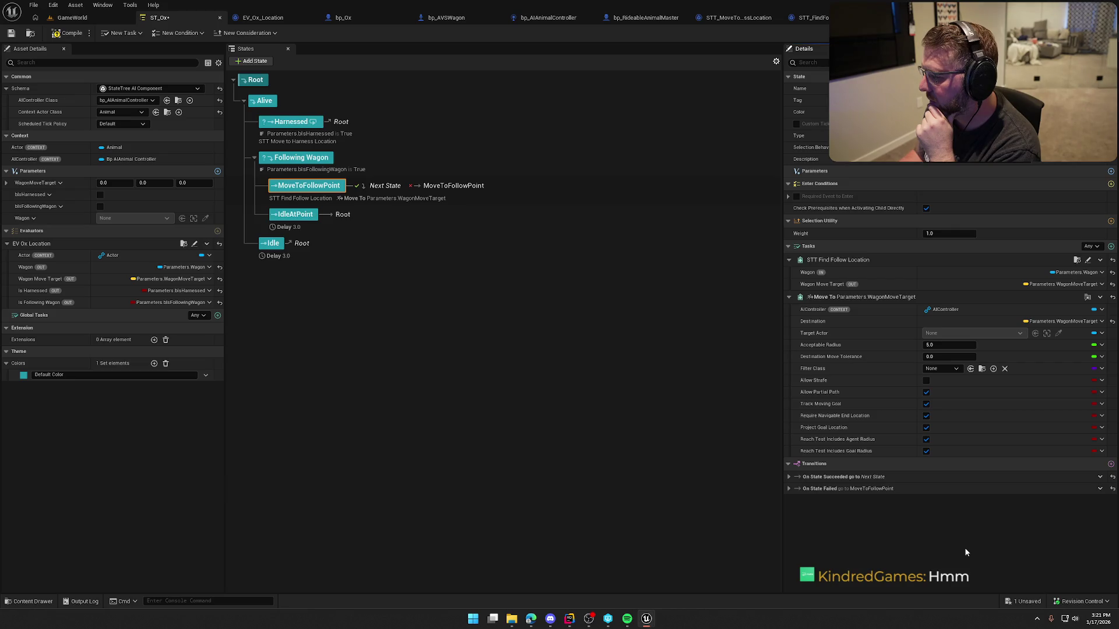
left_click(64, 33)
left_click(70, 17)
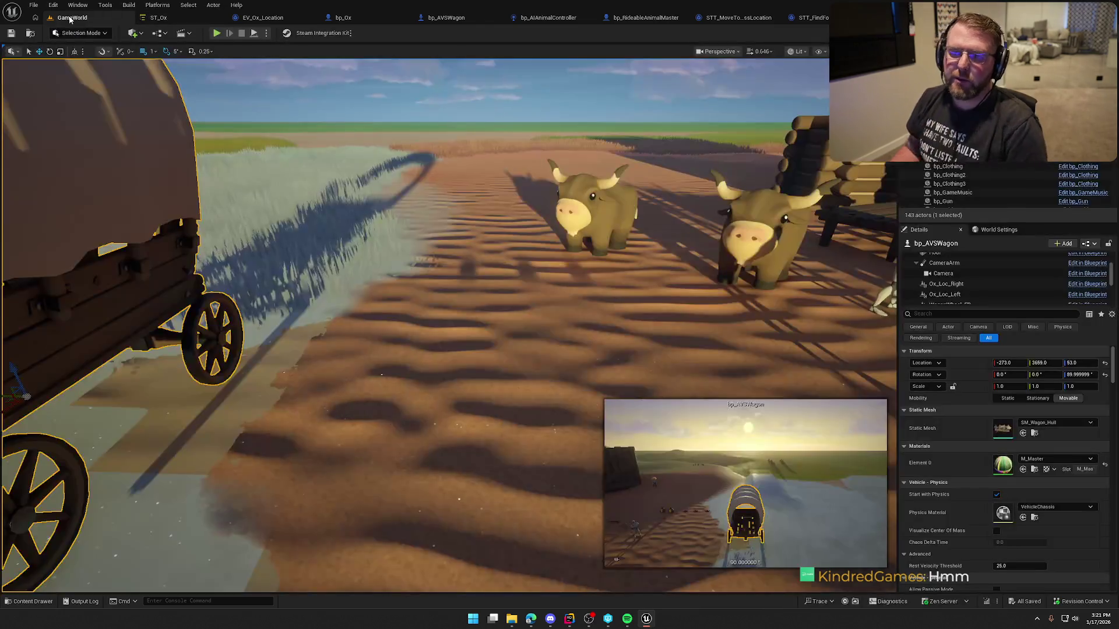
Play the level, jump off the wagon, ride an ox forward and dismount.
left_click(216, 34)
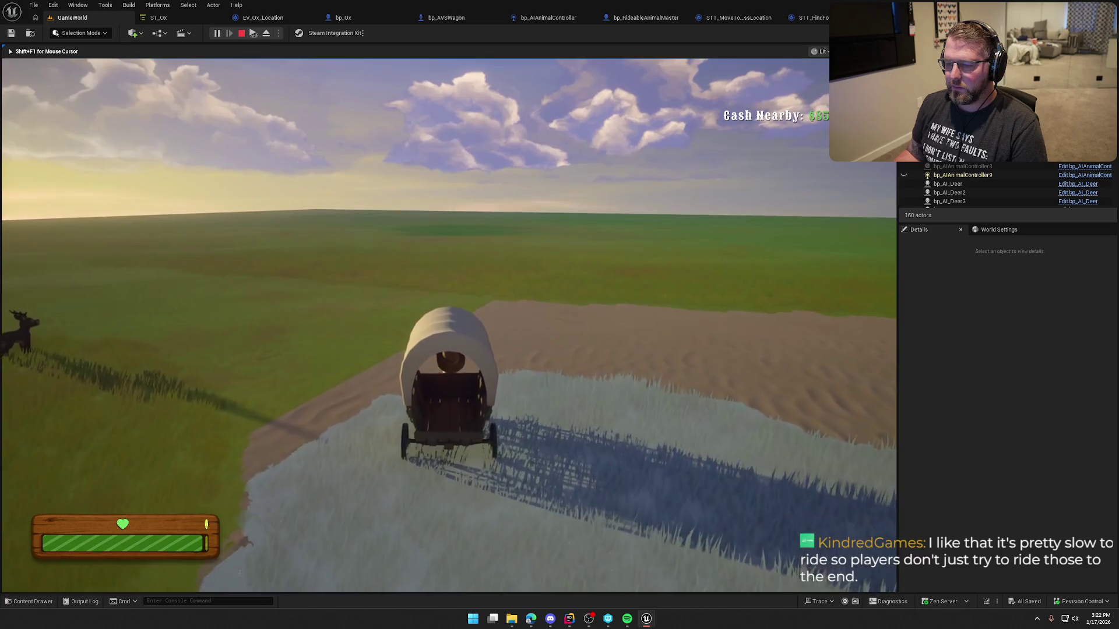
key("e")
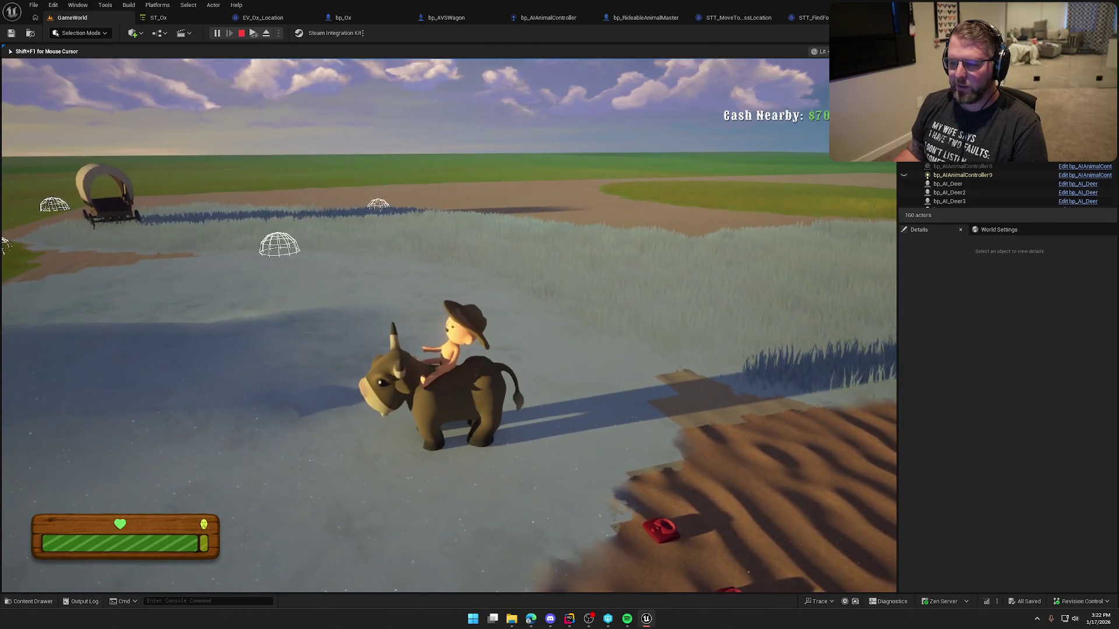
key("w")
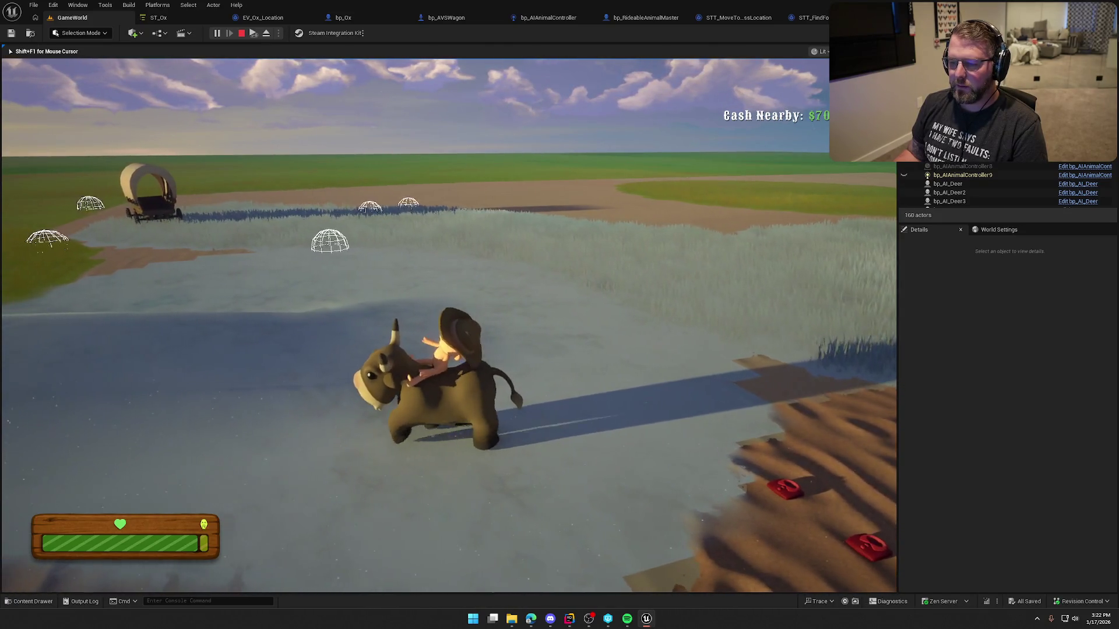
key("w")
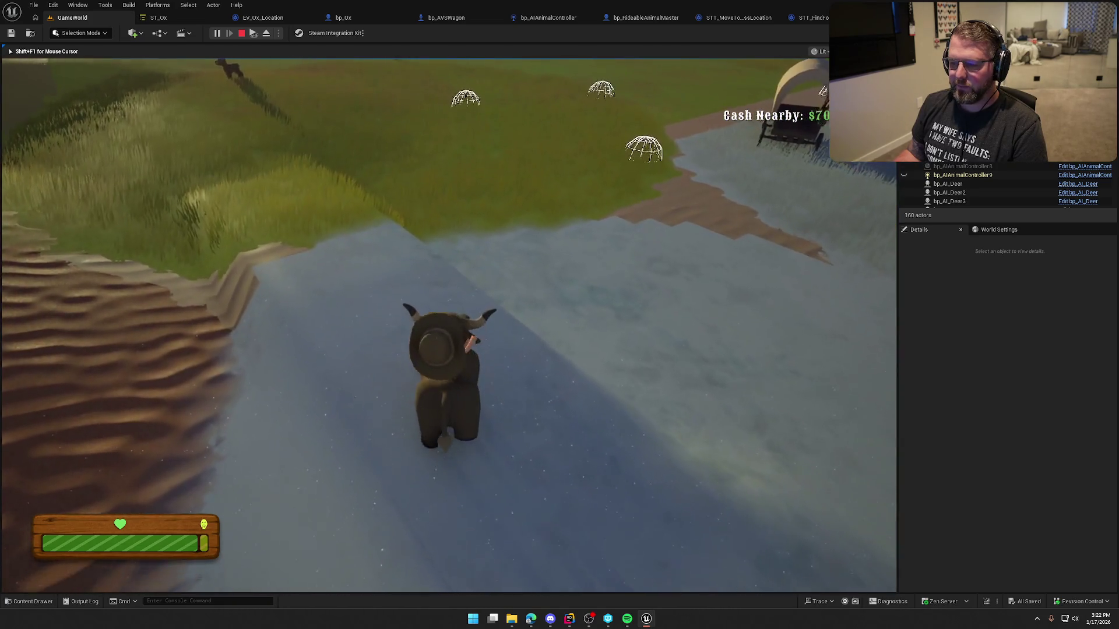
key("e")
Sprint through the camp and back to watch the ox, then stop play and open ST_Deer.
key("shift+w")
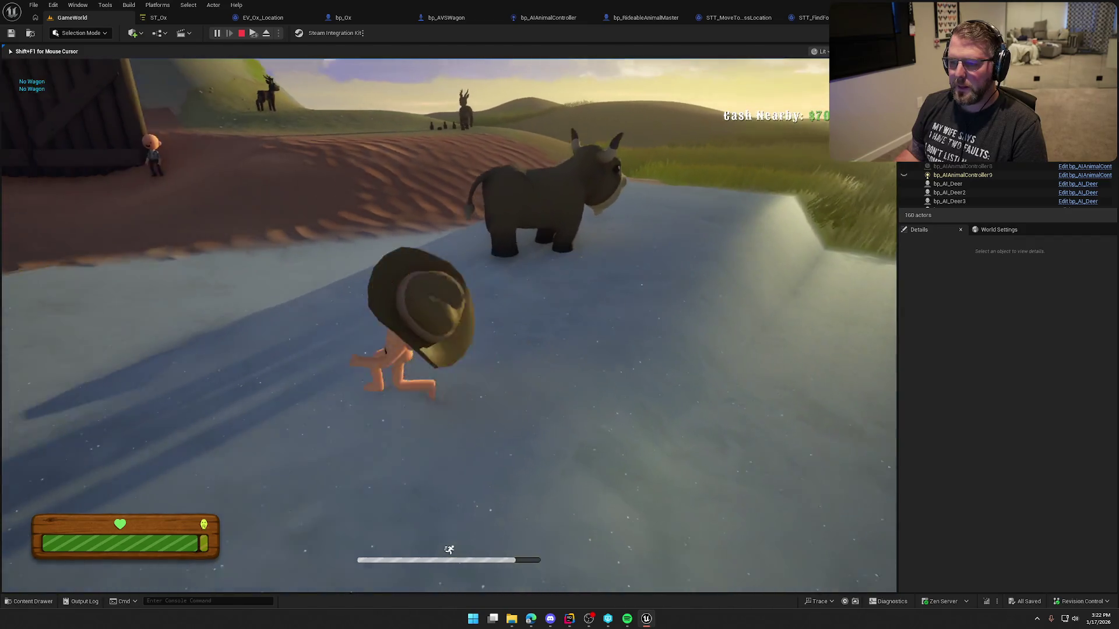
key("shift+w")
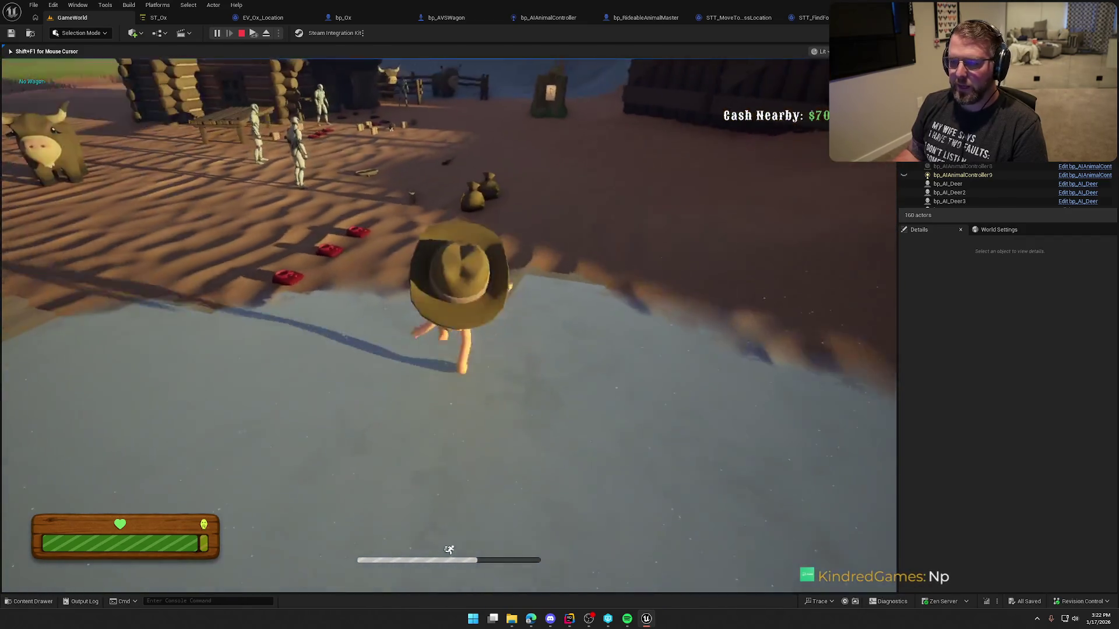
key("shift+w")
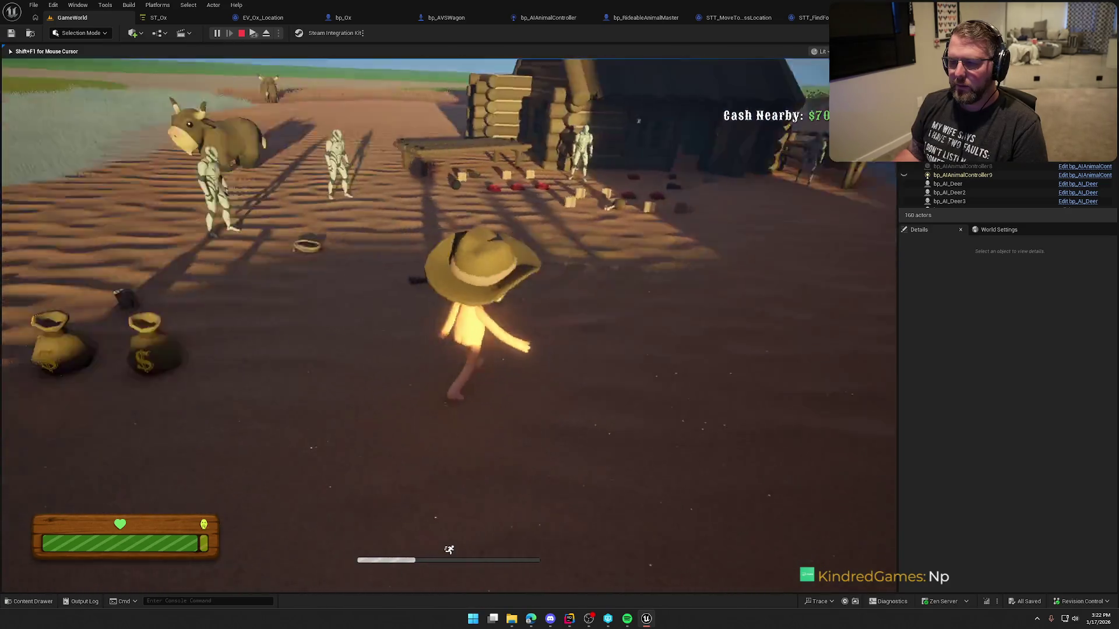
key("w")
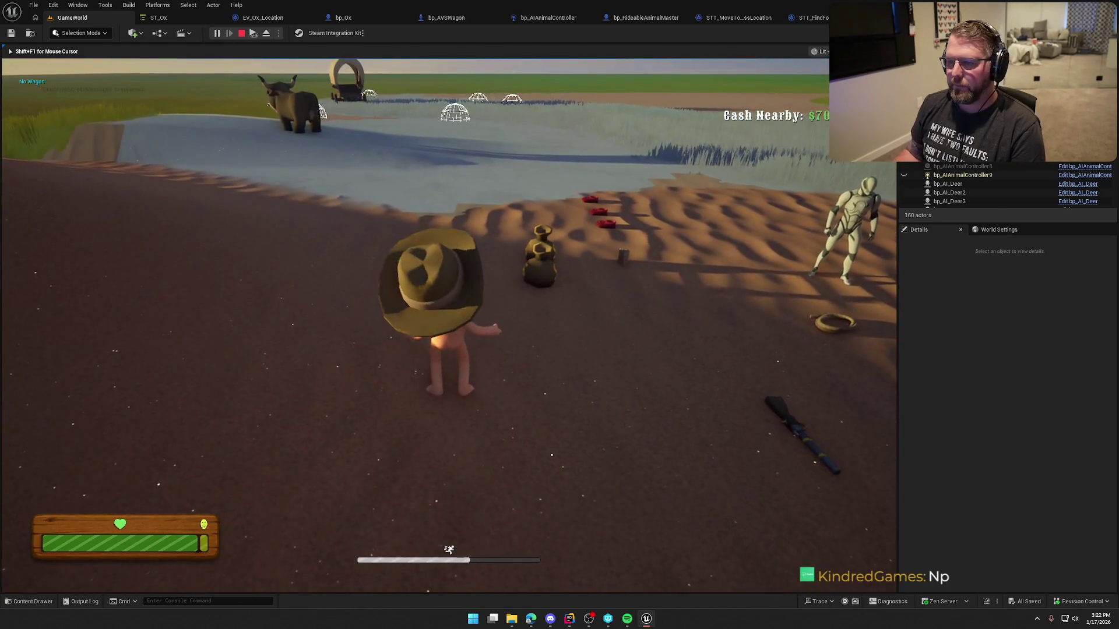
key("e")
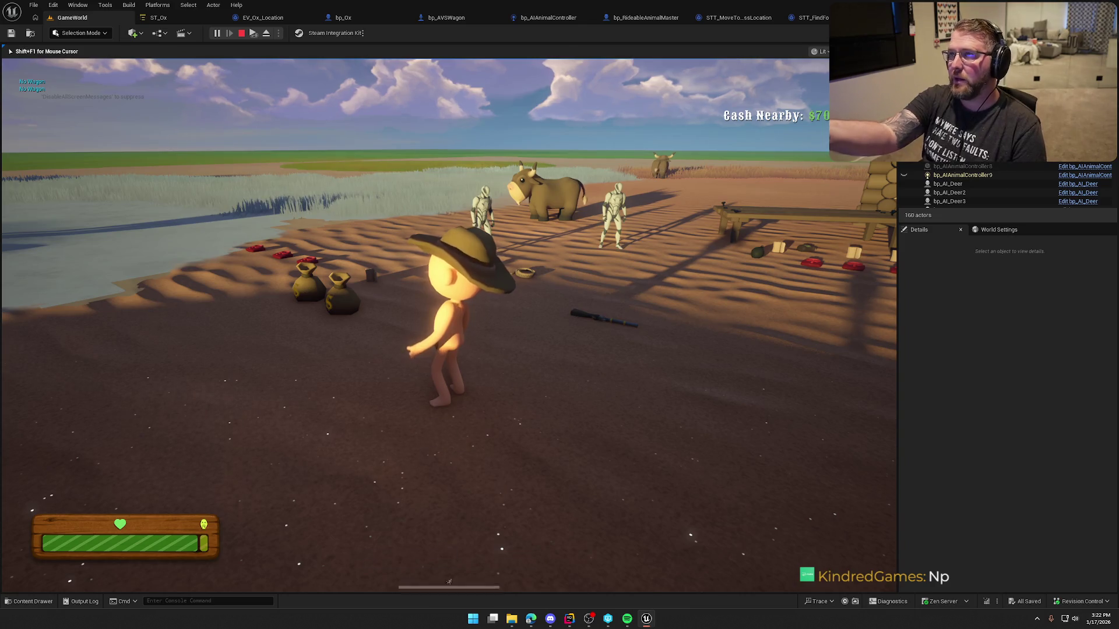
key("w")
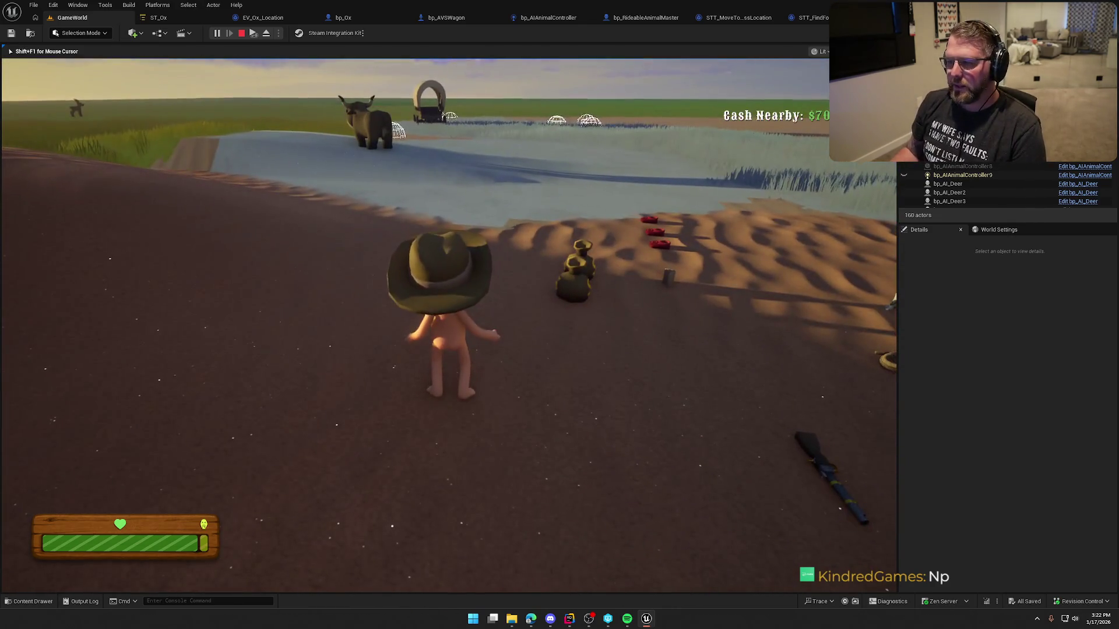
key("Escape")
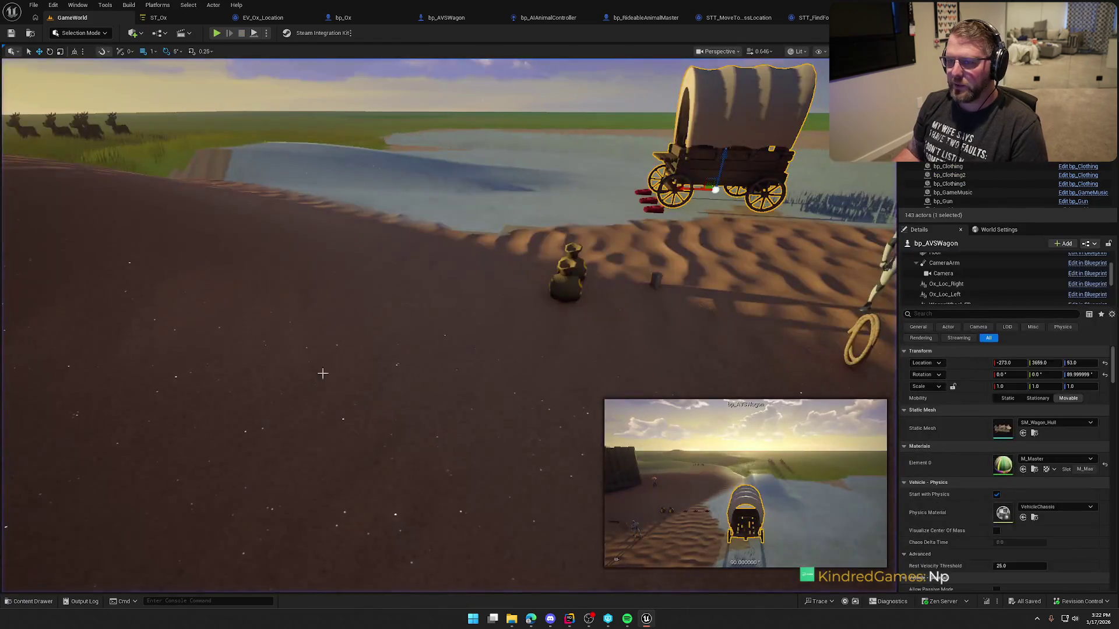
left_click(184, 18)
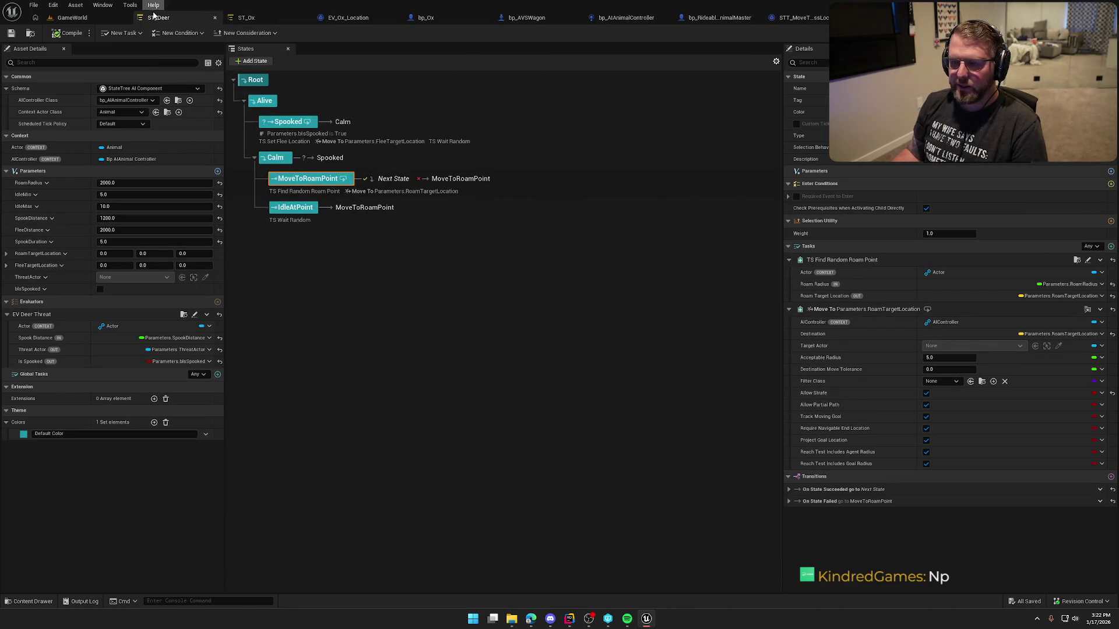
Inspect the Calm state's On Tick transition to Spooked and its bIsSpooked condition, then return to ST_Ox.
key("ctrl+Tab")
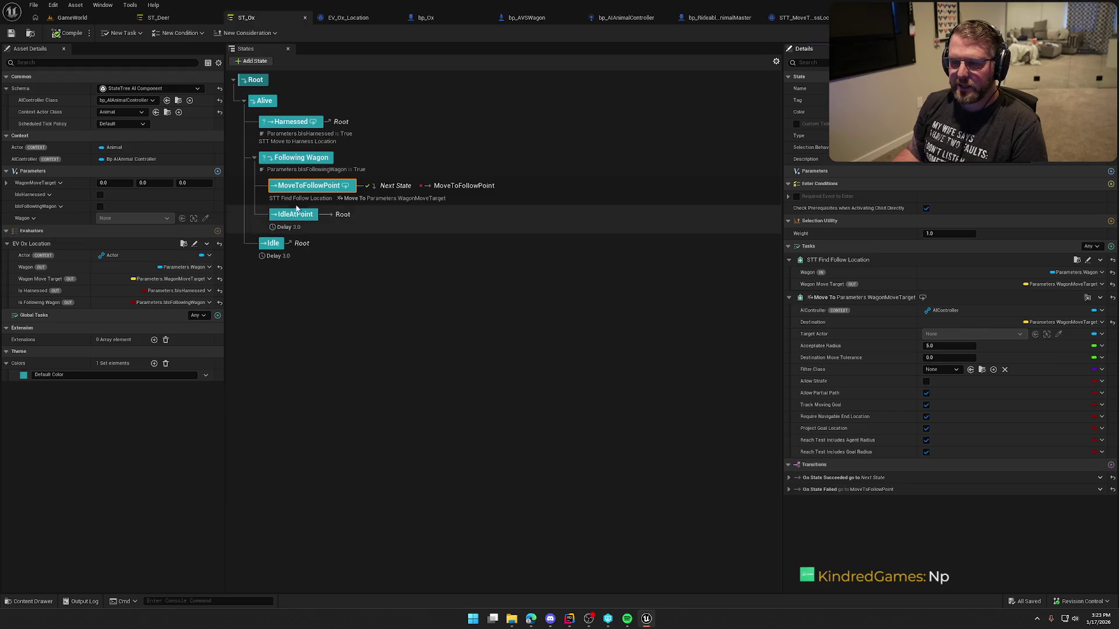
left_click(173, 19)
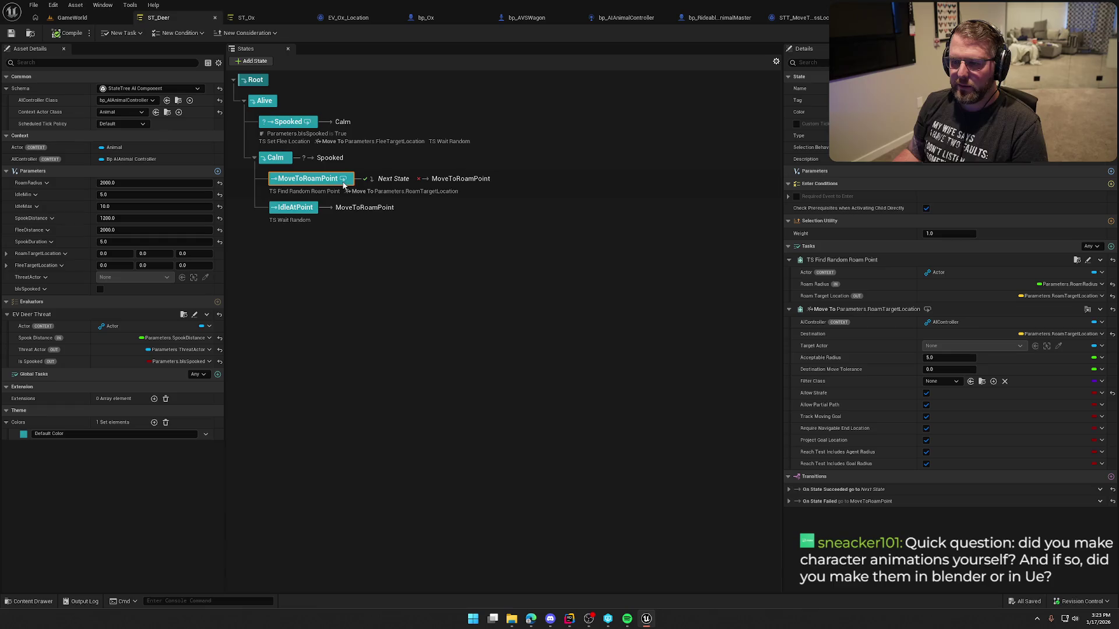
left_click(377, 159)
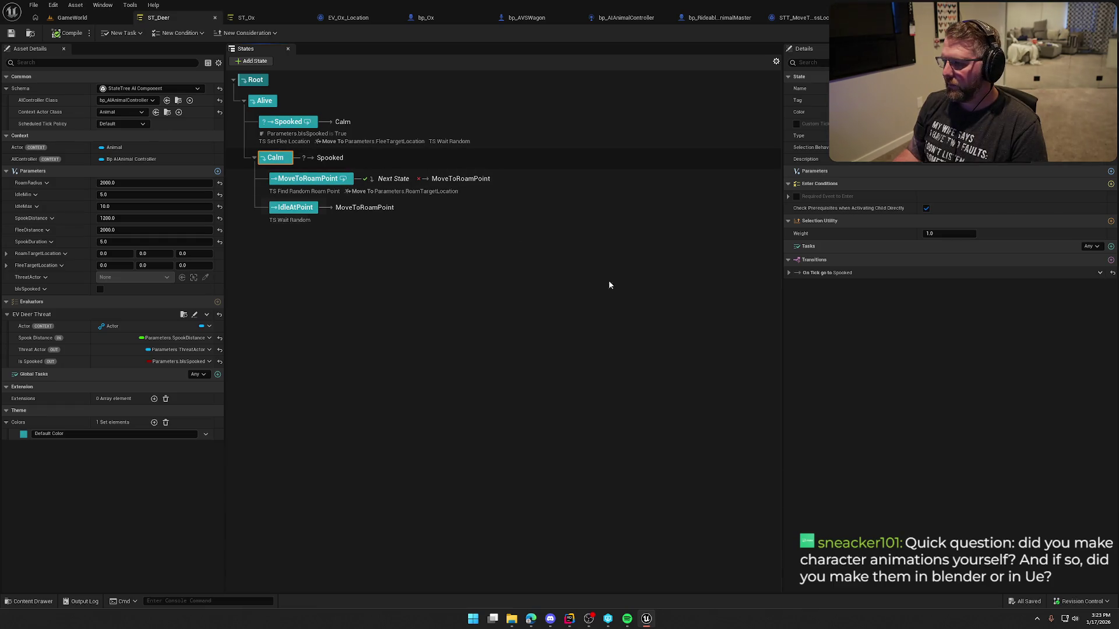
left_click(789, 273)
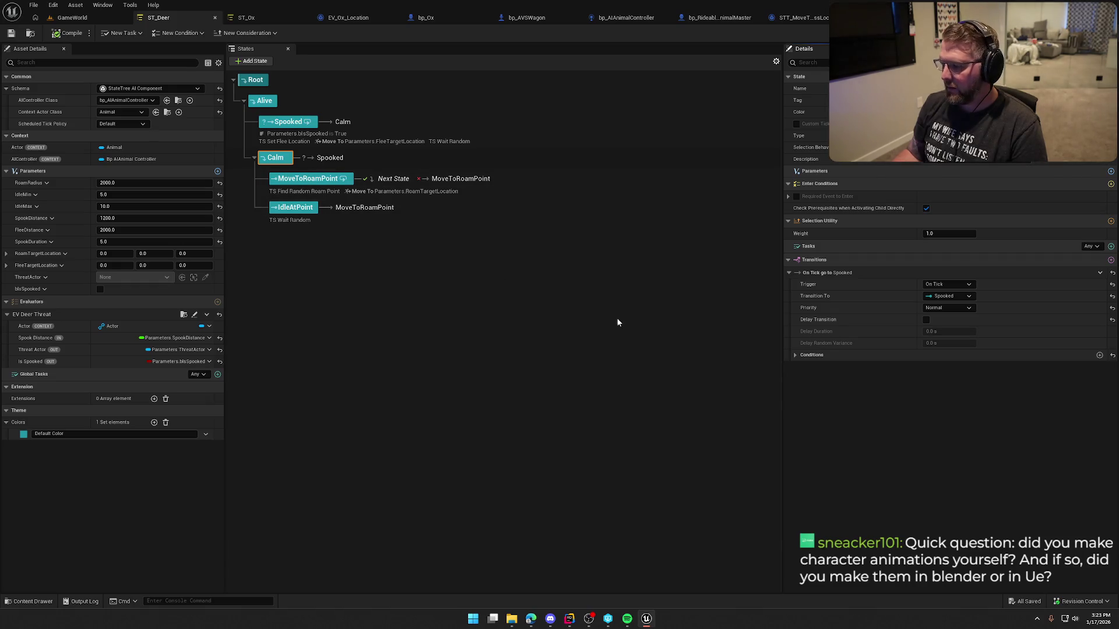
left_click(794, 355)
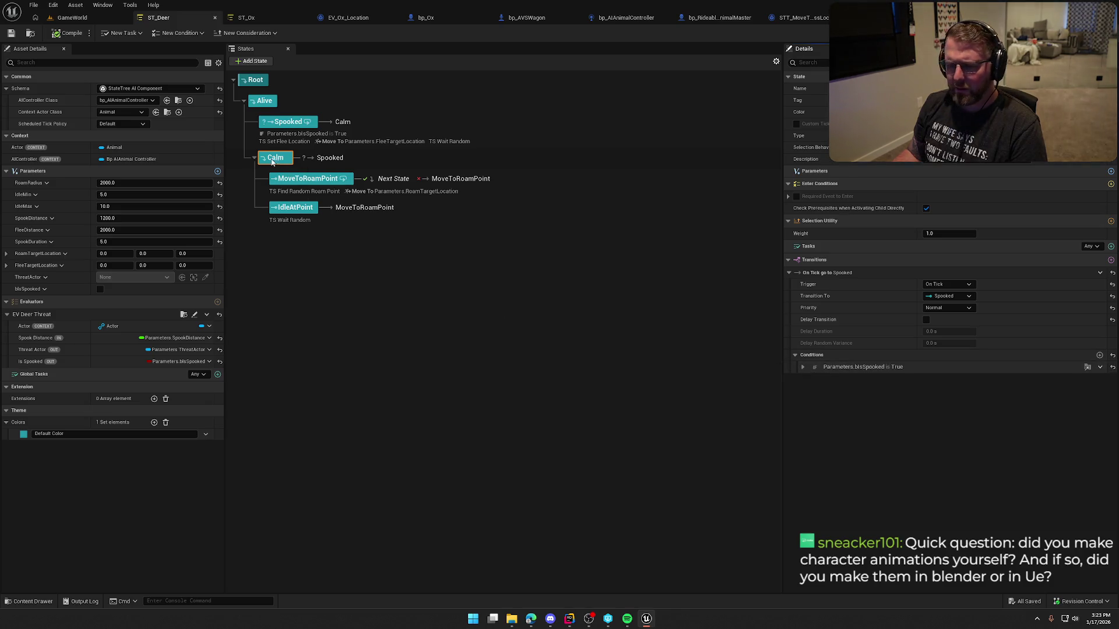
left_click(246, 17)
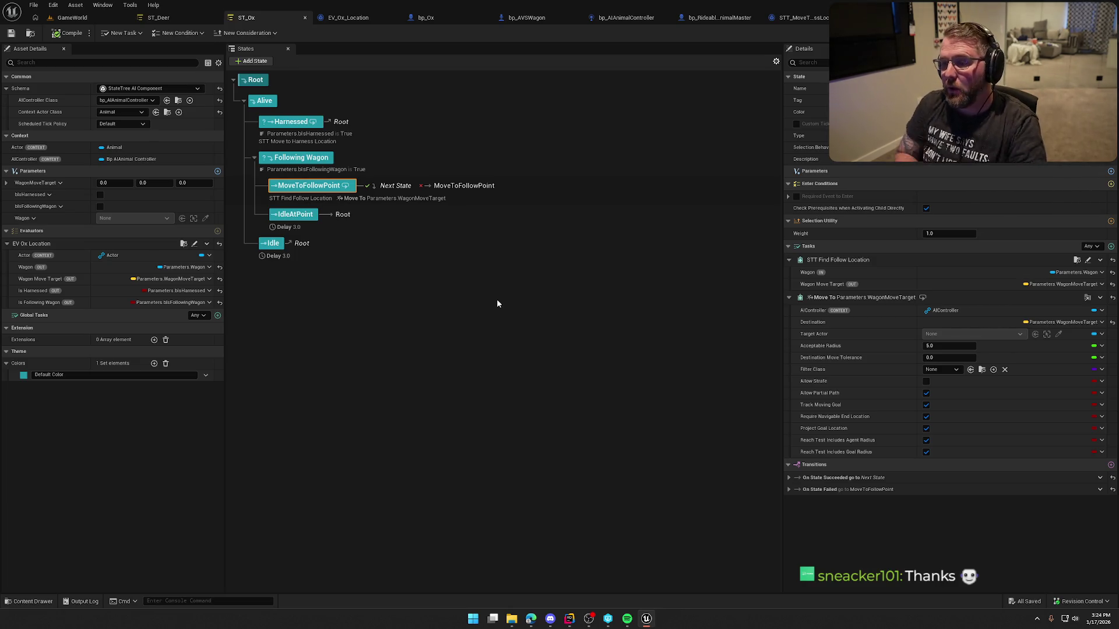
Delete the Print String node from EV_Ox_Location and compile and save it.
left_click(394, 157)
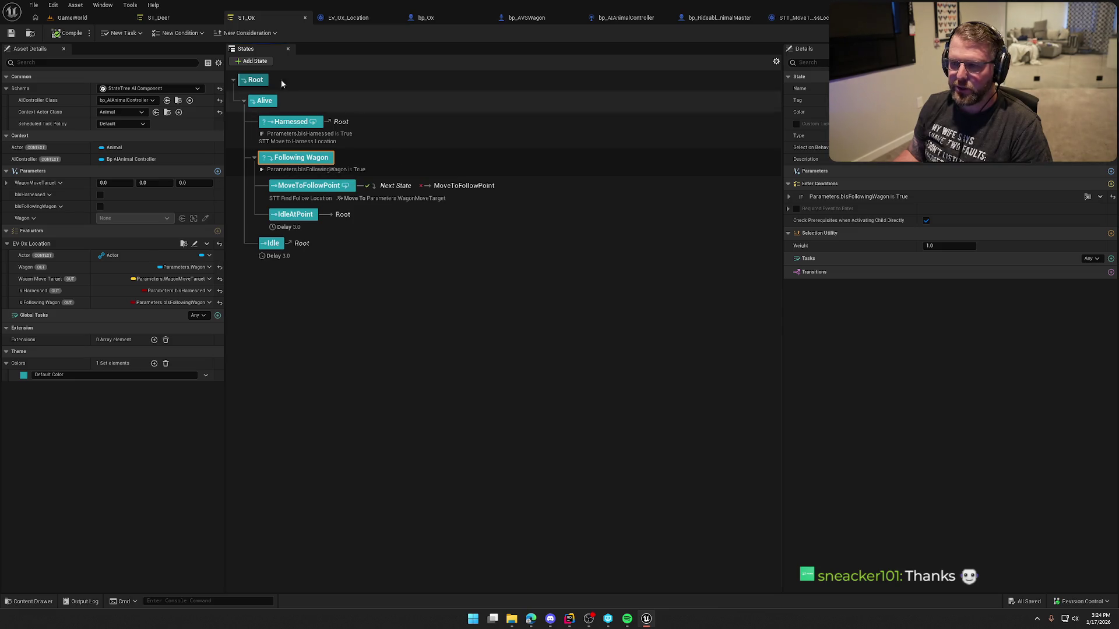
left_click(373, 19)
scroll(529, 261, "down", 2)
left_click_drag(529, 244, 508, 155)
left_click(598, 230)
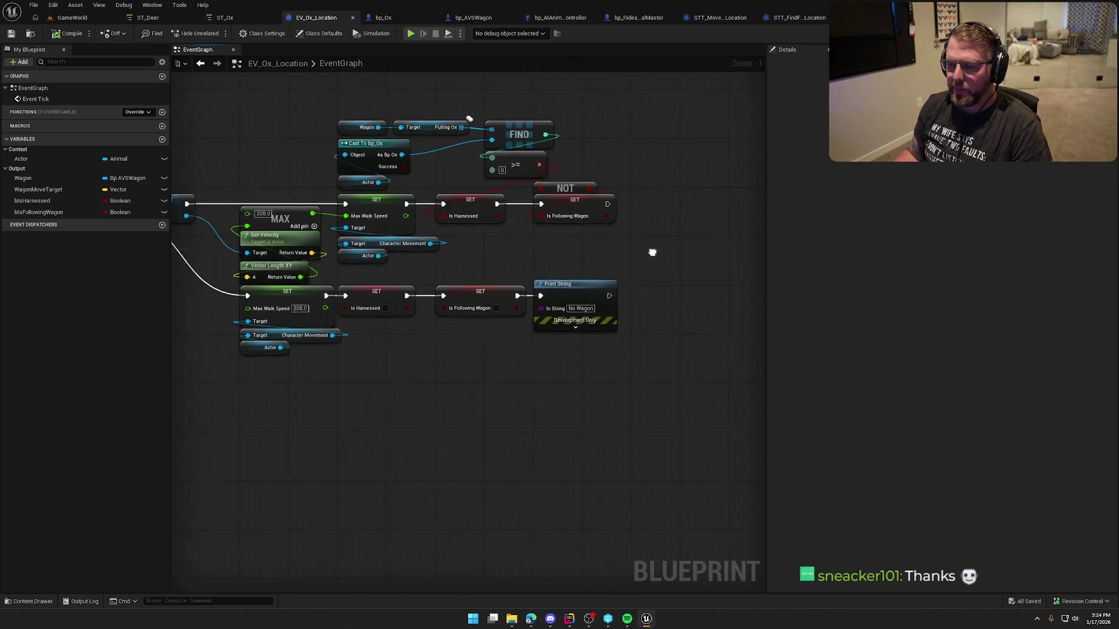
key("Delete")
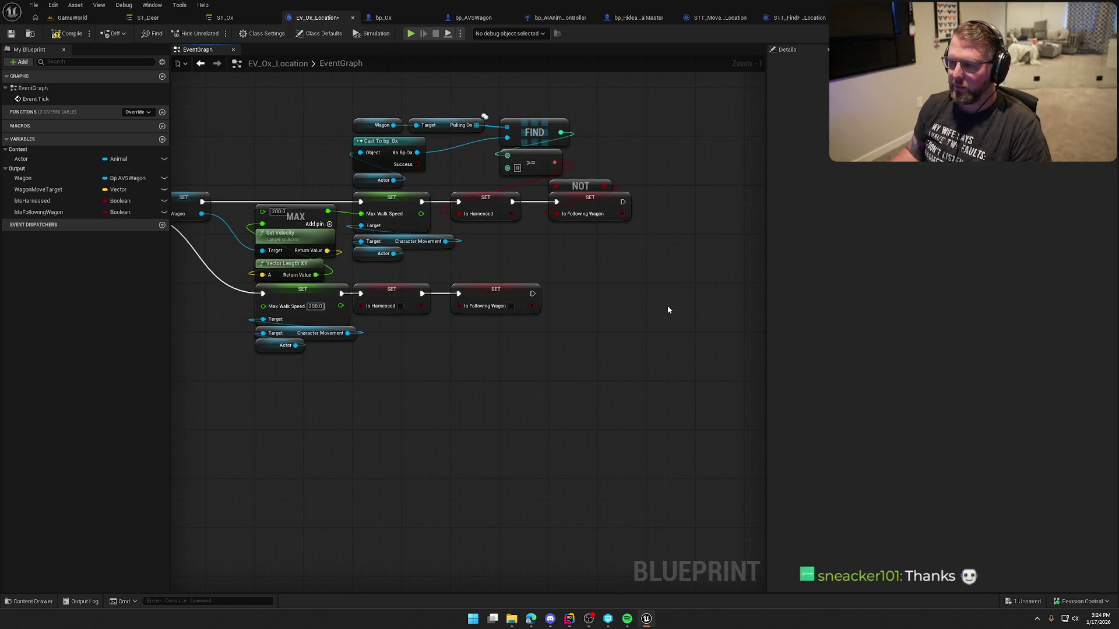
left_click_drag(616, 344, 564, 222)
left_click(67, 34)
Review the EV_Ox_Location node chain: Tick, Is Valid, MAX, SET, FIND, >= and NOT nodes.
left_click_drag(278, 219, 354, 138)
left_click_drag(293, 281, 435, 282)
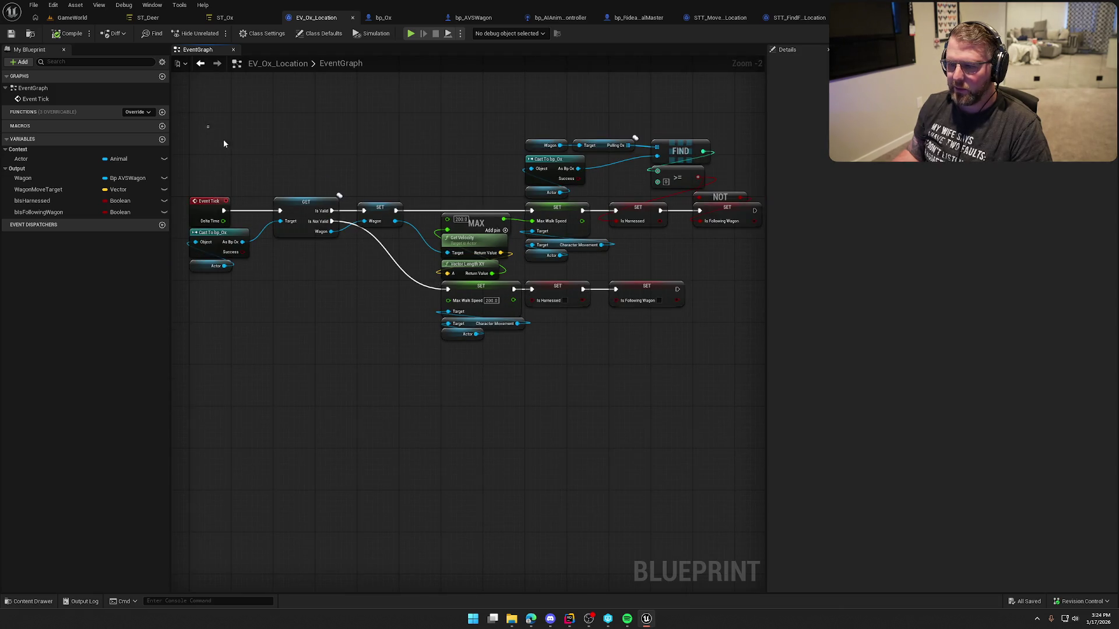
scroll(223, 139, "down", 1)
left_click_drag(691, 361, 534, 262)
scroll(536, 260, "up", 2)
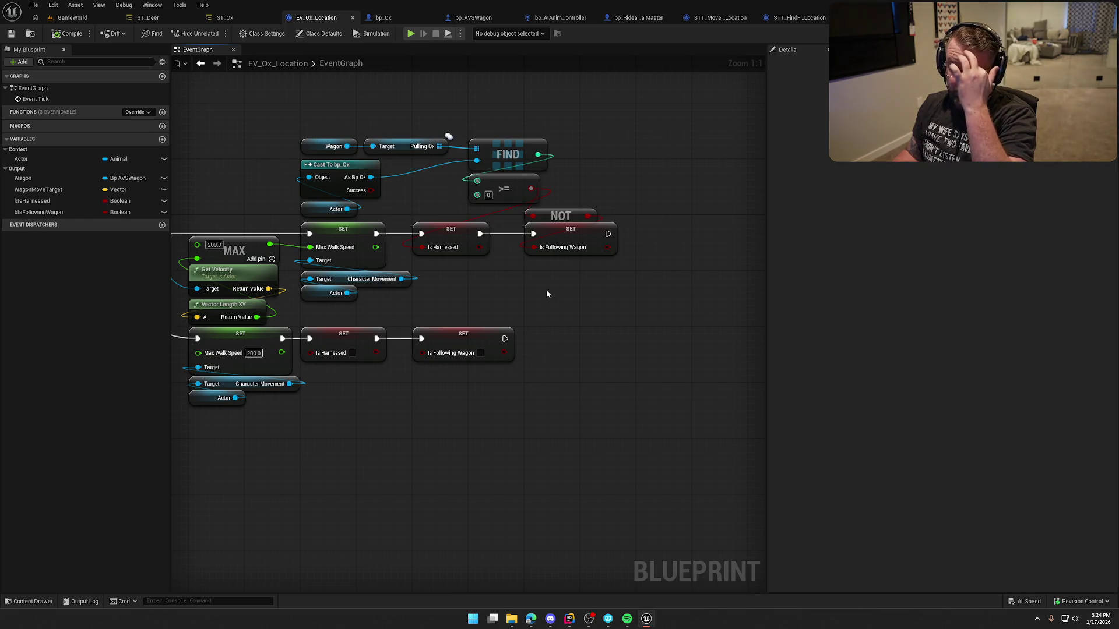
left_click_drag(547, 290, 580, 282)
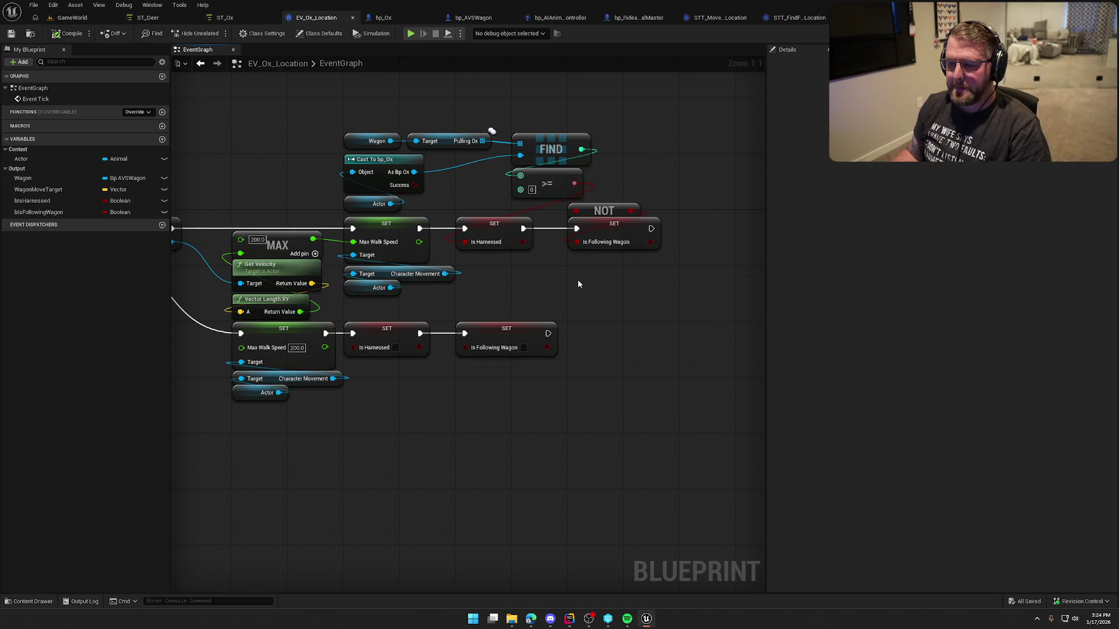
left_click_drag(544, 288, 652, 267)
left_click_drag(342, 188, 492, 278)
left_click(620, 277)
mouse_move(651, 272)
left_mouse_down()
mouse_move(750, 268)
mouse_move(484, 270)
left_mouse_up()
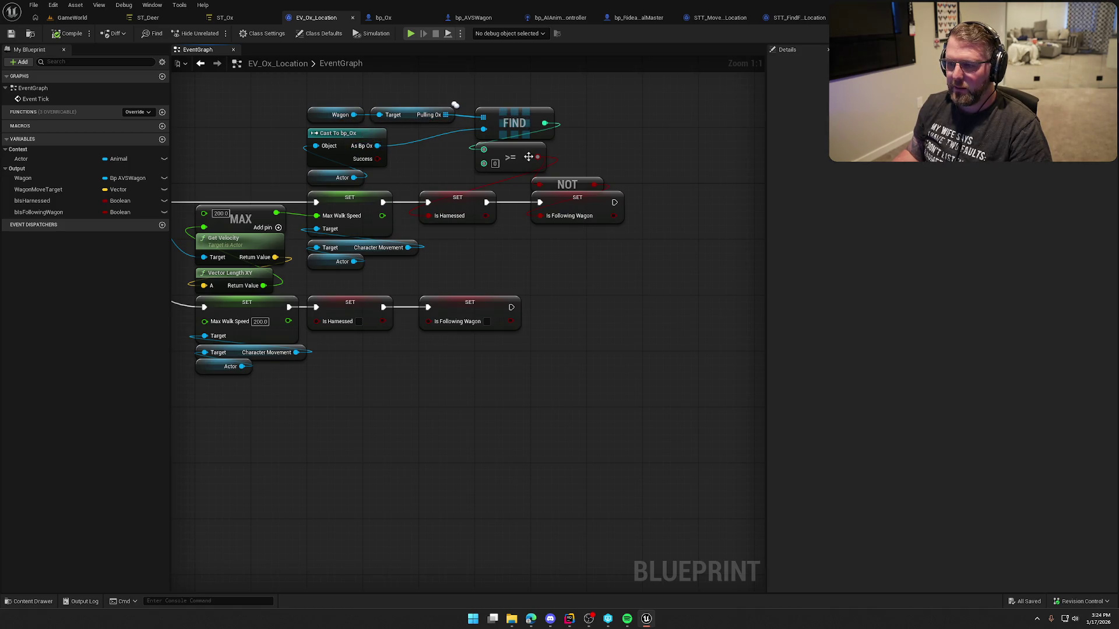
left_click_drag(667, 271, 416, 114)
left_click(624, 280)
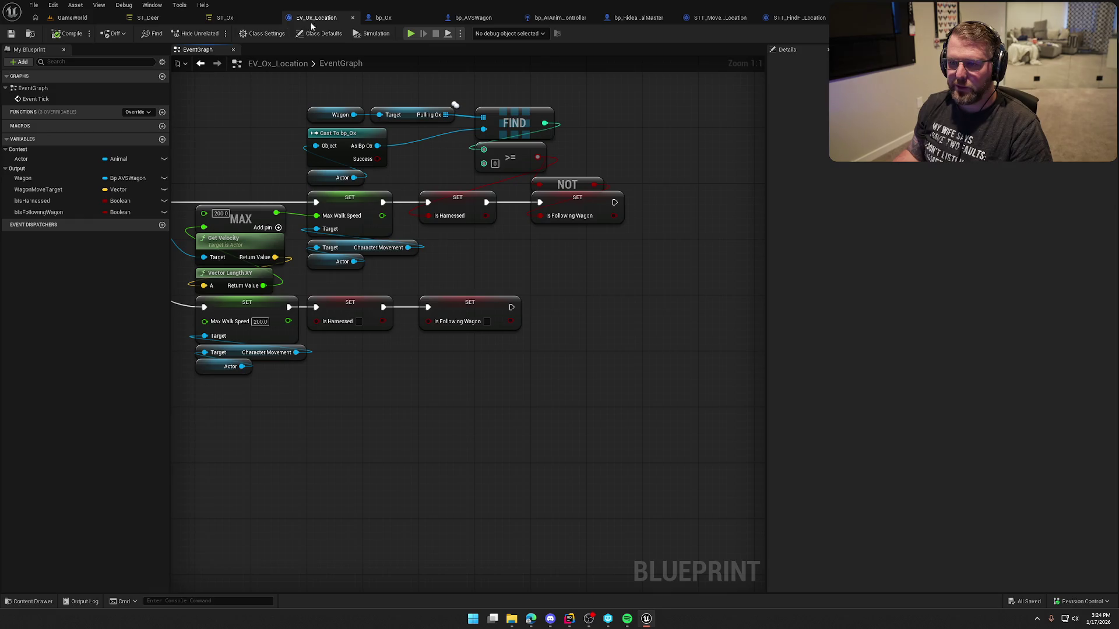
Check MoveToFollowPoint's Find Follow Location and Move To tasks, and close the ST_Deer tab.
left_click(222, 18)
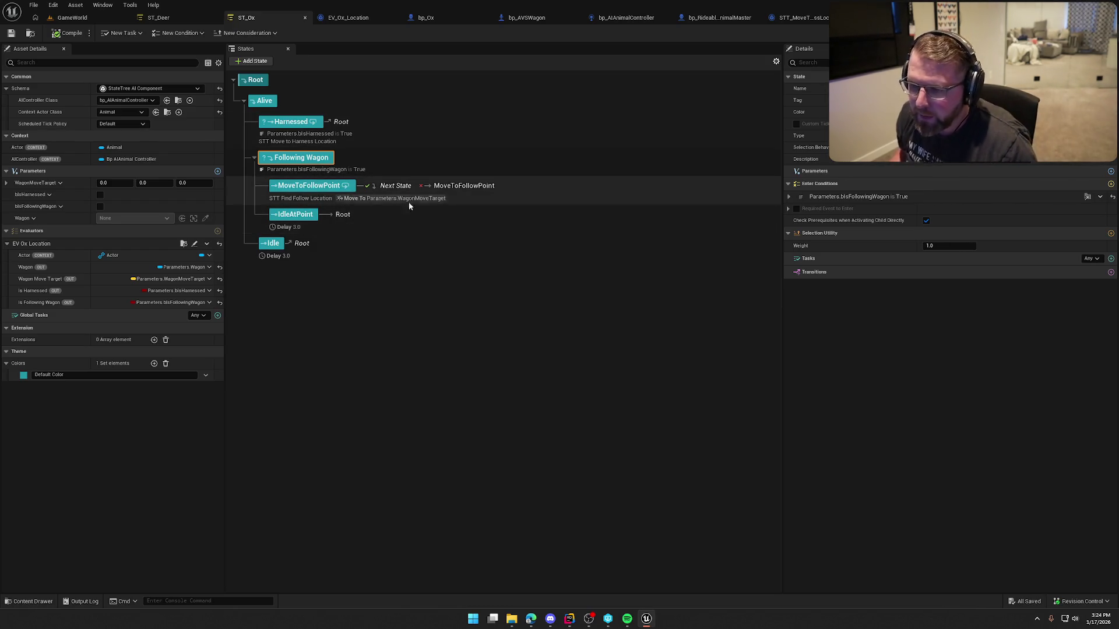
left_click(572, 197)
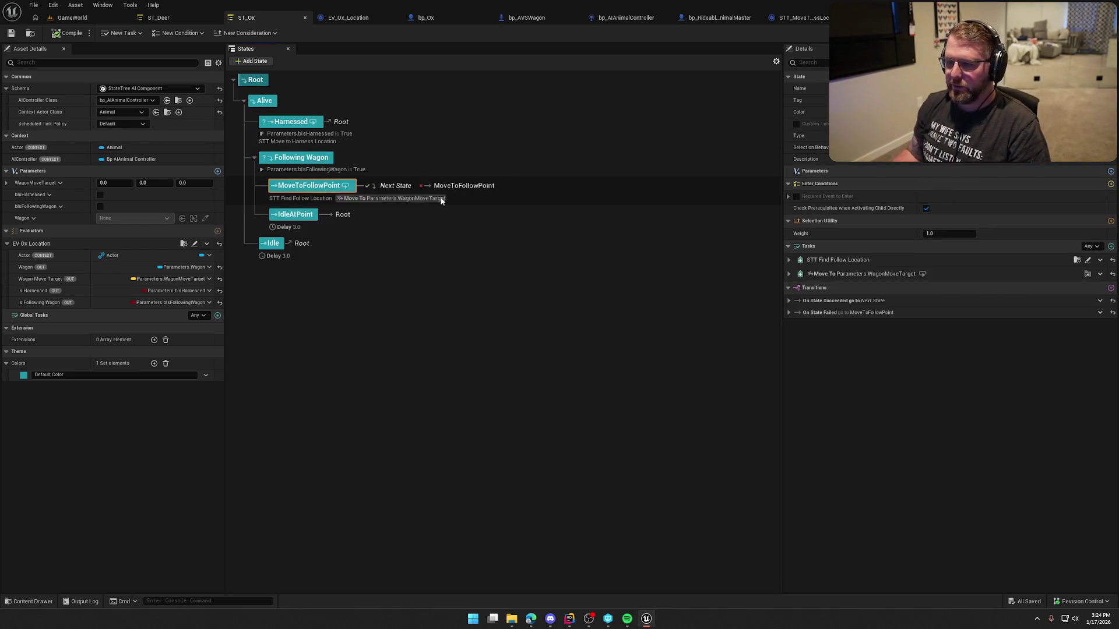
left_click(788, 260)
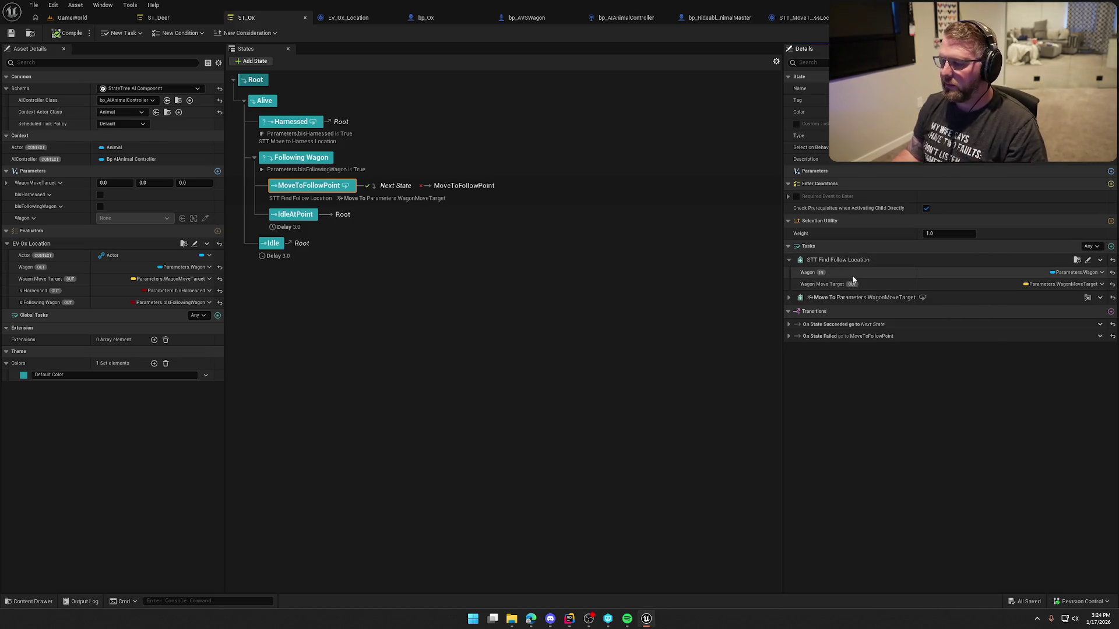
left_click(799, 298)
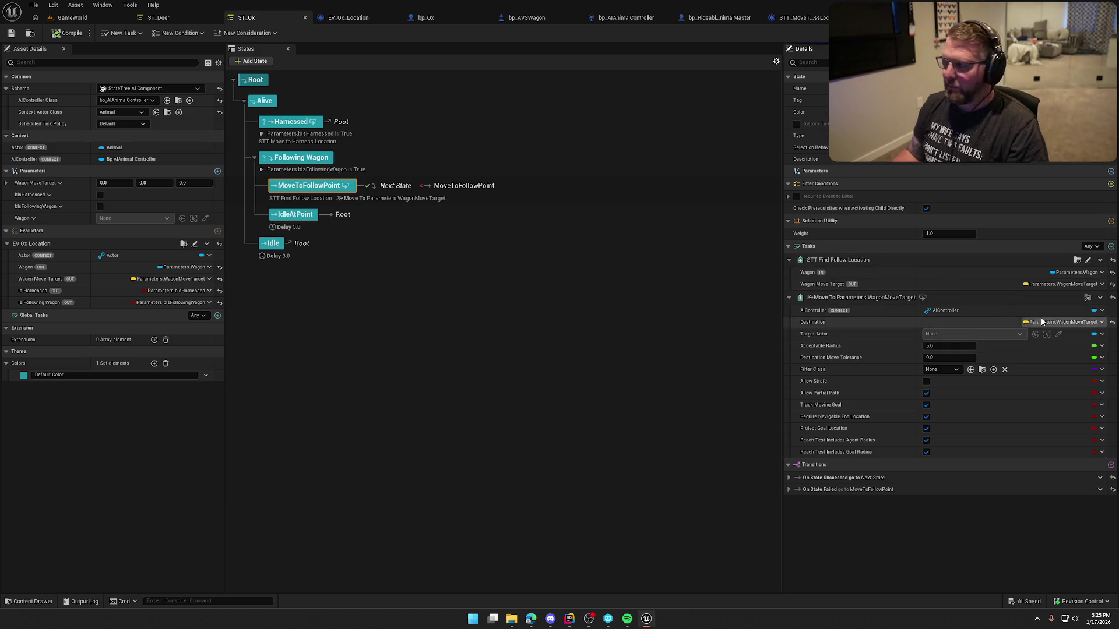
left_click(166, 18)
middle_click(166, 18)
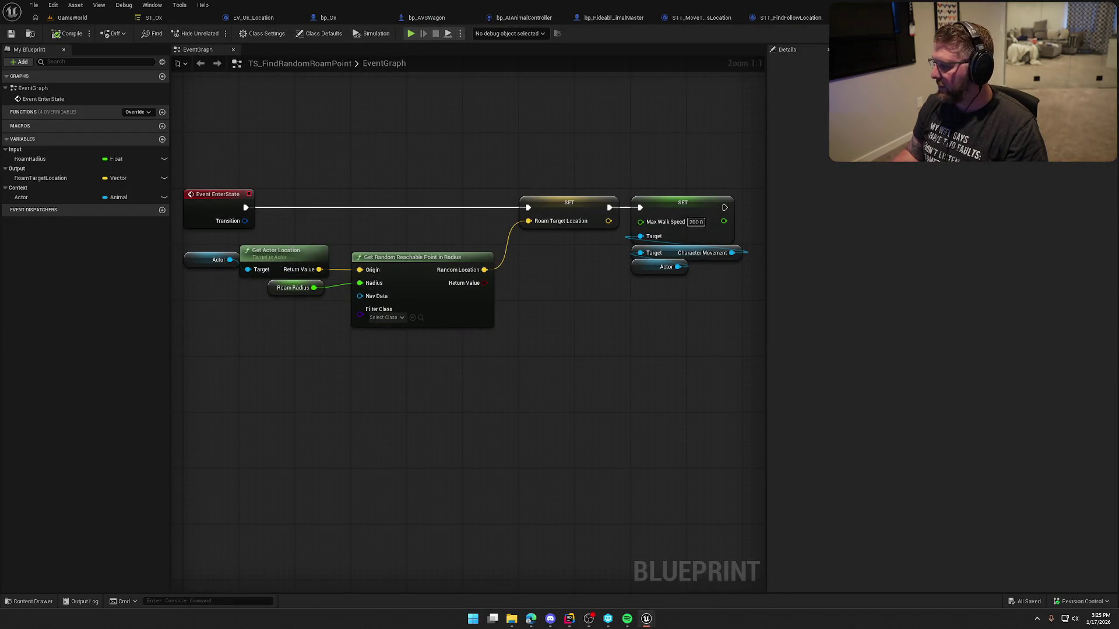
left_click(158, 18)
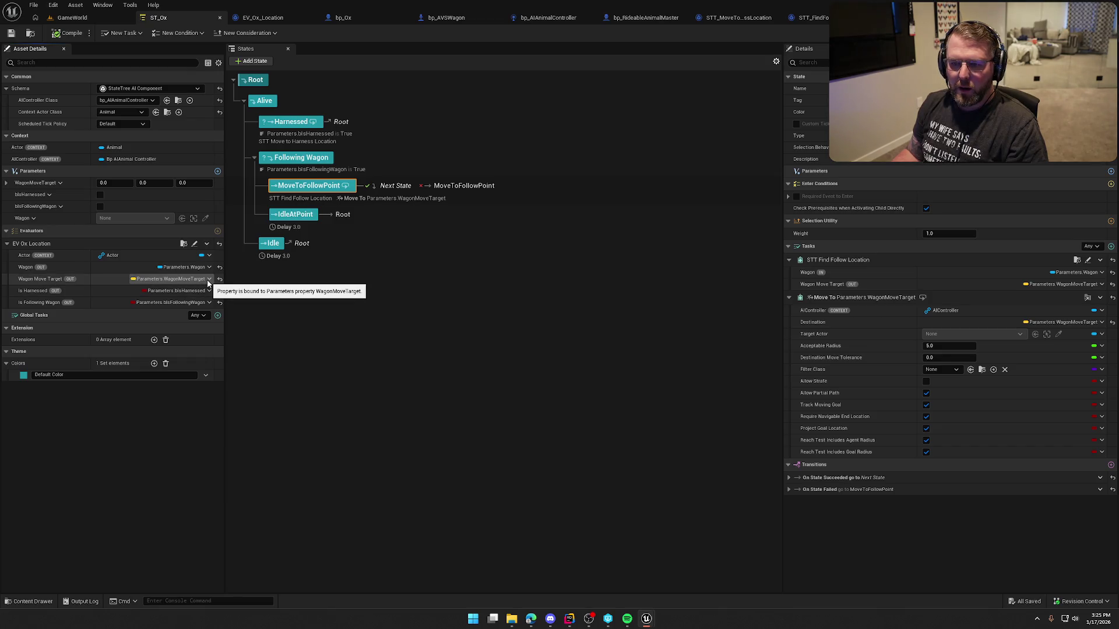
Delete the WagonMoveTarget variable from EV_Ox_Location and start playing GameWorld.
left_click(263, 18)
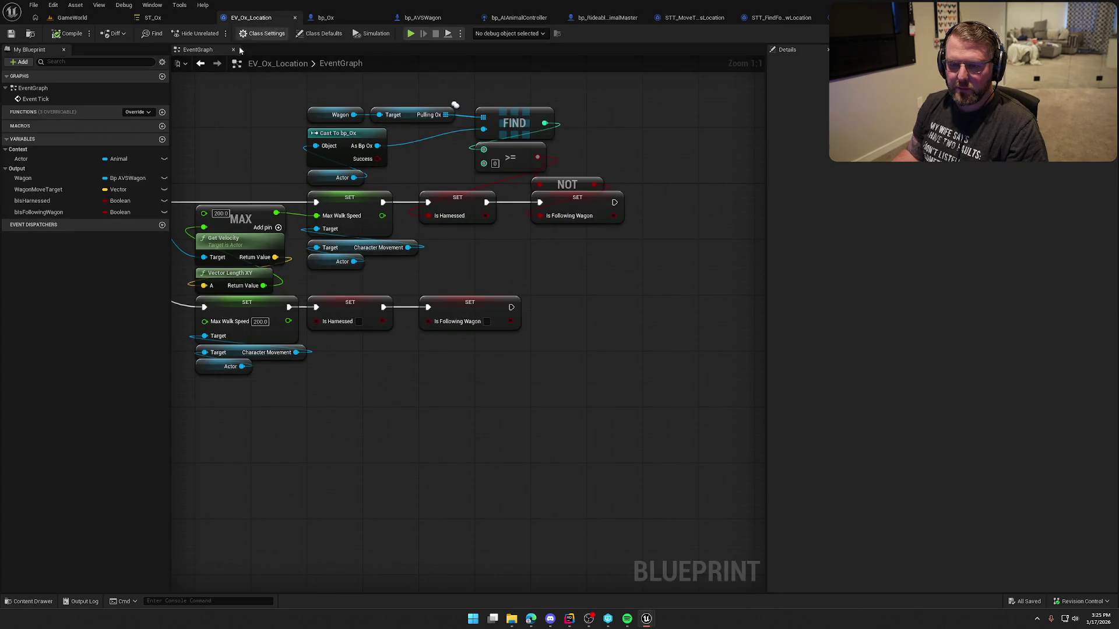
left_click(38, 189)
key("Delete")
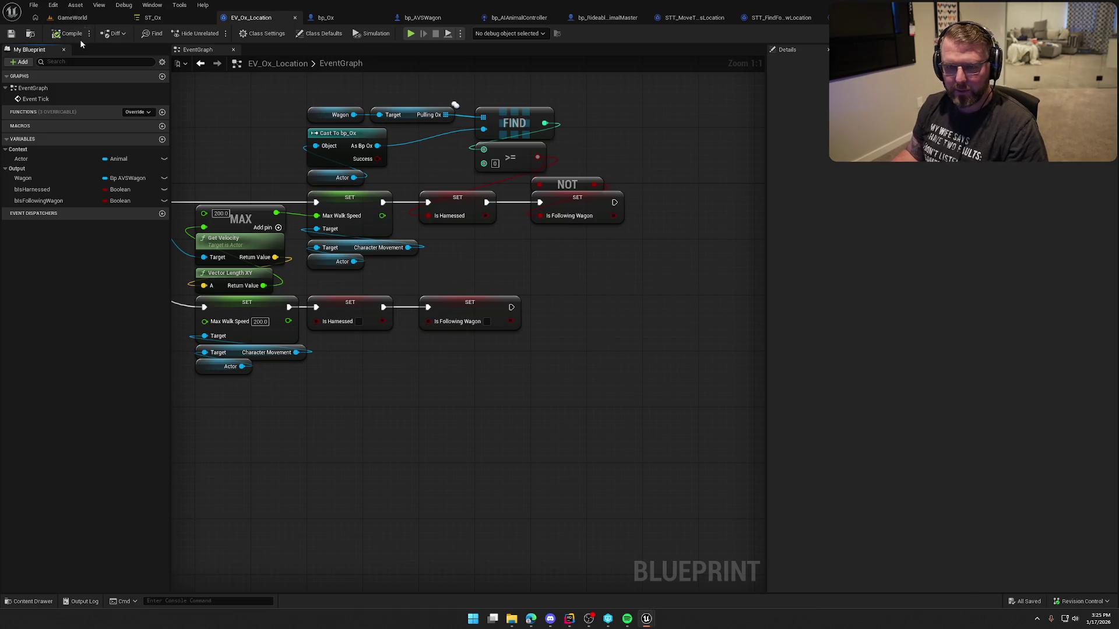
left_click(71, 18)
left_click(216, 34)
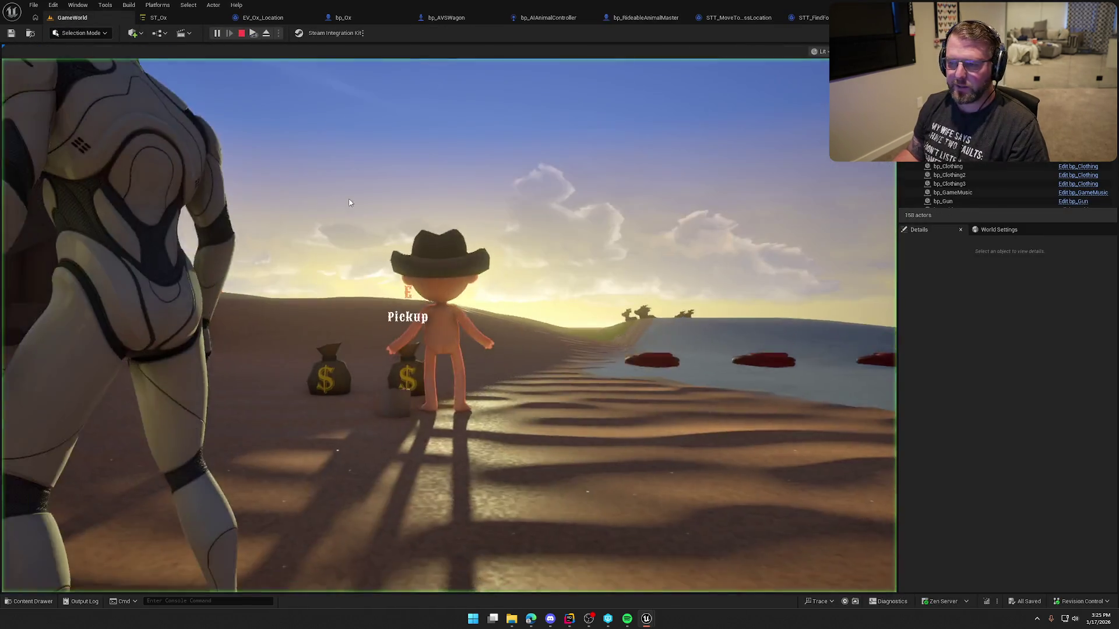
Ride the ox across the grass to the wagon, dismount beside it, and stop playing.
key("w")
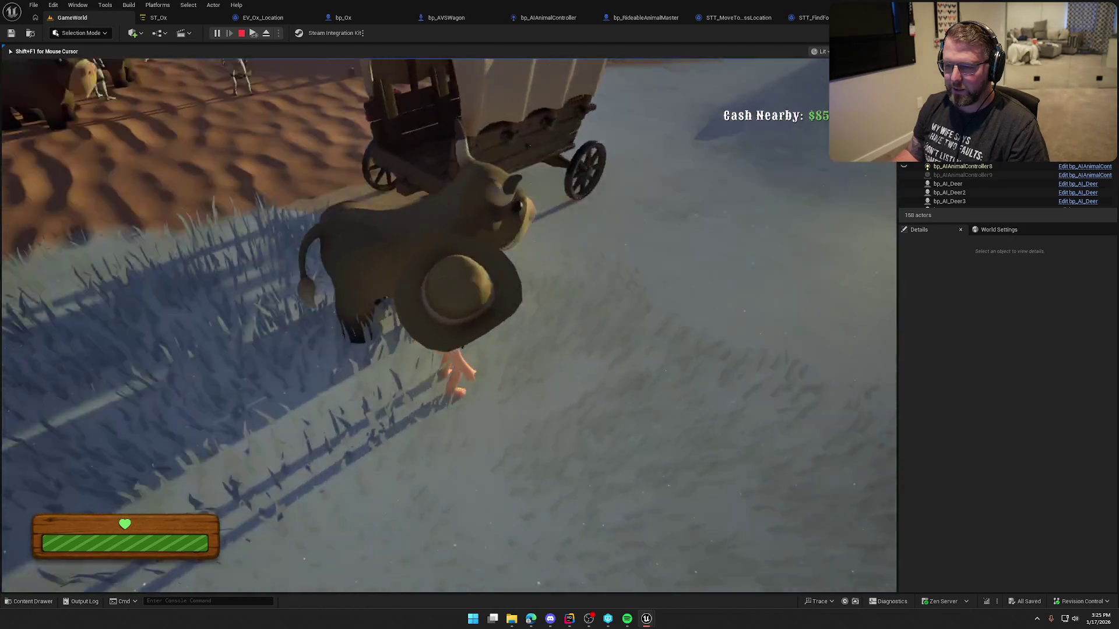
key("w")
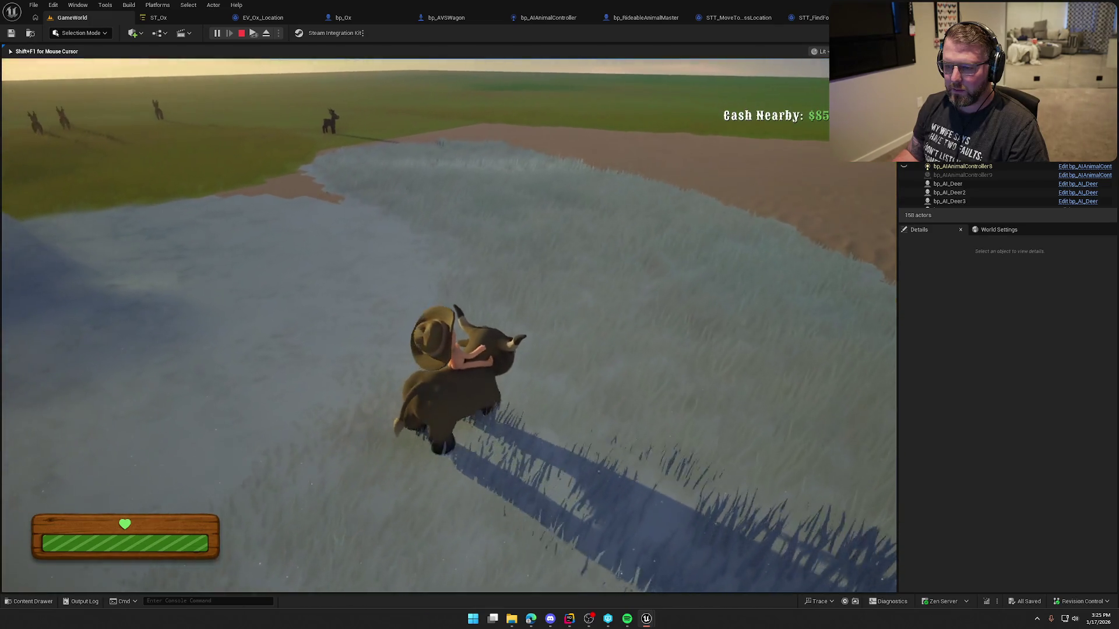
key("a")
key("a")
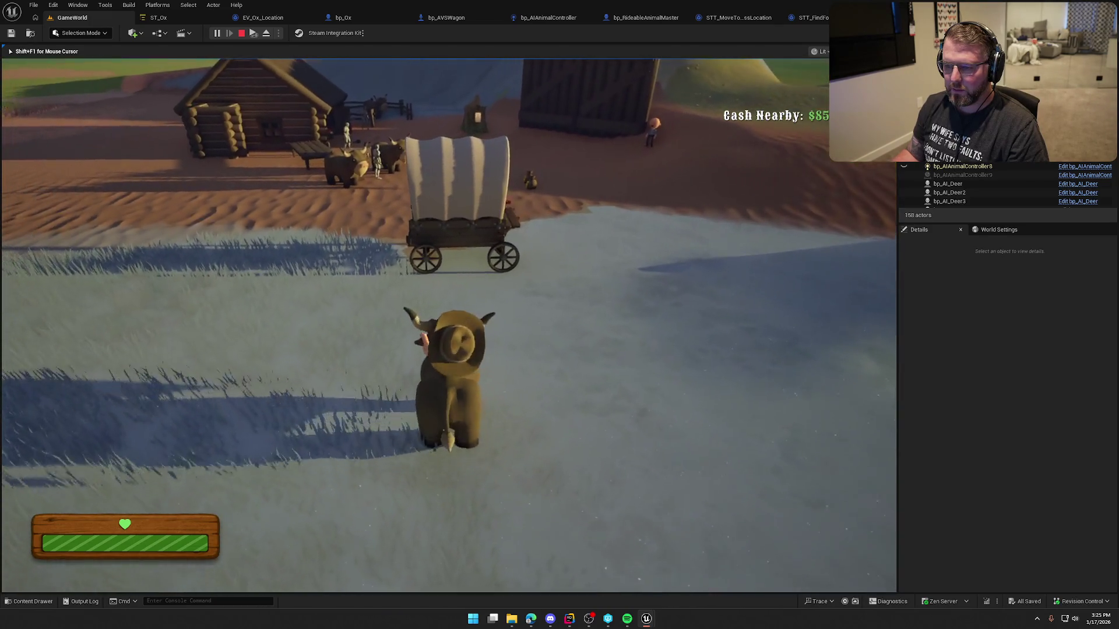
key("w")
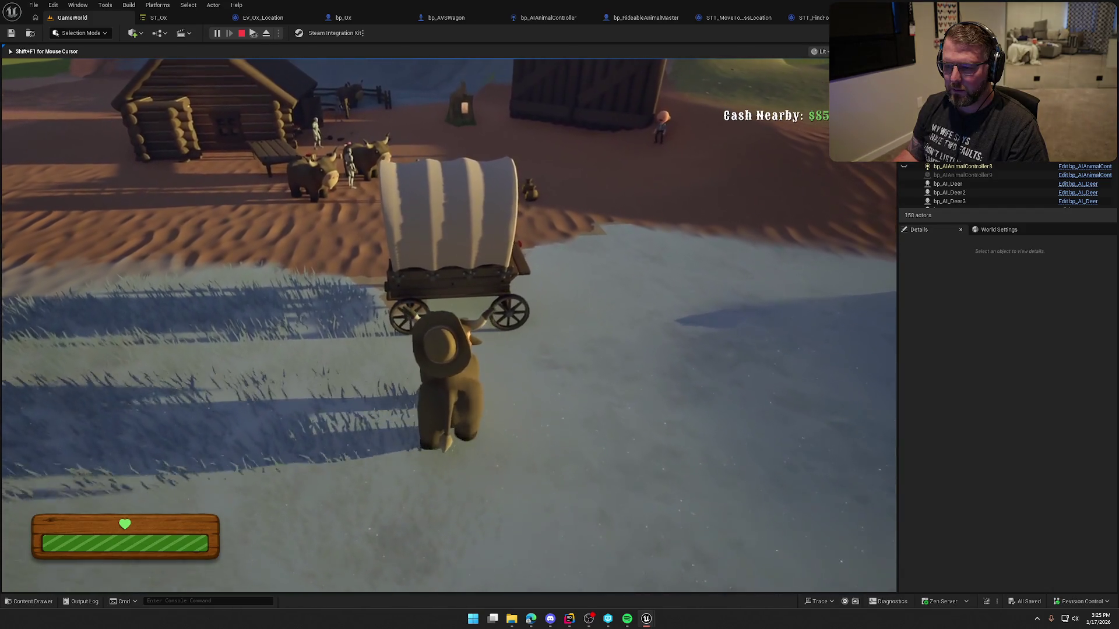
key("e")
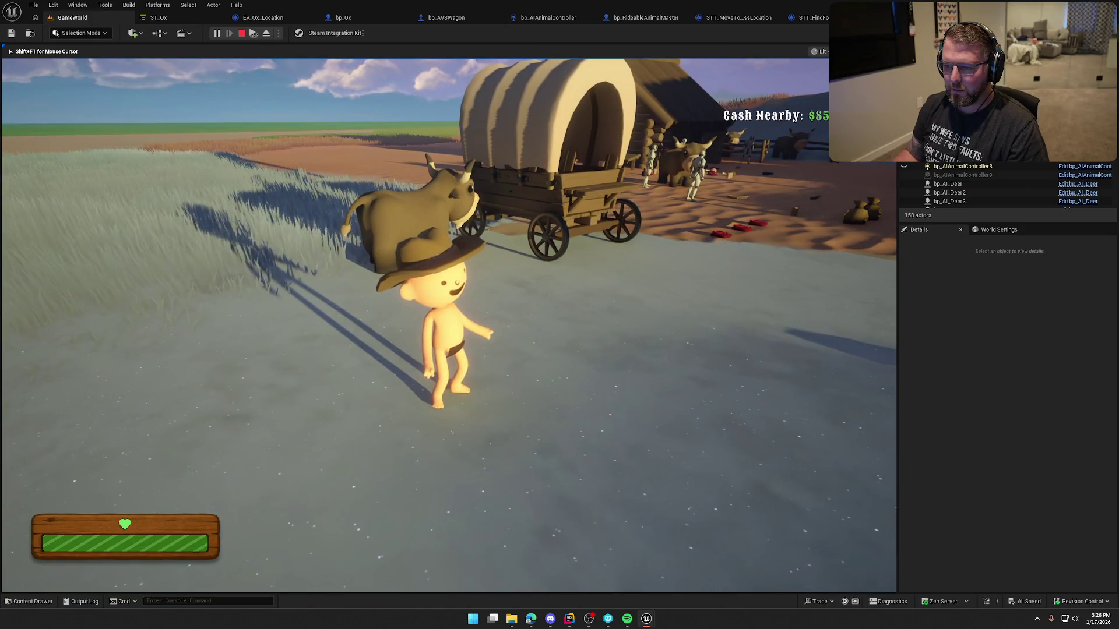
key("Escape")
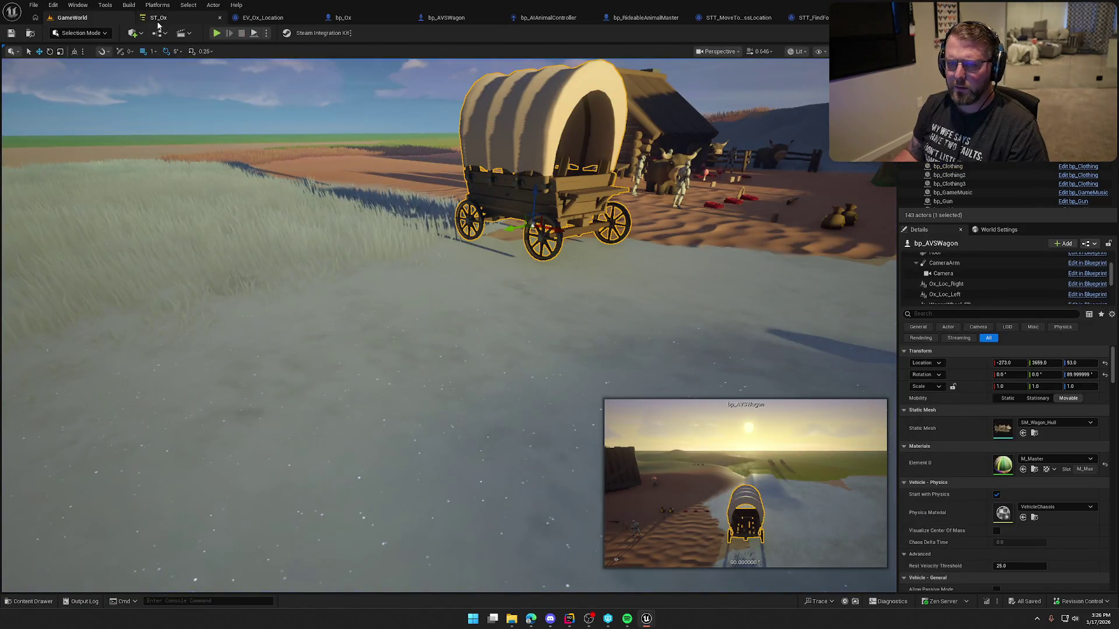
Compare ST_Ox with EV_Ox_Location's Event Tick and wagon-setting nodes, ending on ST_Ox.
left_click(158, 18)
left_click(263, 17)
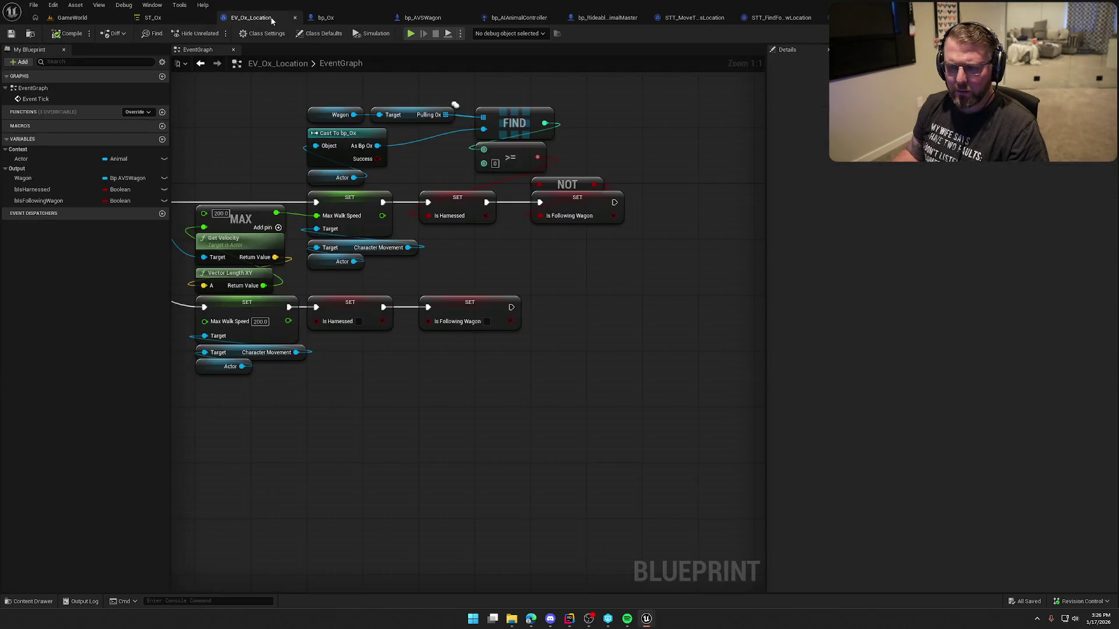
left_click(150, 21)
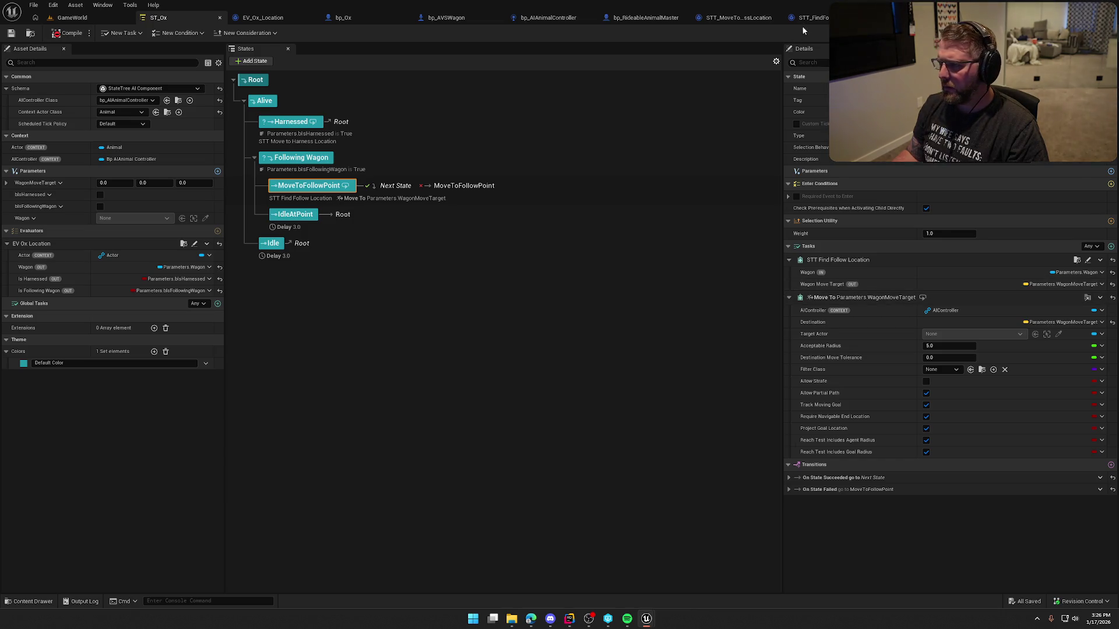
left_click(261, 18)
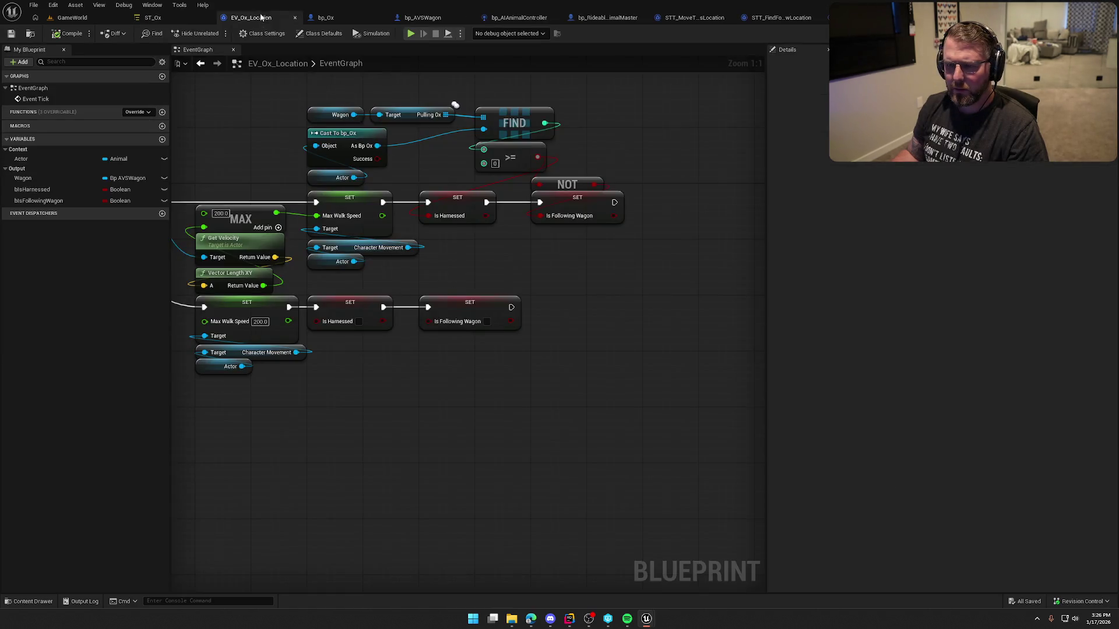
mouse_move(505, 253)
left_mouse_down()
mouse_move(909, 249)
mouse_move(653, 256)
left_mouse_up()
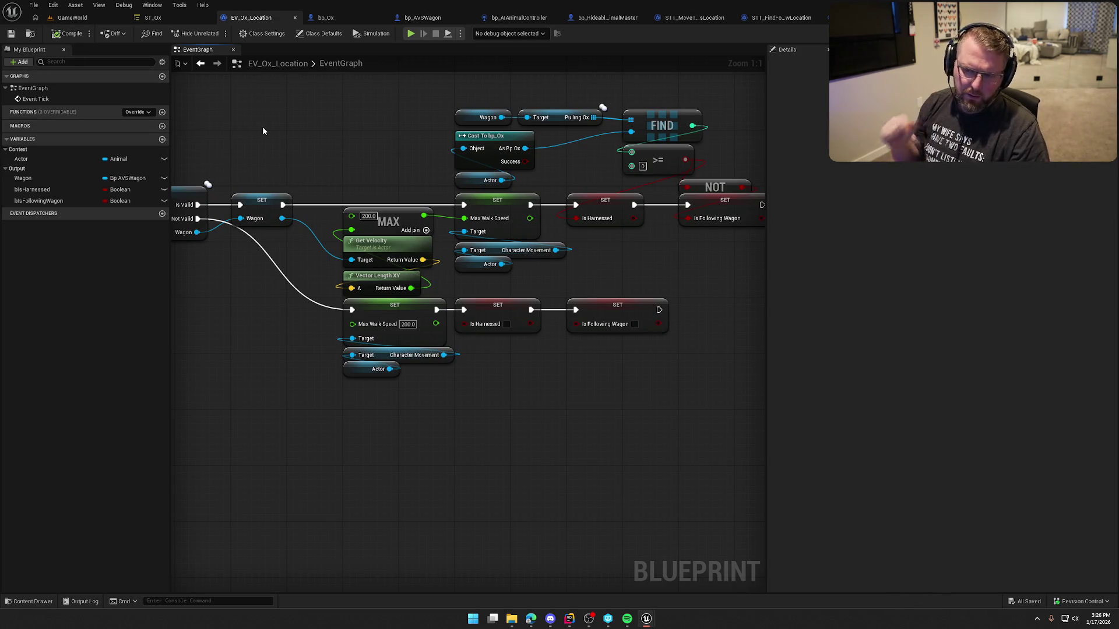
left_click_drag(292, 136, 479, 143)
left_click(153, 17)
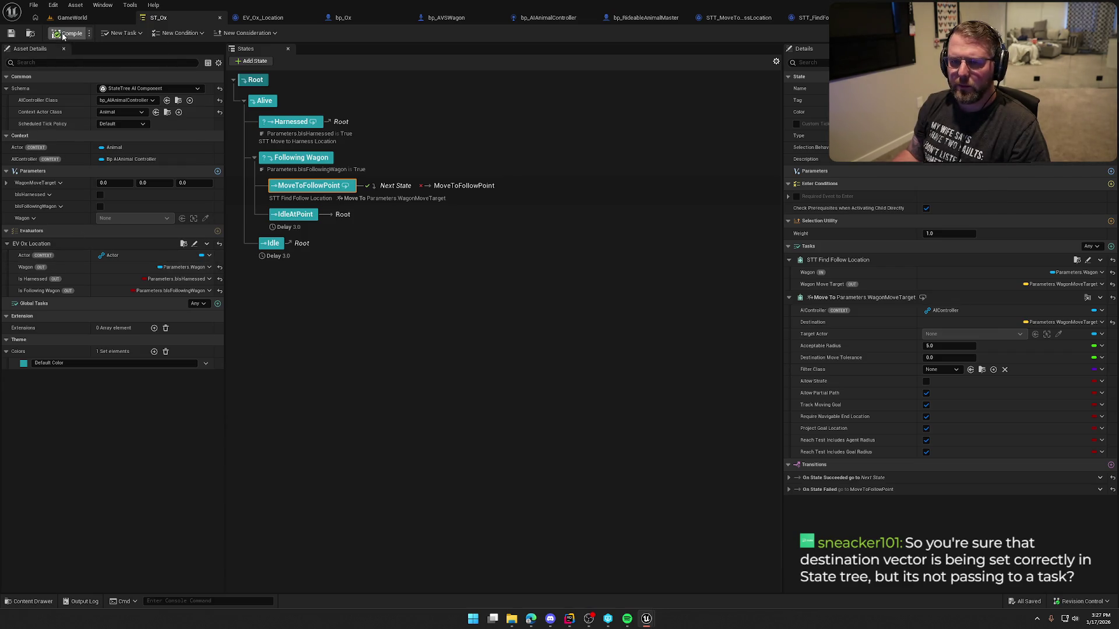
Run a GameWorld play test to watch the oxen follow, then stop it.
left_click(109, 18)
left_click(218, 33)
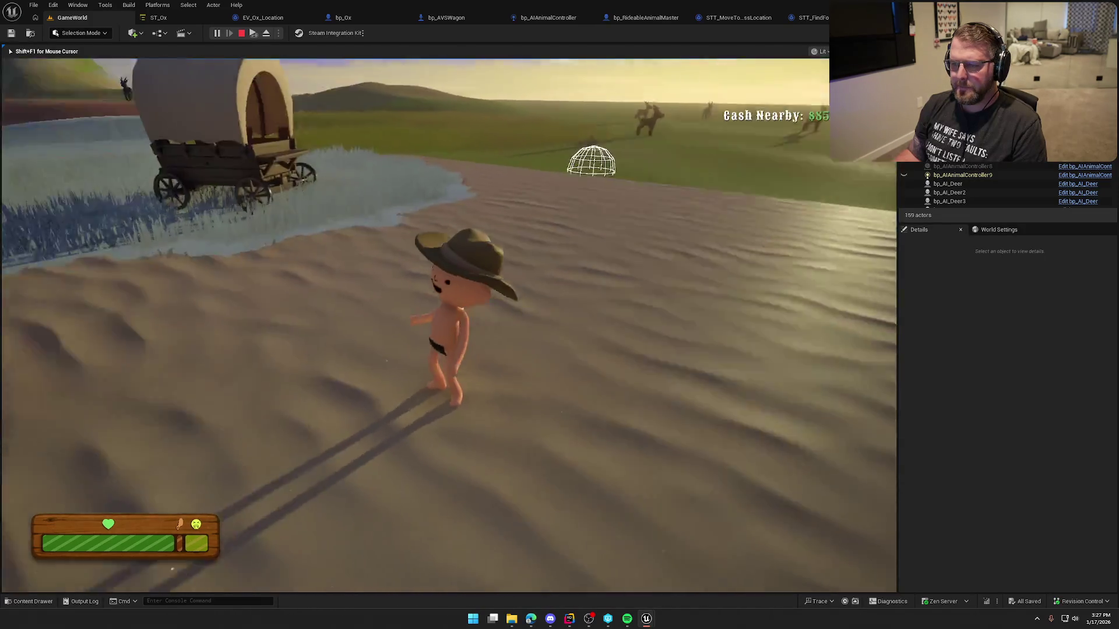
key("Escape")
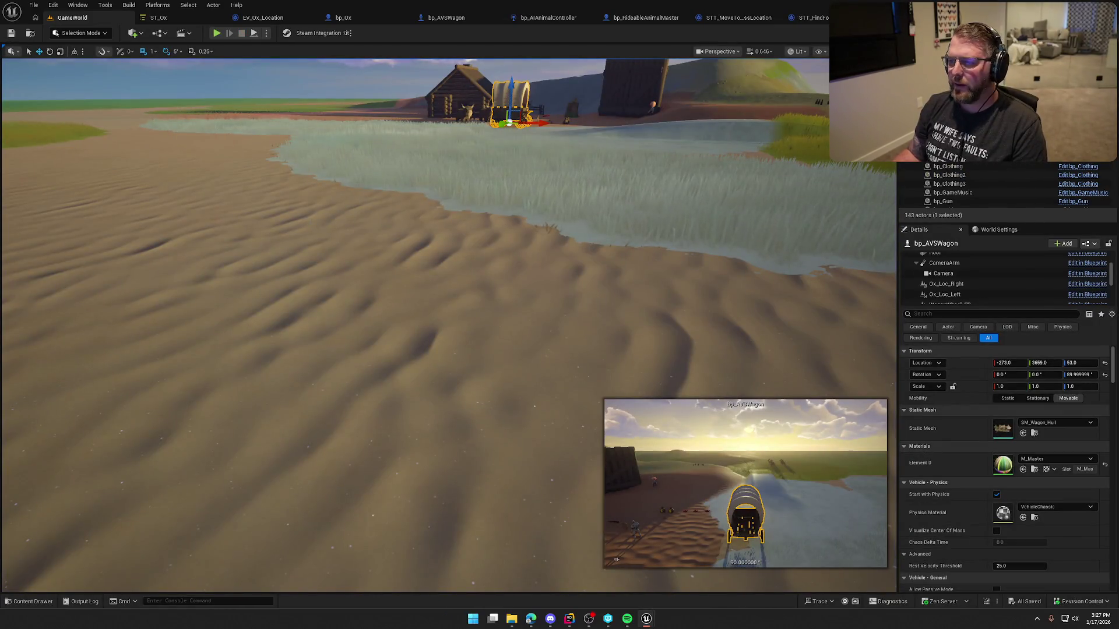
Set STT_FindFollowLocation's reachable-point radius to 700, then ride an ox to the wagon in a play test.
left_click(814, 18)
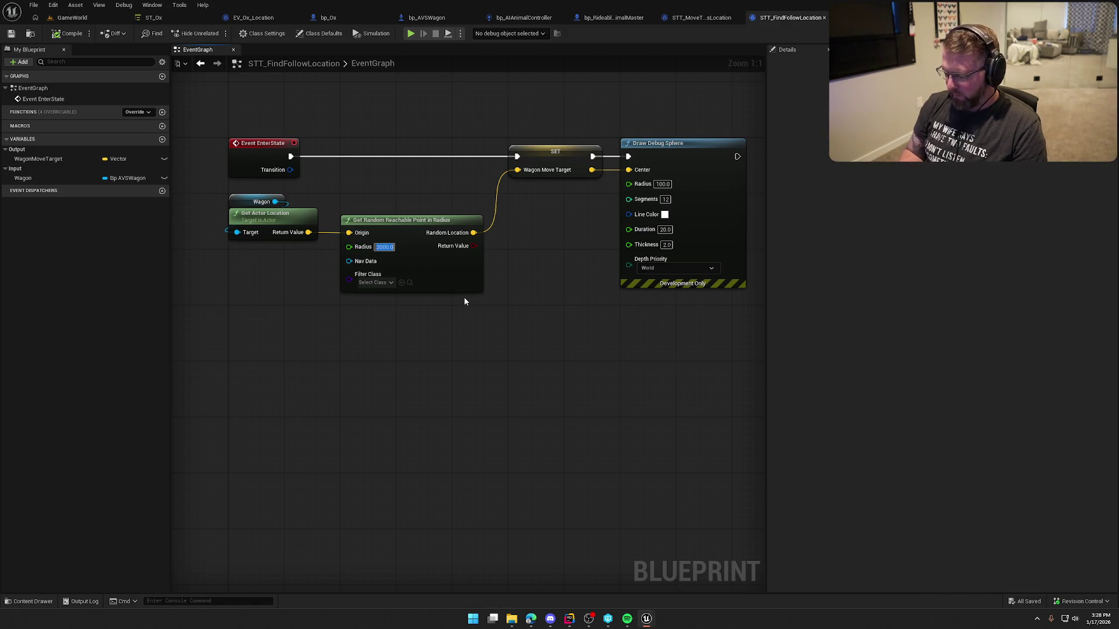
type("700")
key("Return")
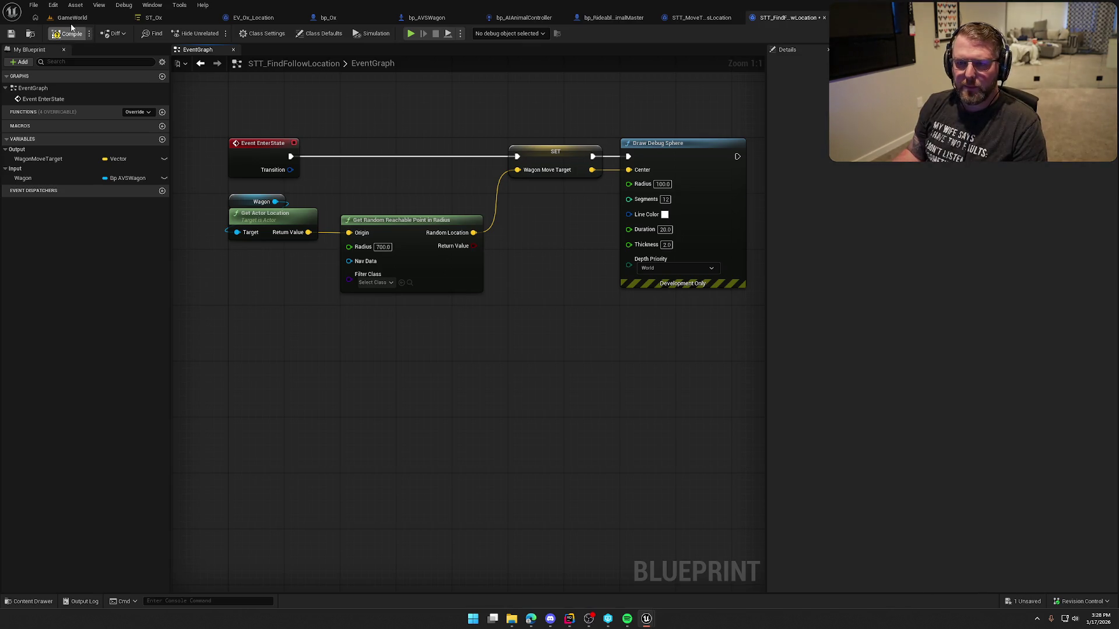
left_click(74, 20)
left_click(215, 34)
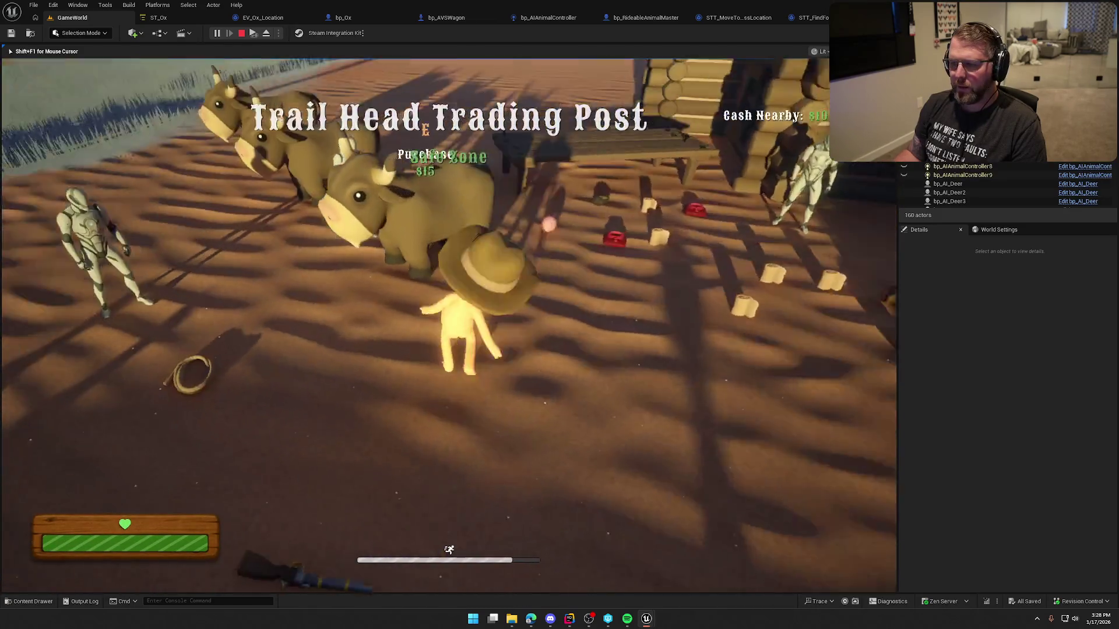
key("w")
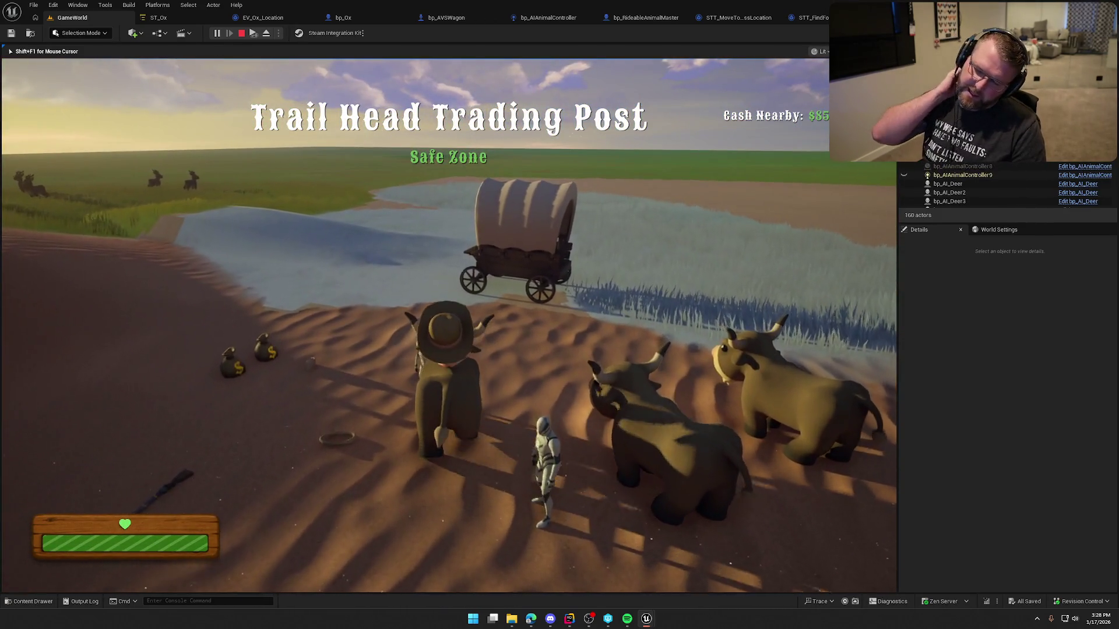
key("w")
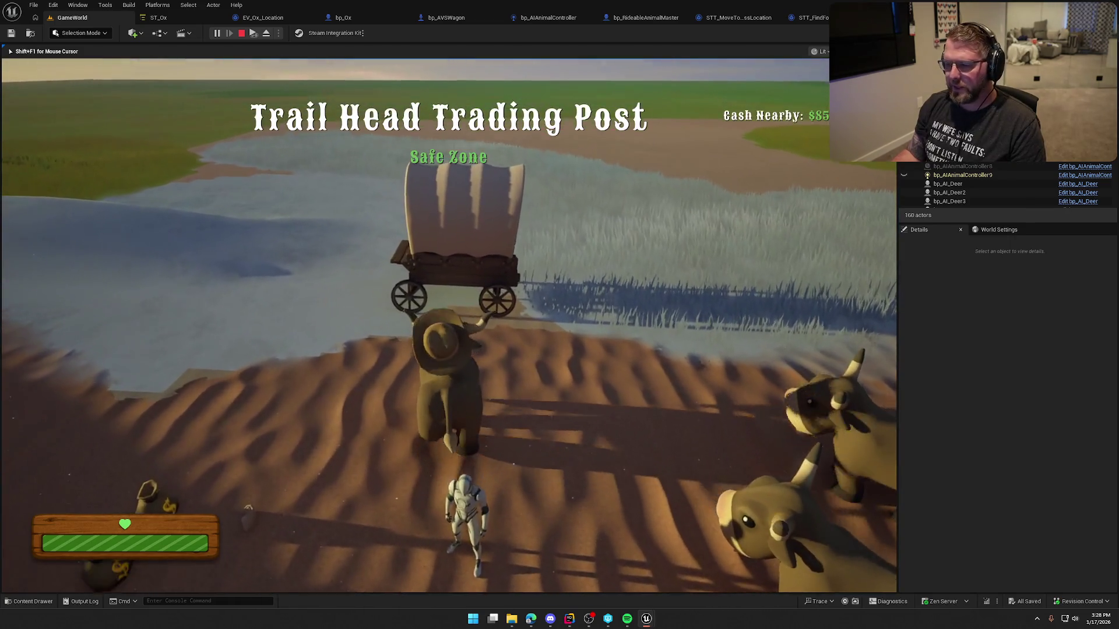
key("e")
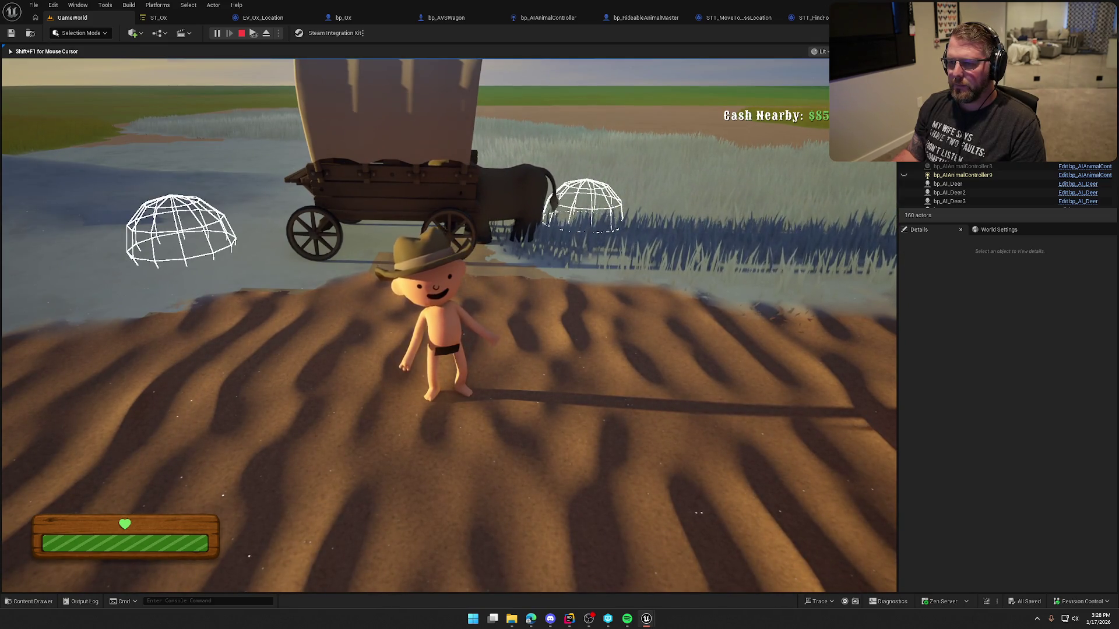
key("Escape")
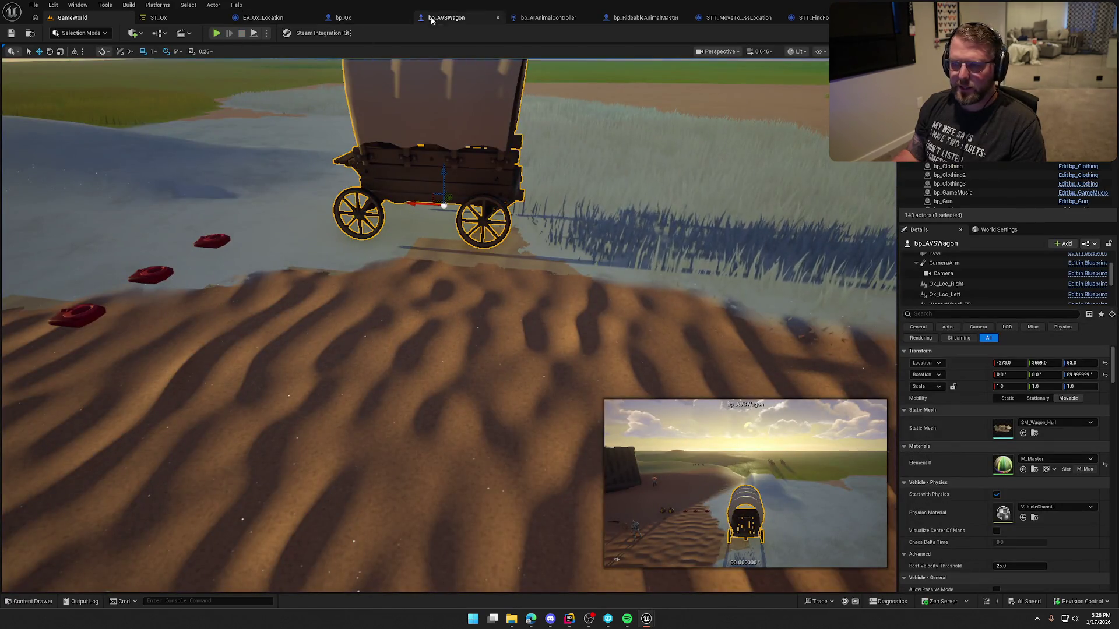
left_click(431, 18)
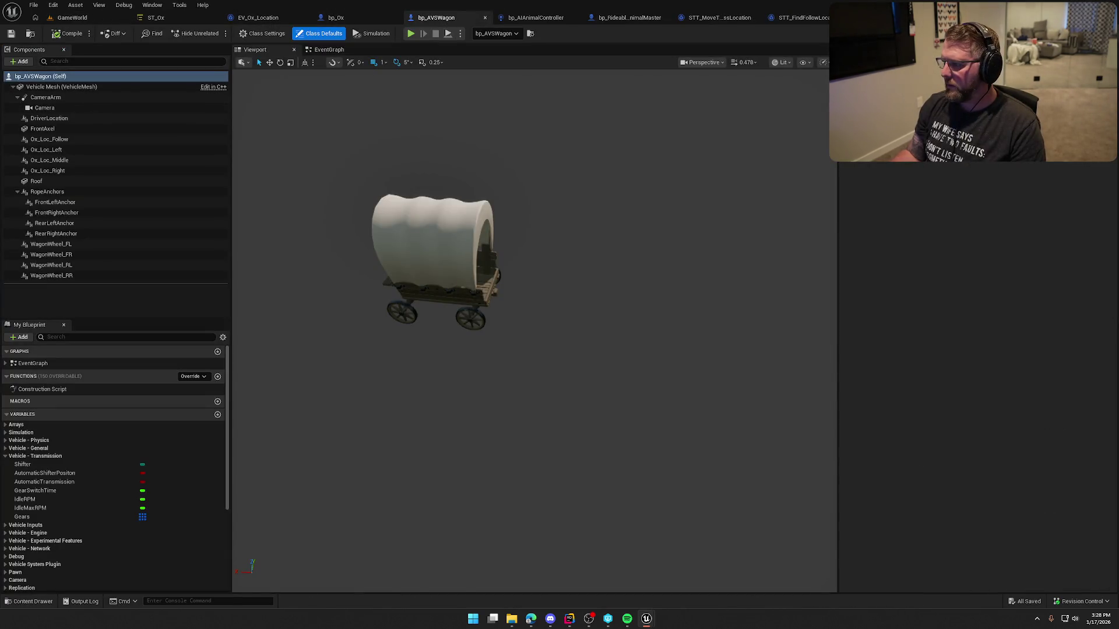
left_click(71, 18)
left_click(217, 33)
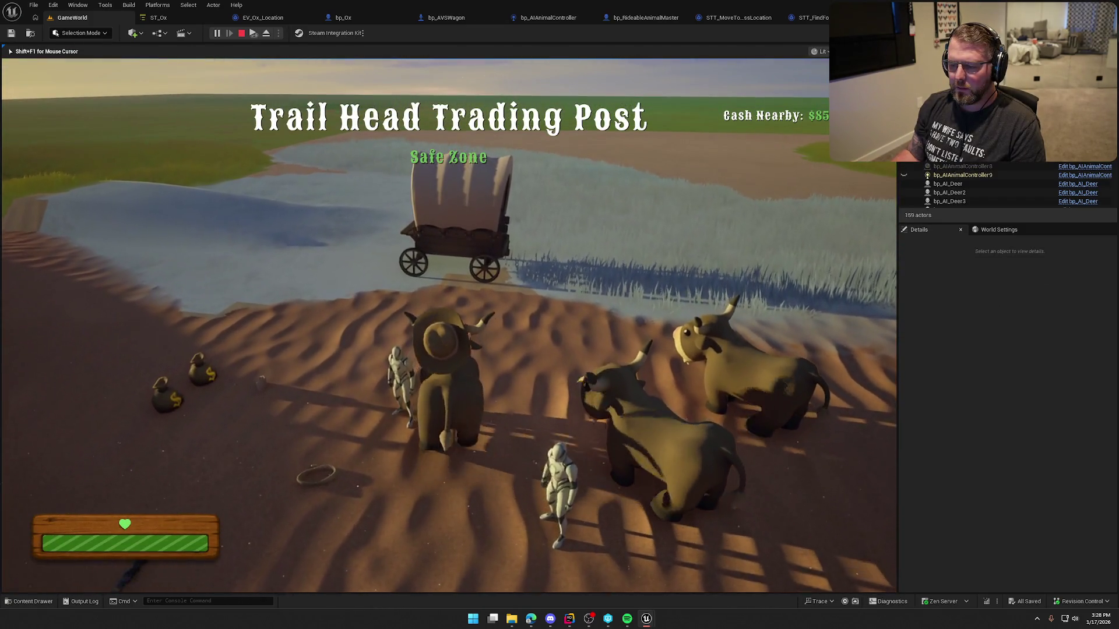
key("w")
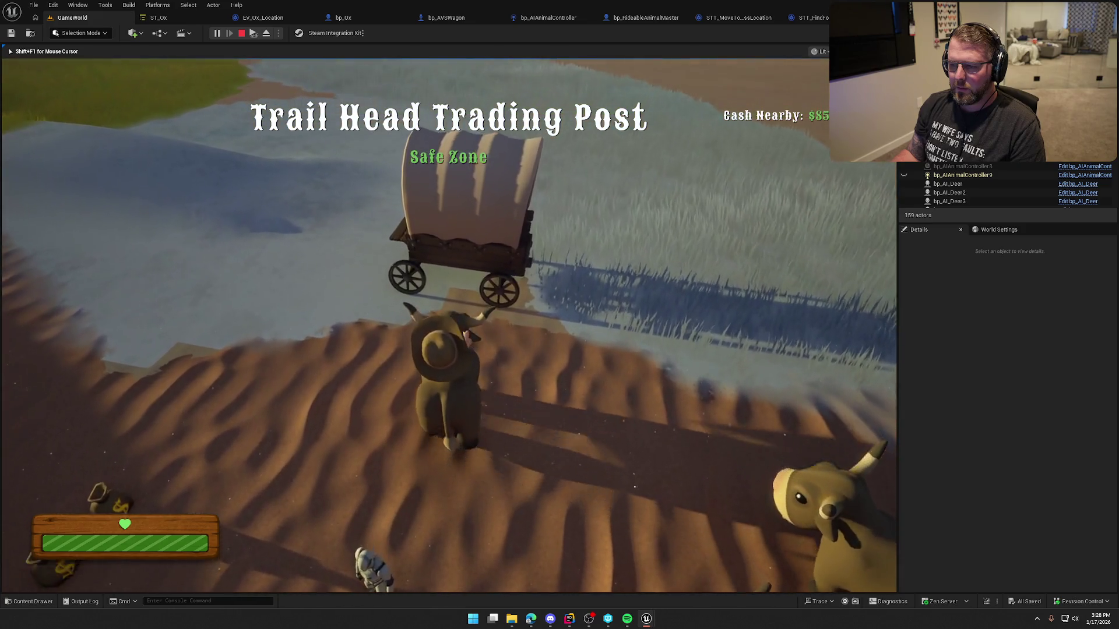
key("e")
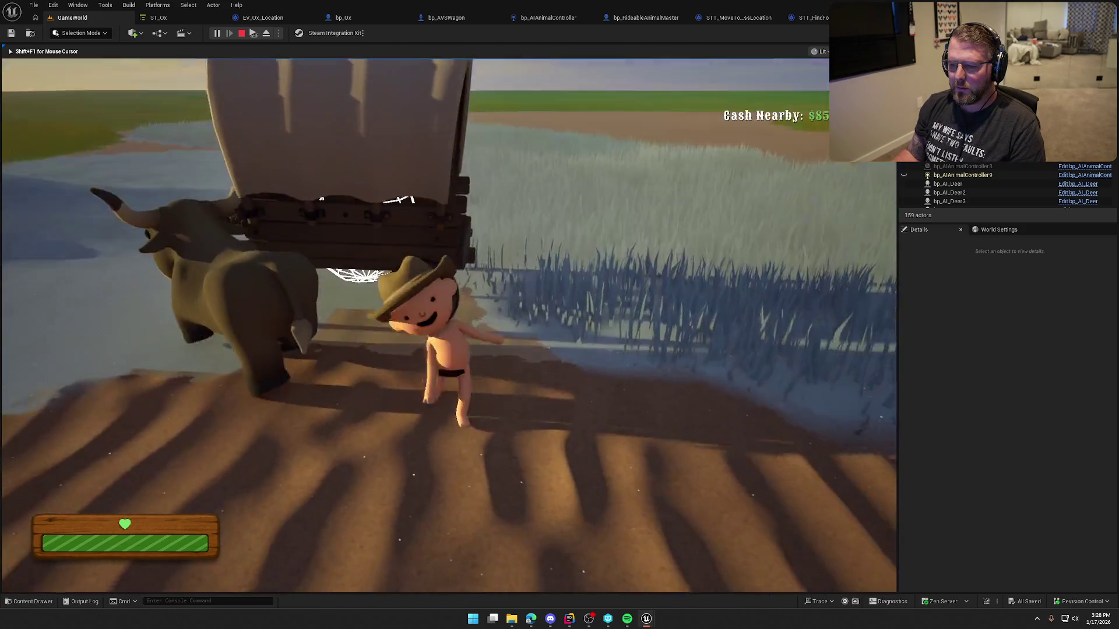
key("a")
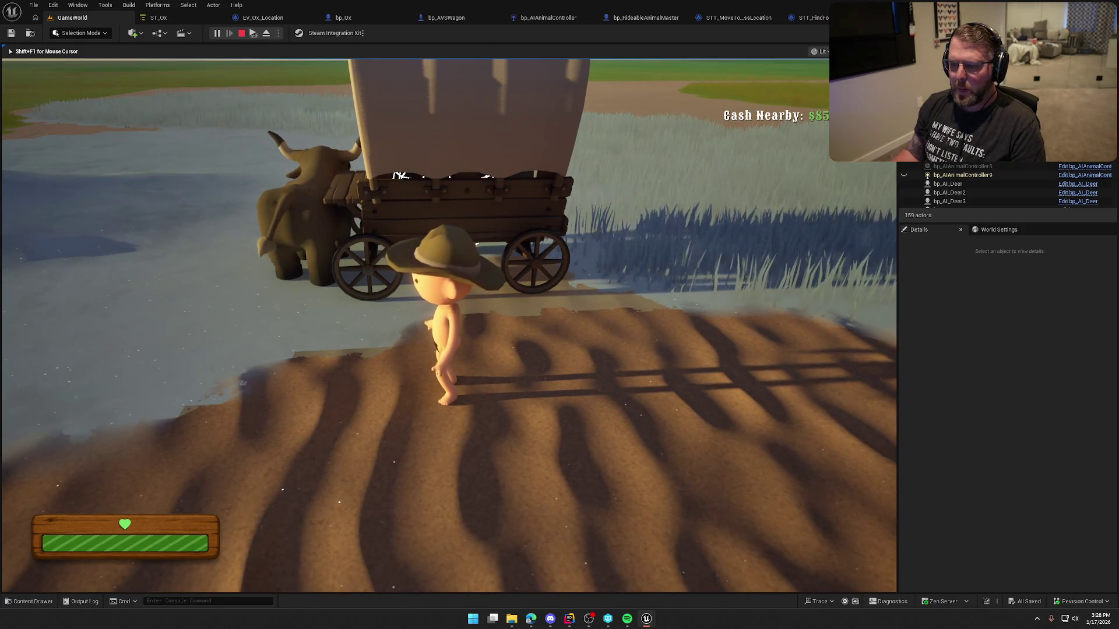
key("Escape")
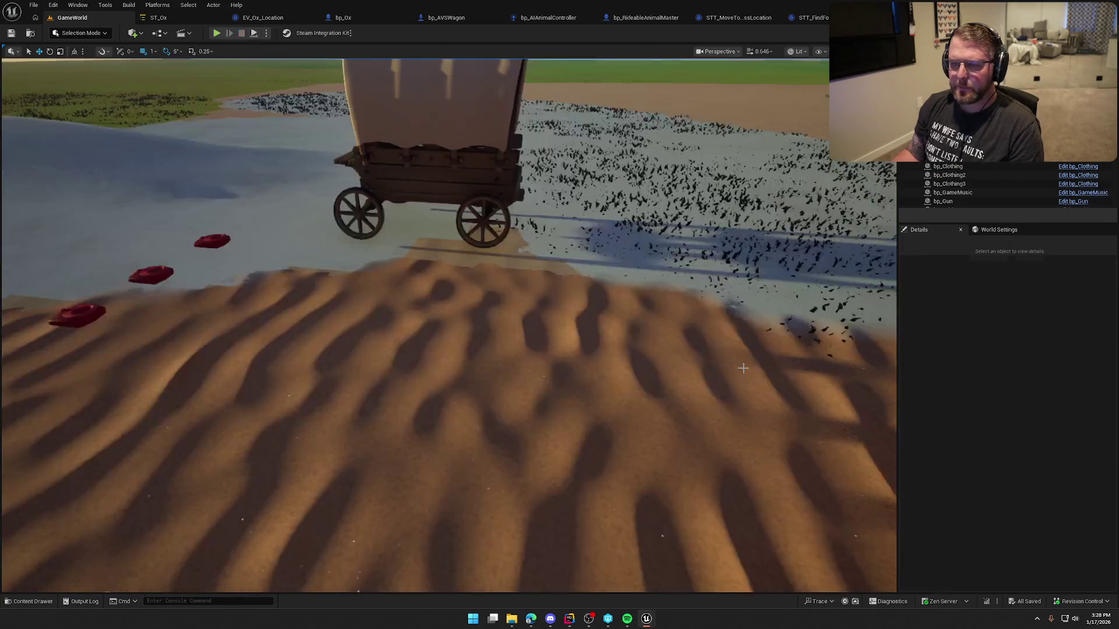
left_click(431, 192)
left_click(445, 17)
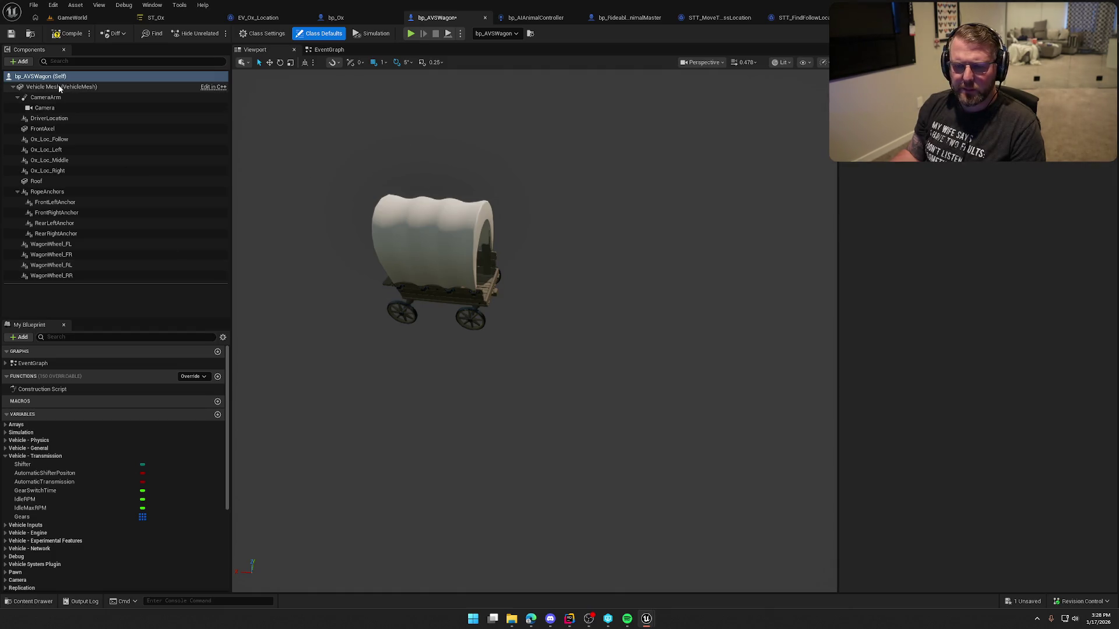
left_click(83, 89)
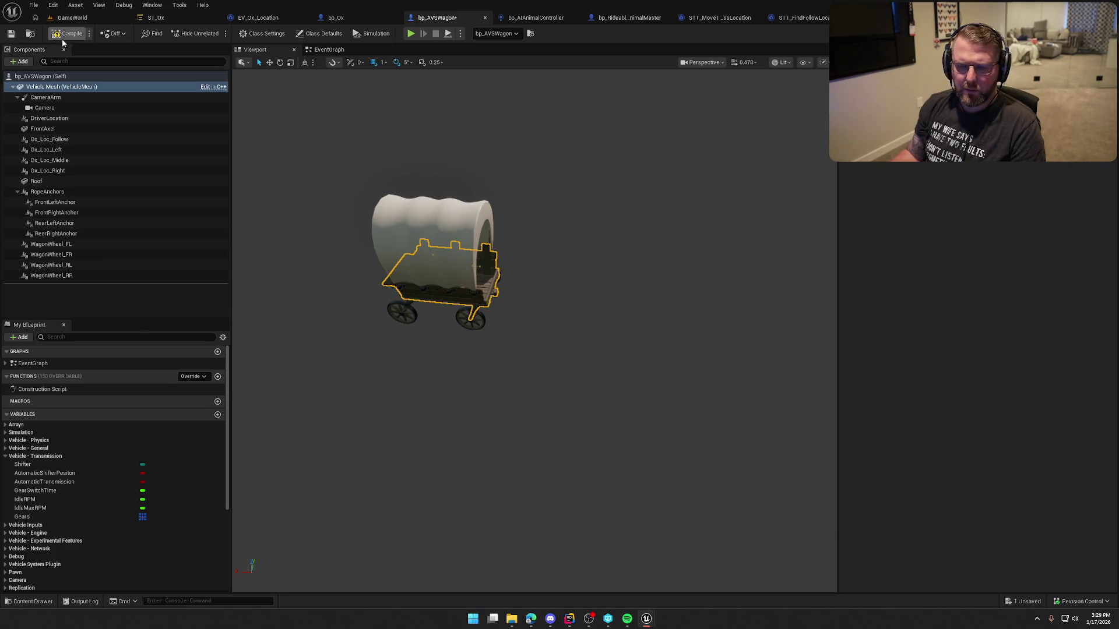
left_click(78, 16)
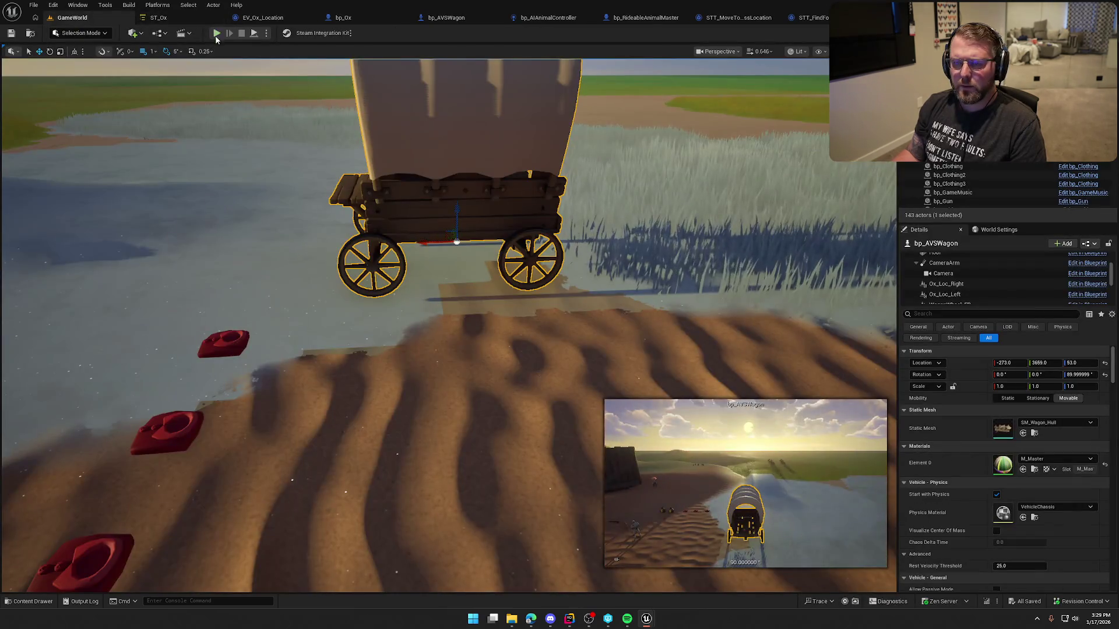
key("F8")
left_click(324, 154)
key("w")
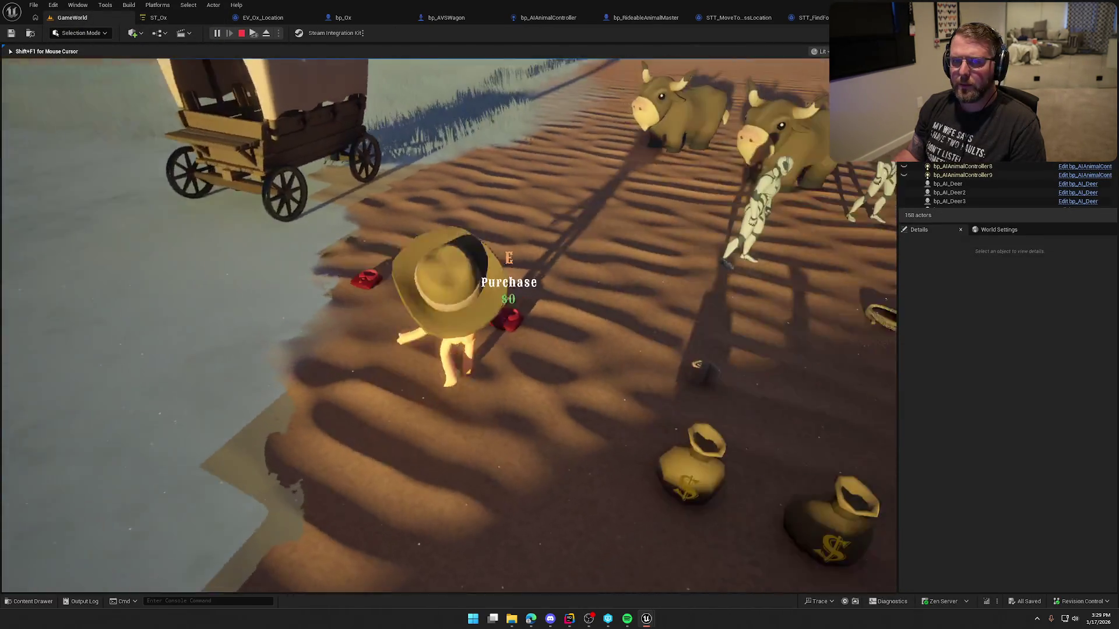
Mount an ox at the trading post, ride it up to the wagon, and dismount beside it.
key("e")
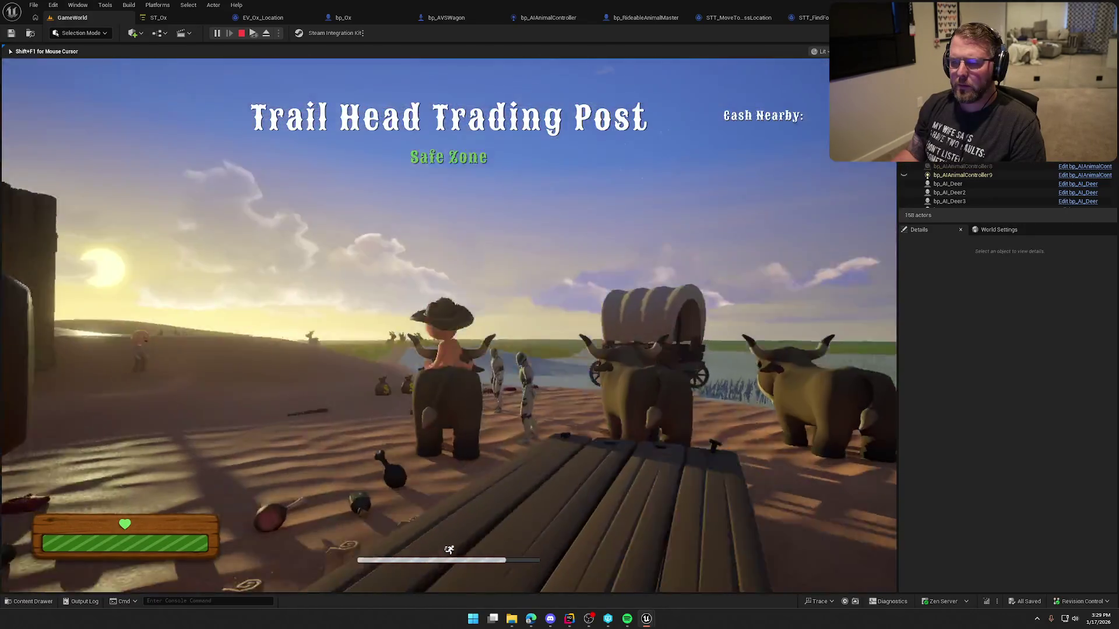
key("w")
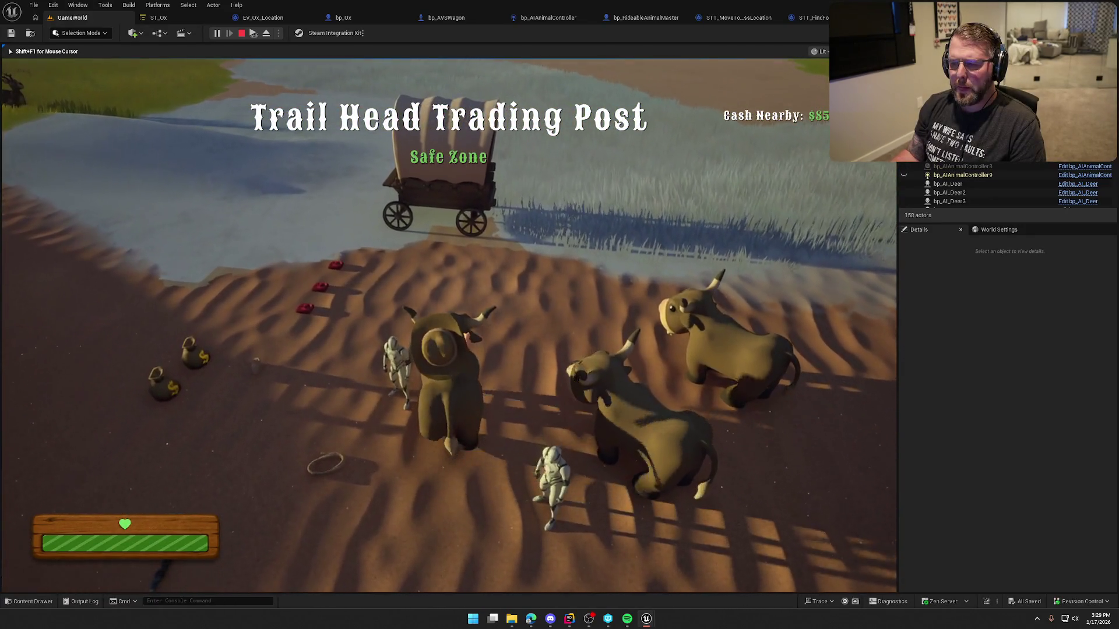
key("w")
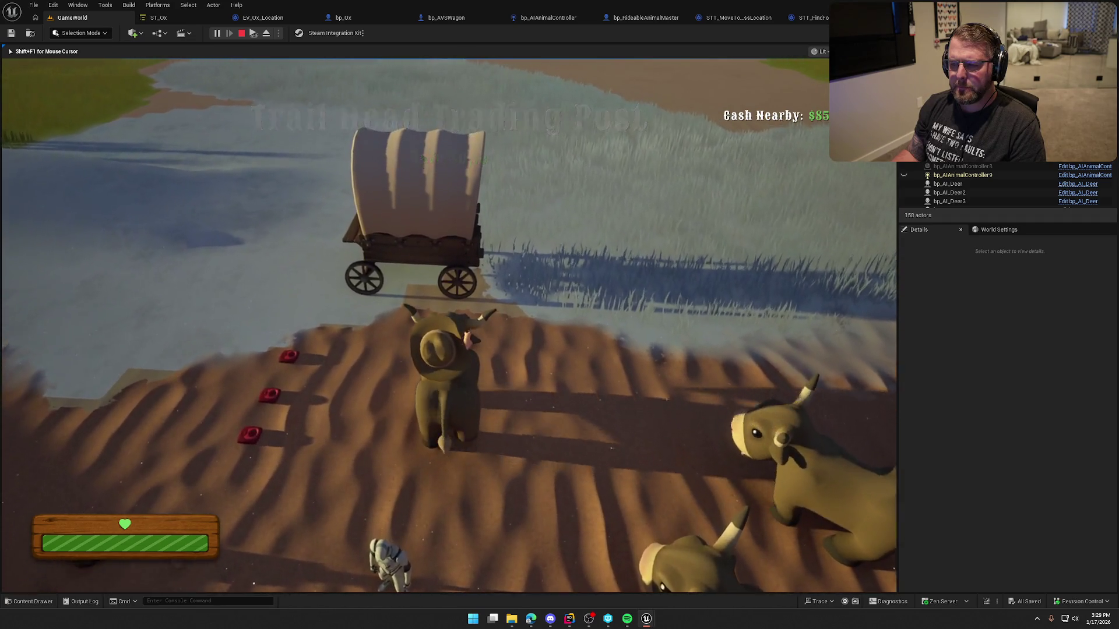
key("e")
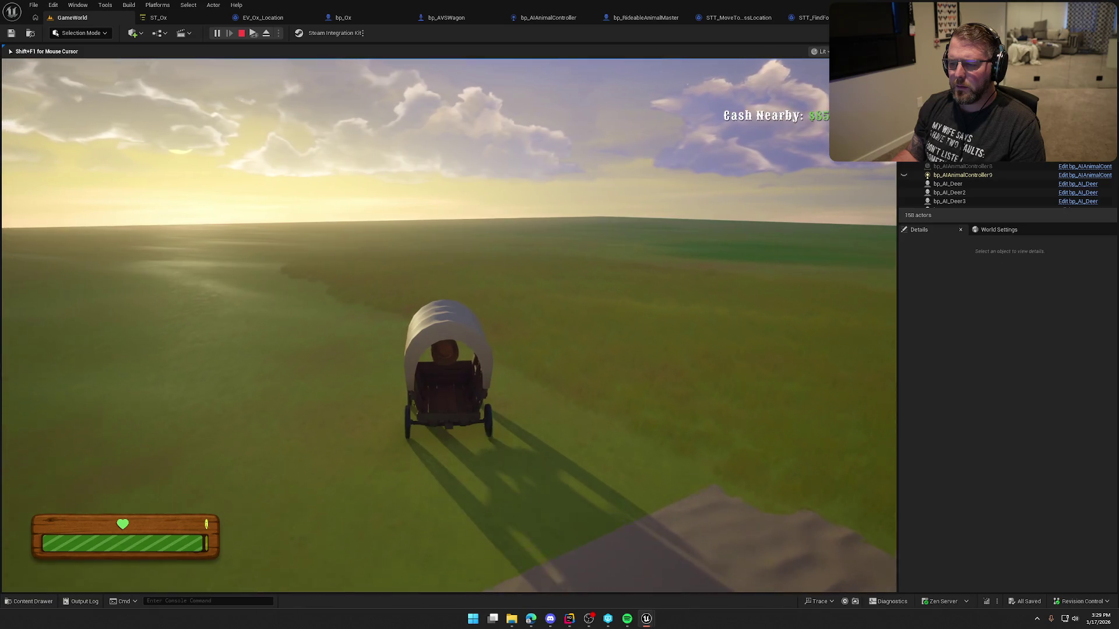
Walk and sprint on foot around the wagon and ox to watch the oxen gather alongside.
key("e")
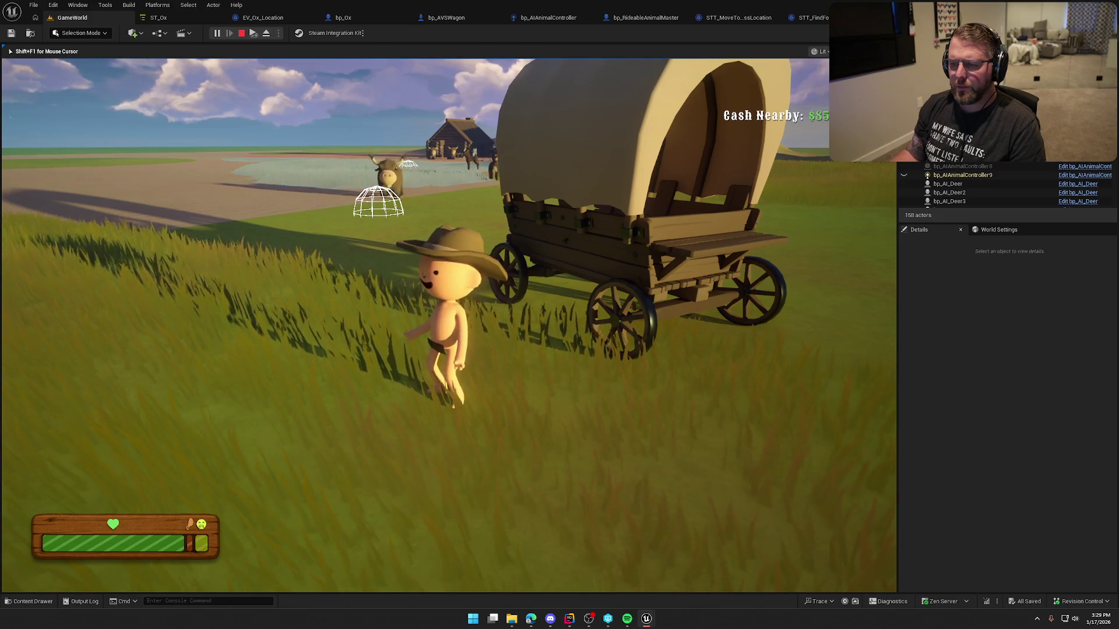
key("a")
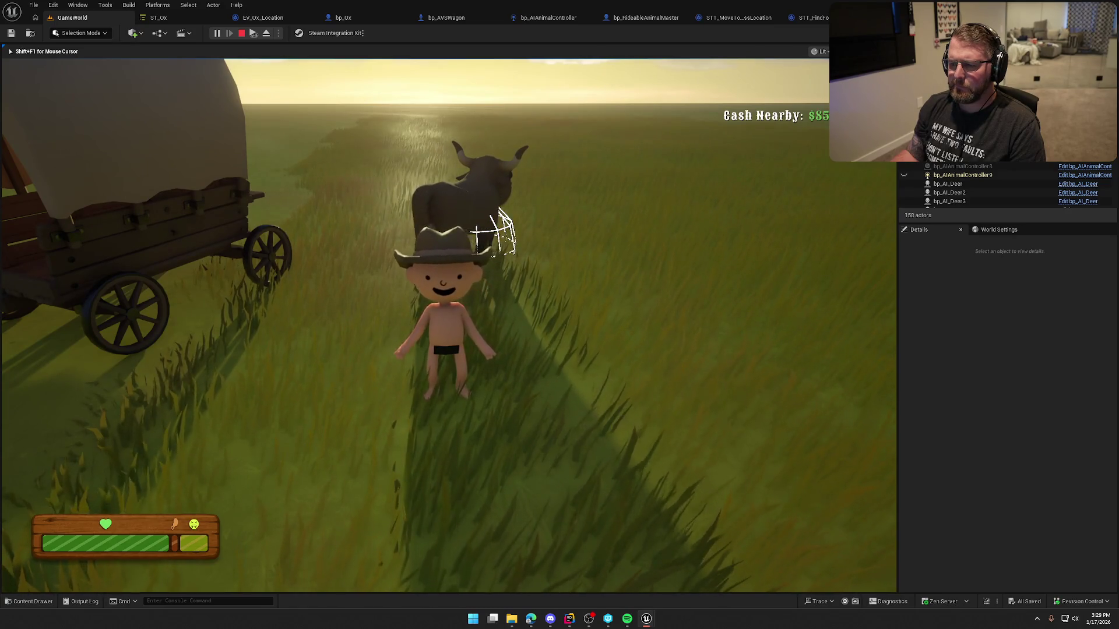
key("w")
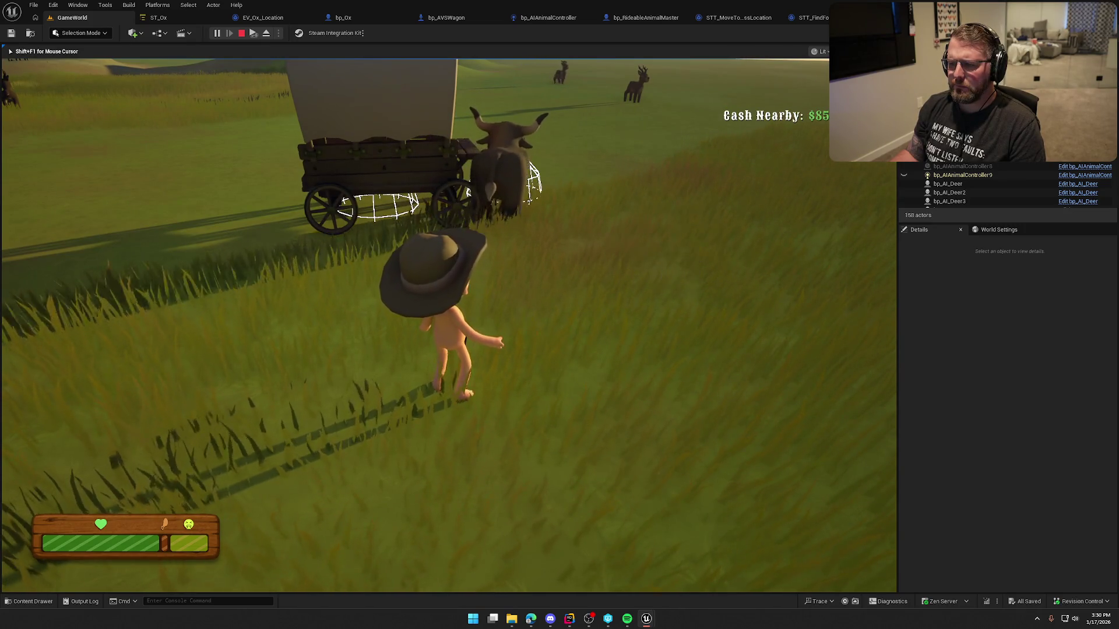
key("shift+a")
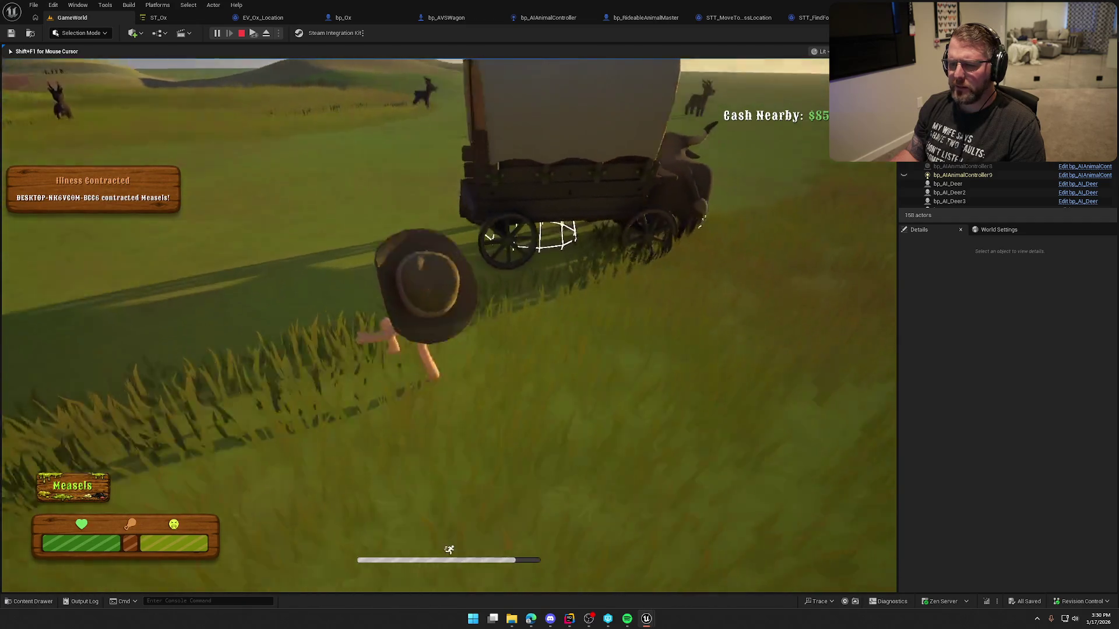
key("shift+w")
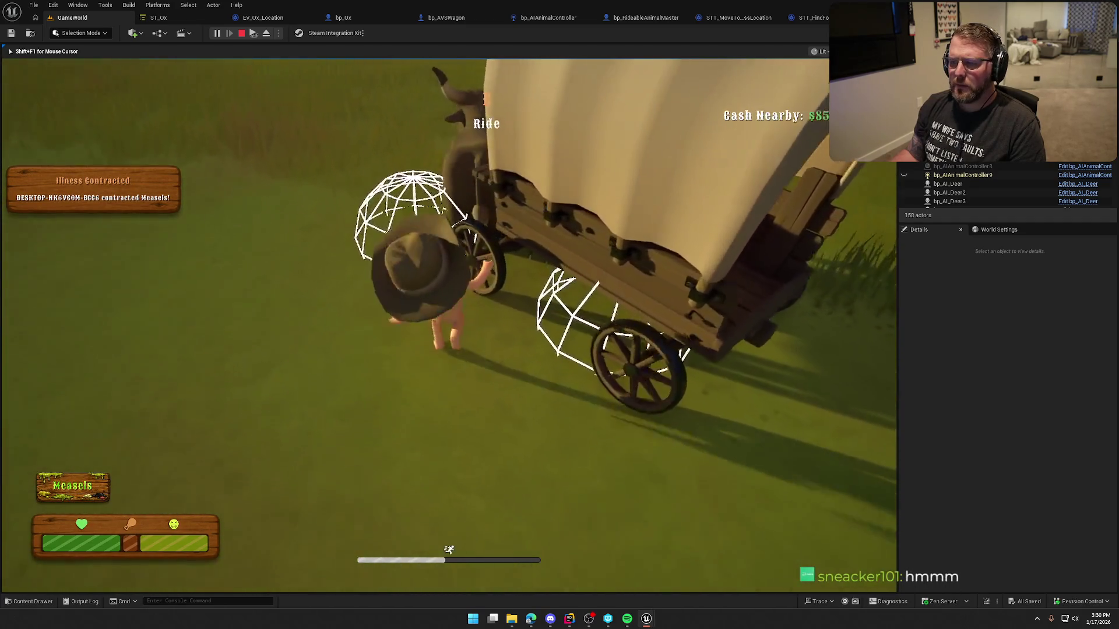
Board the wagon and drive it with its ox along the dirt track through the water toward the cabins.
key("s")
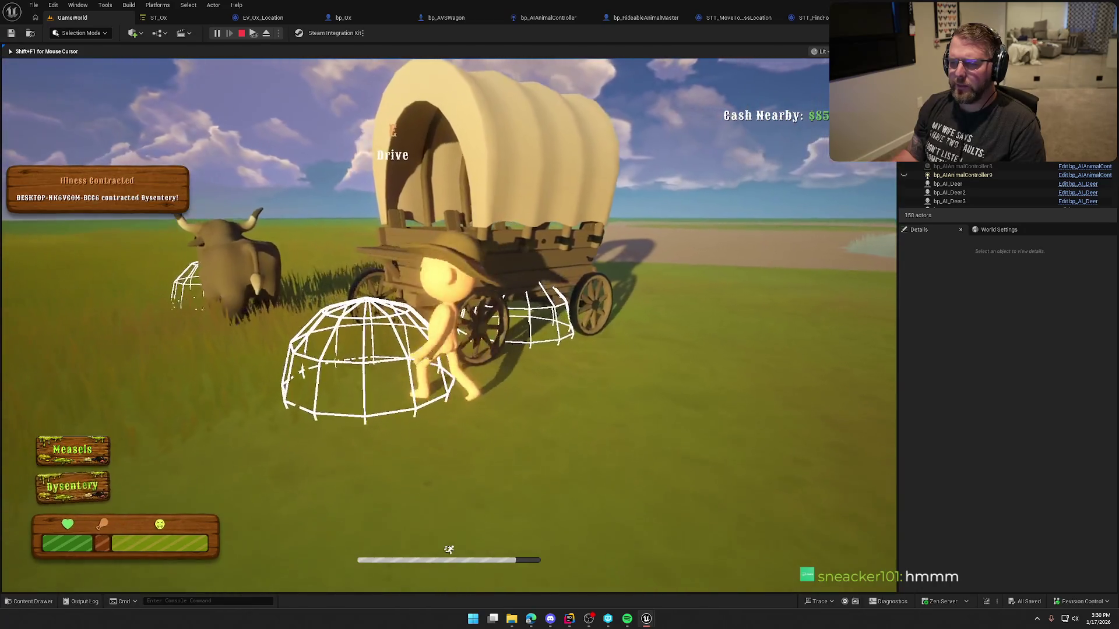
key("e")
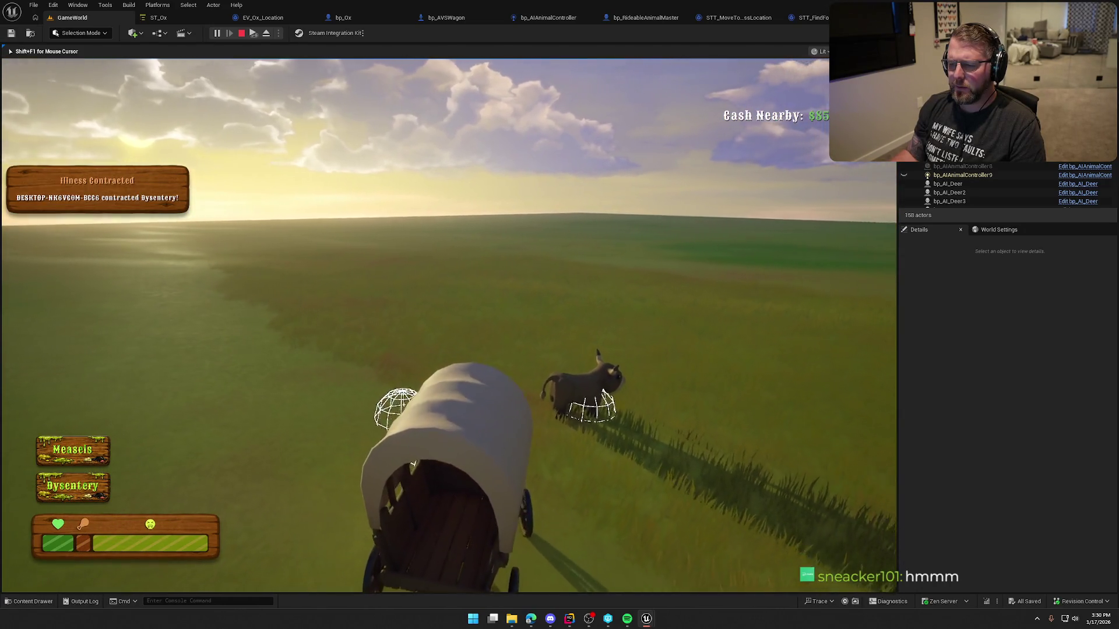
key("a")
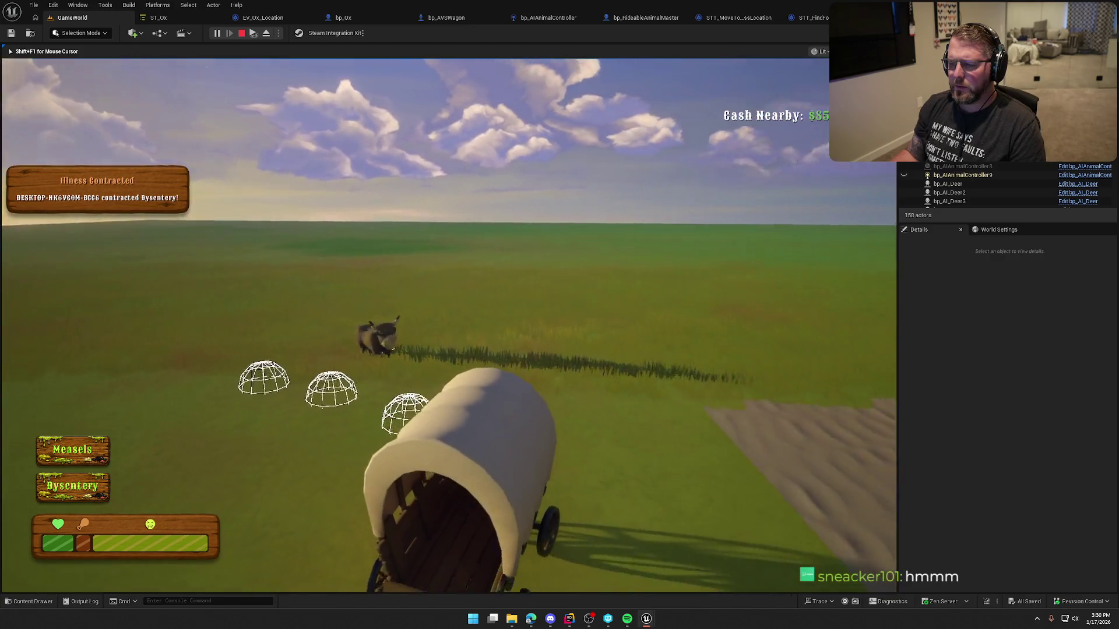
key("a")
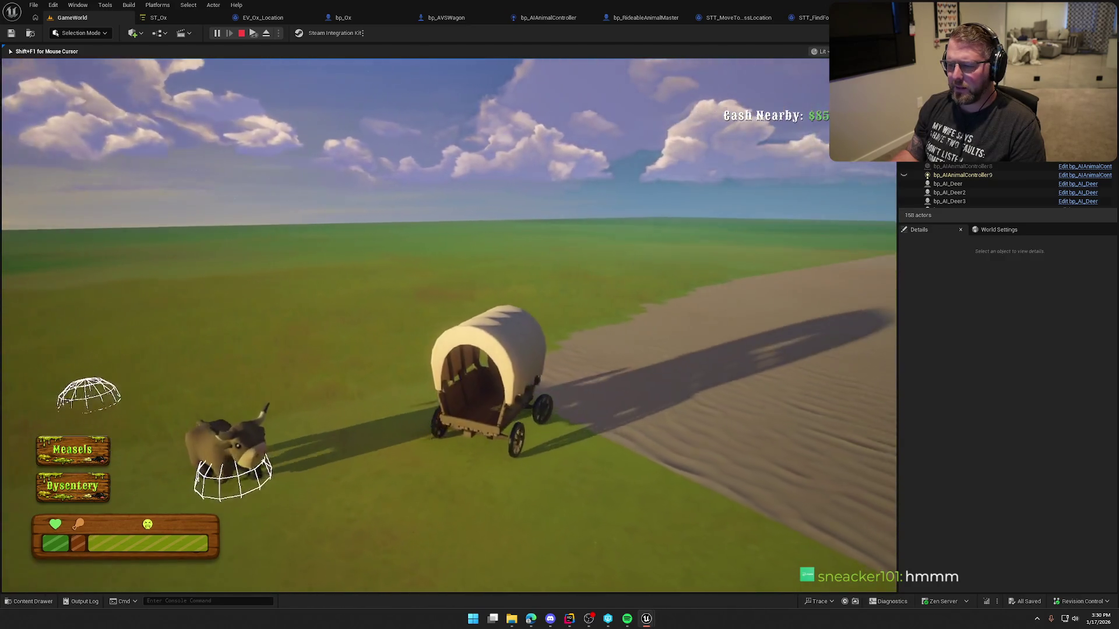
key("w")
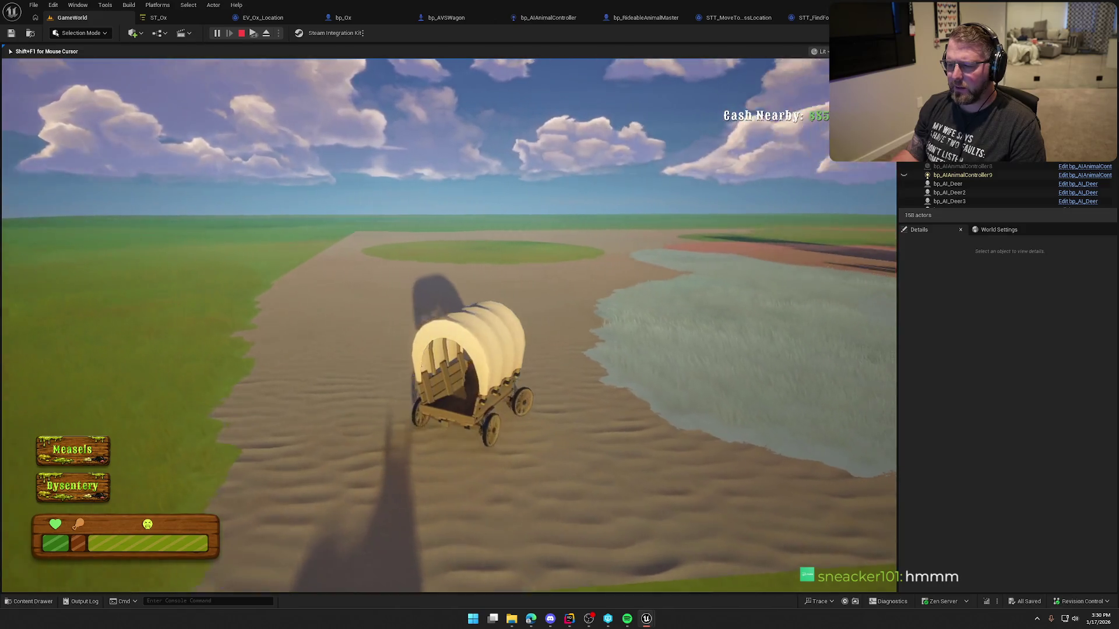
key("d")
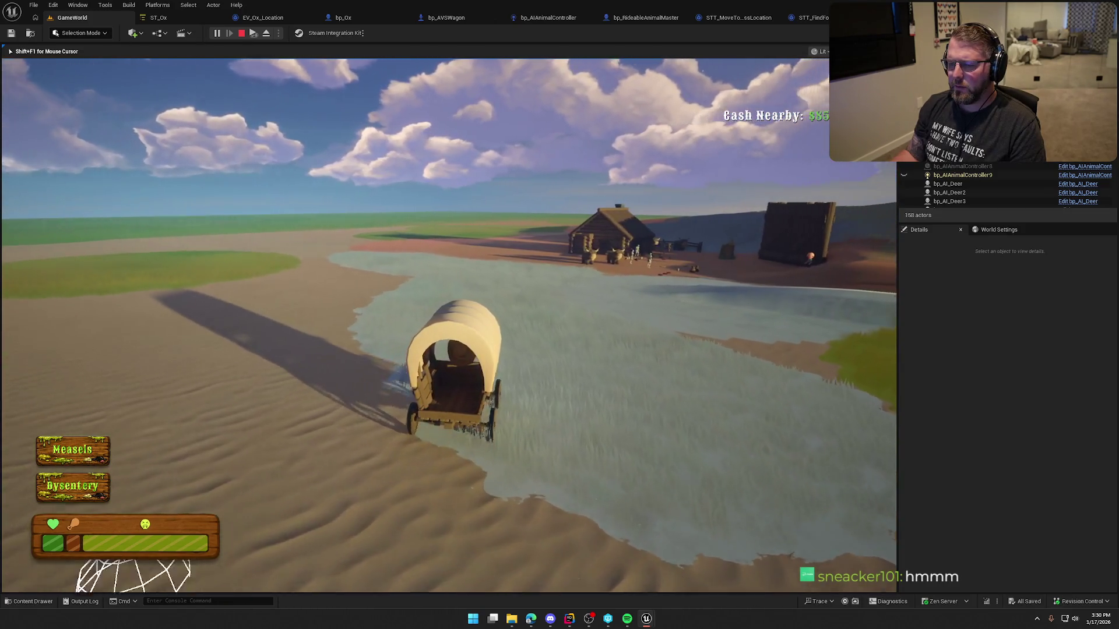
key("d")
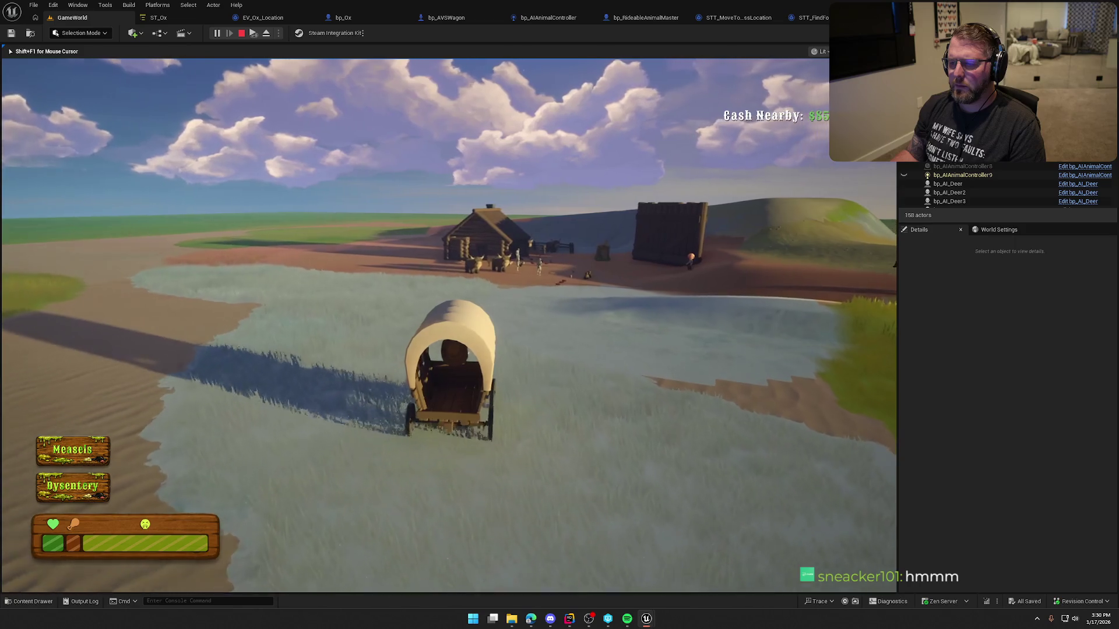
key("d")
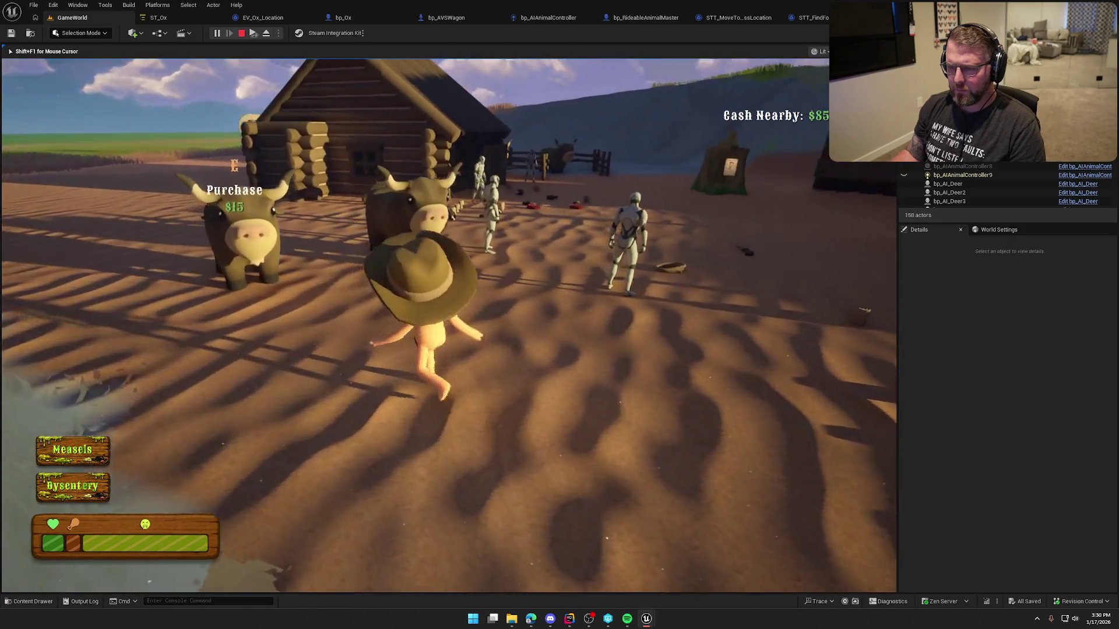
Sprint the character across the field toward the oxen, then end the play session.
key("w")
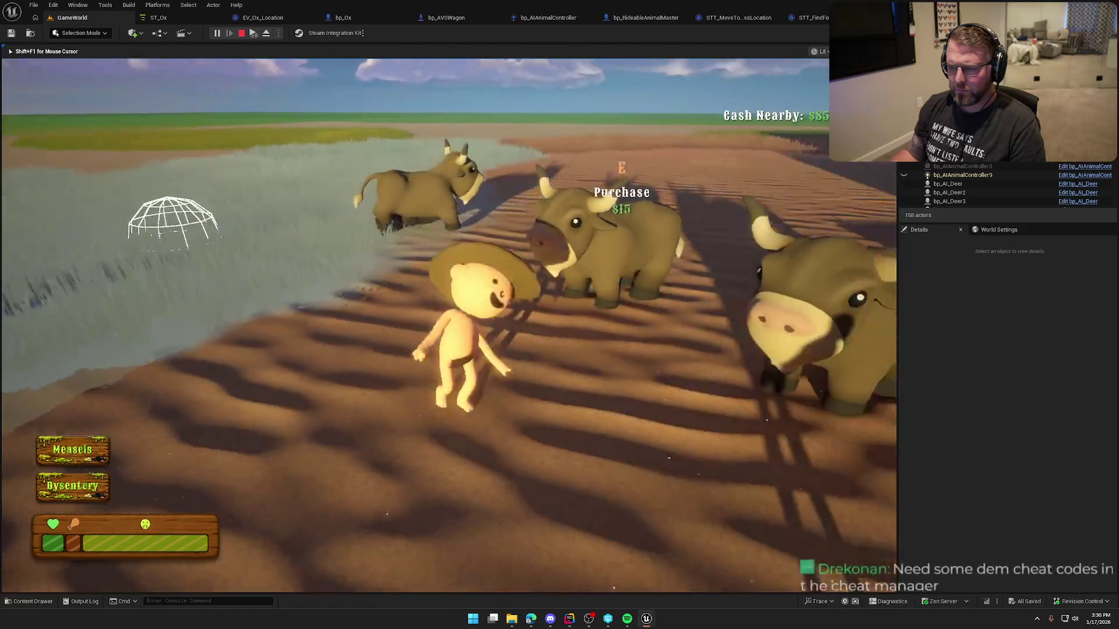
key("shift")
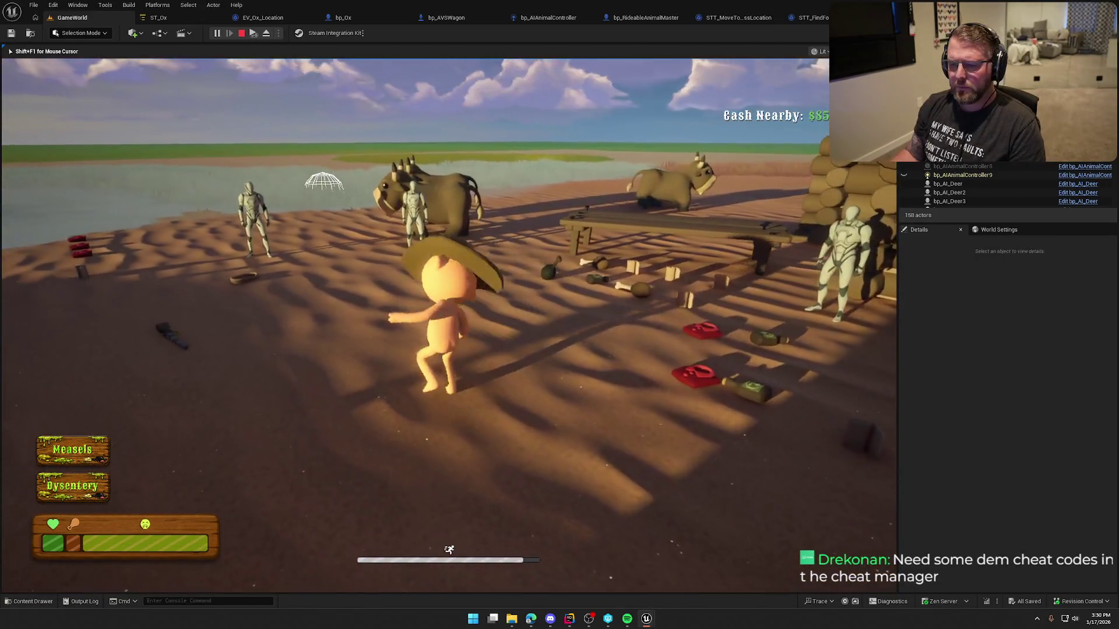
key("Escape")
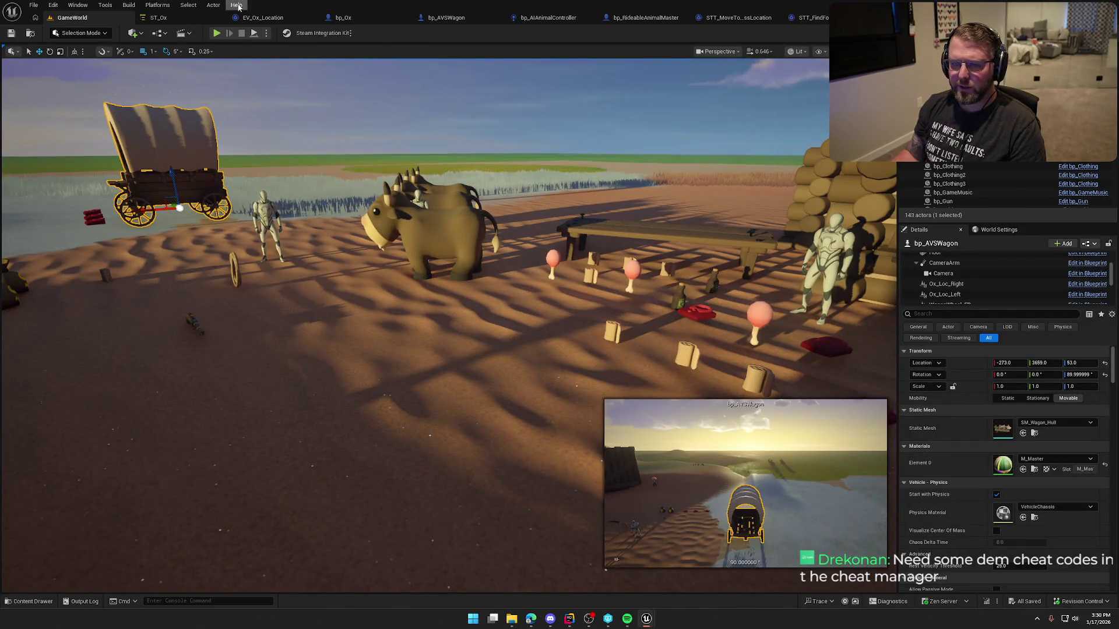
Open the GE_Illness effect from GAS > Effects in the Content Drawer.
left_click_drag(408, 349, 393, 442)
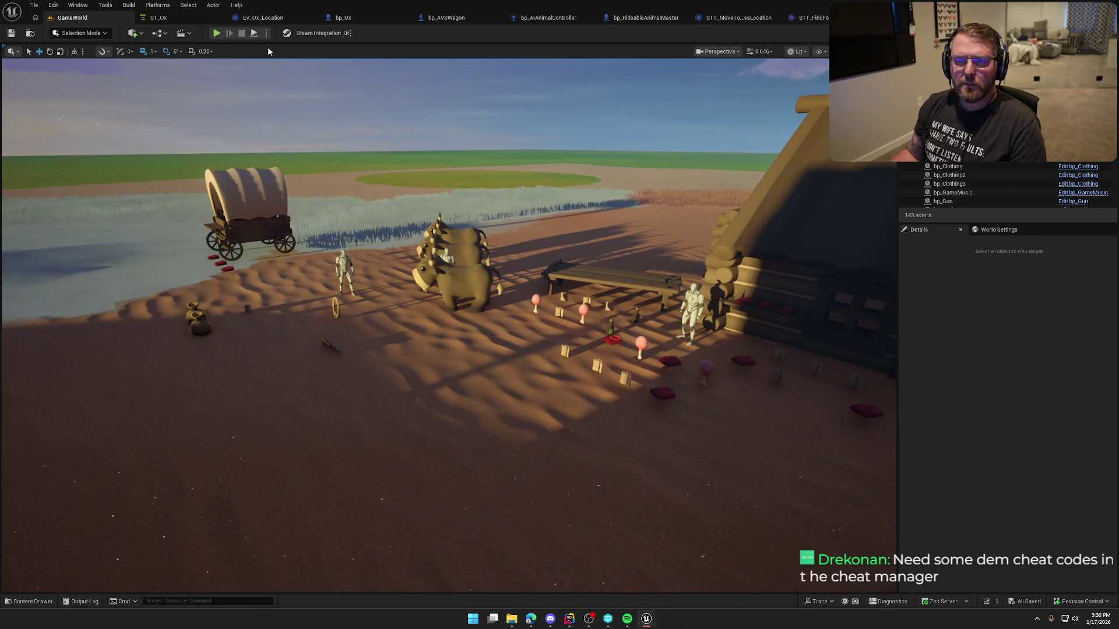
left_click(160, 17)
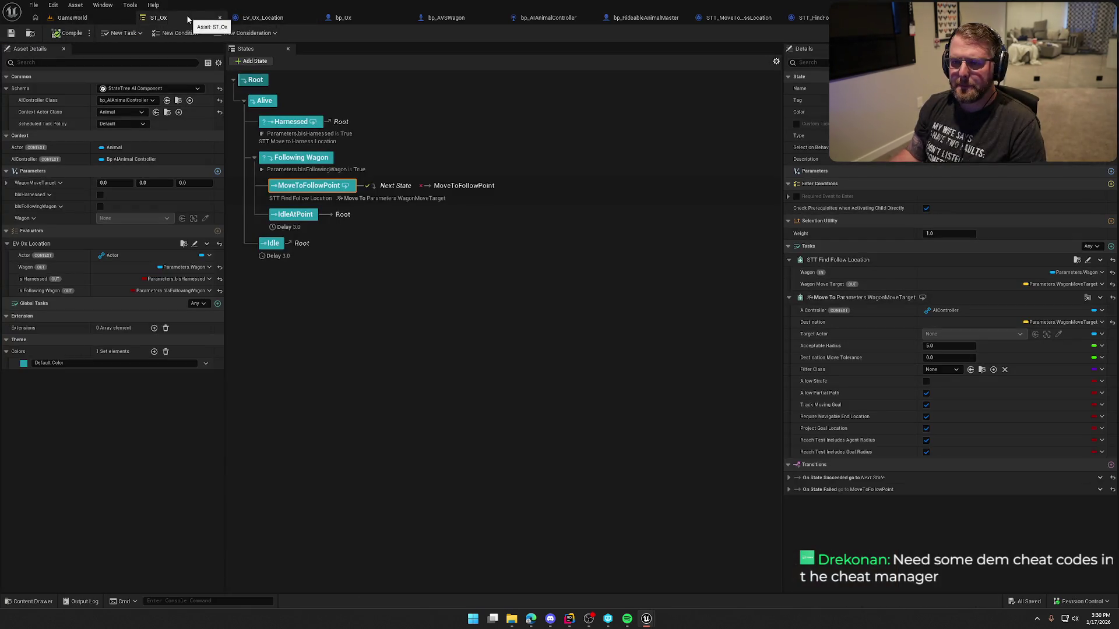
left_click(72, 17)
key("ctrl+space")
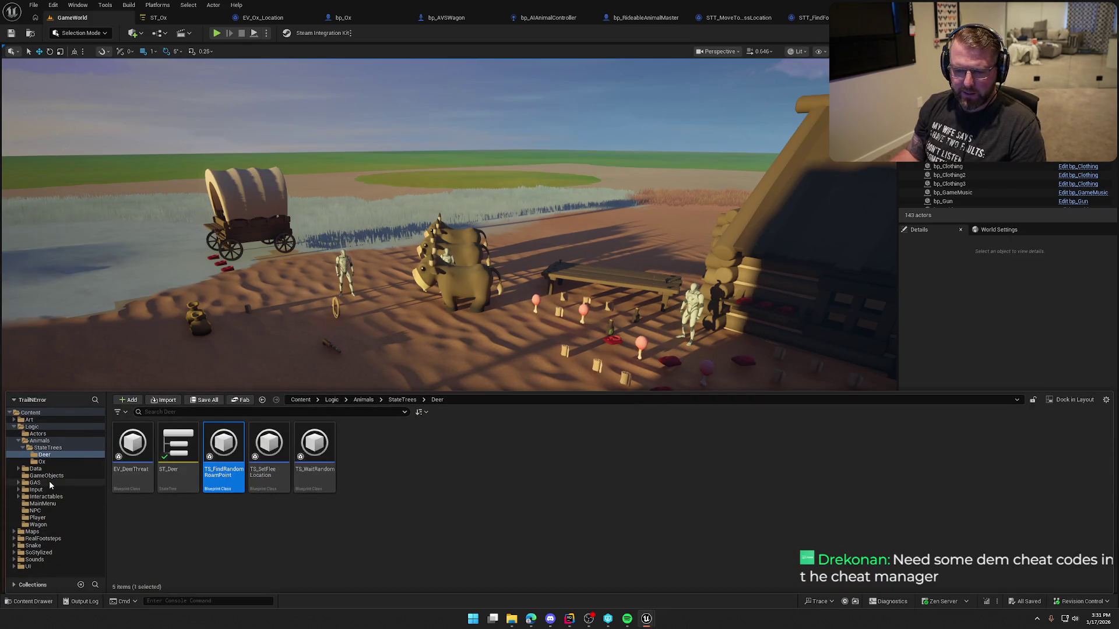
left_click(35, 482)
double_click(194, 486)
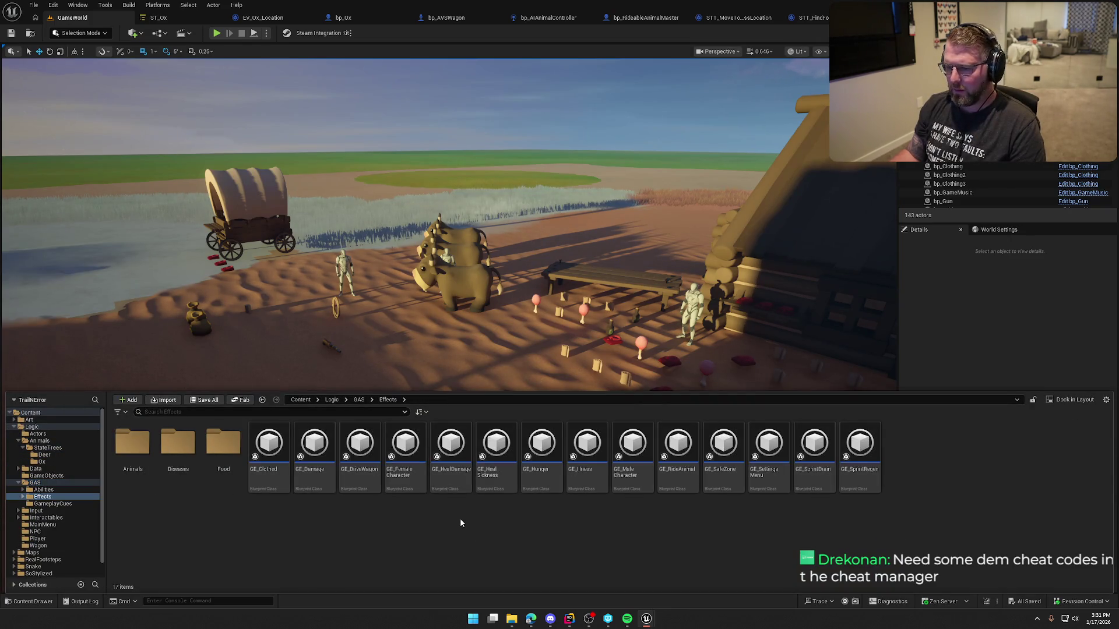
double_click(587, 454)
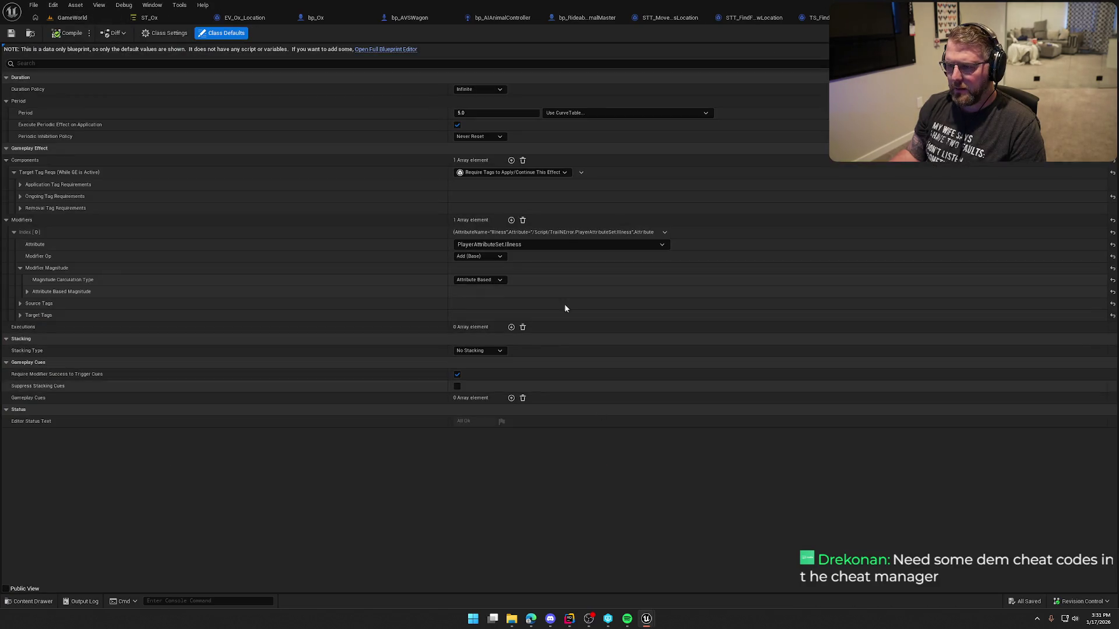
type("25")
Set GE_Illness's Period to 25.0, check it out and save, then close it.
key("Return")
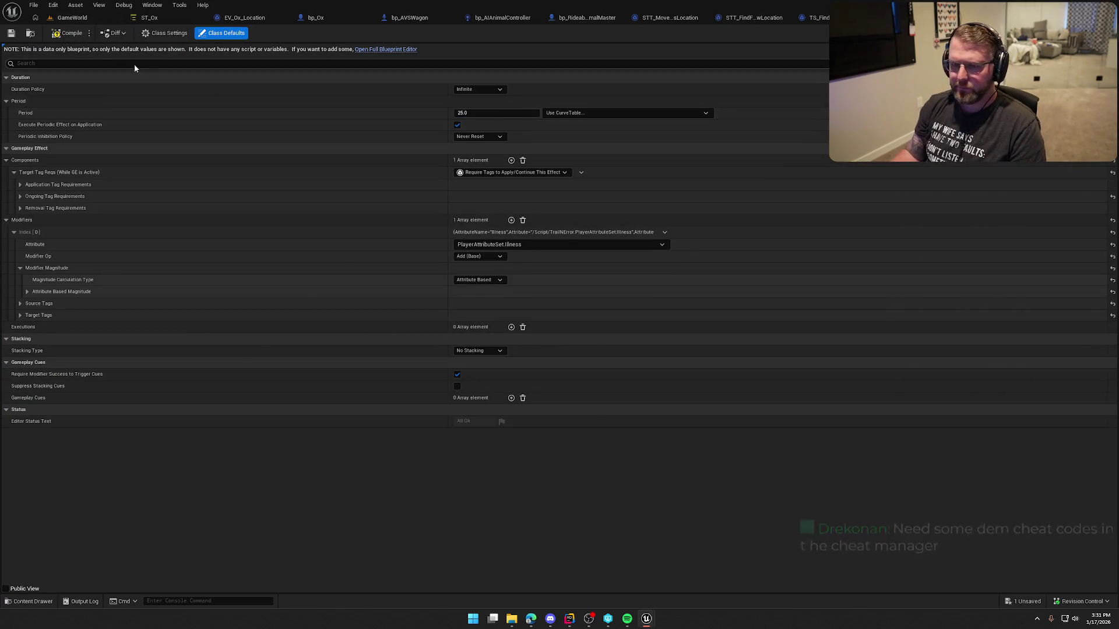
key("ctrl+shift+s")
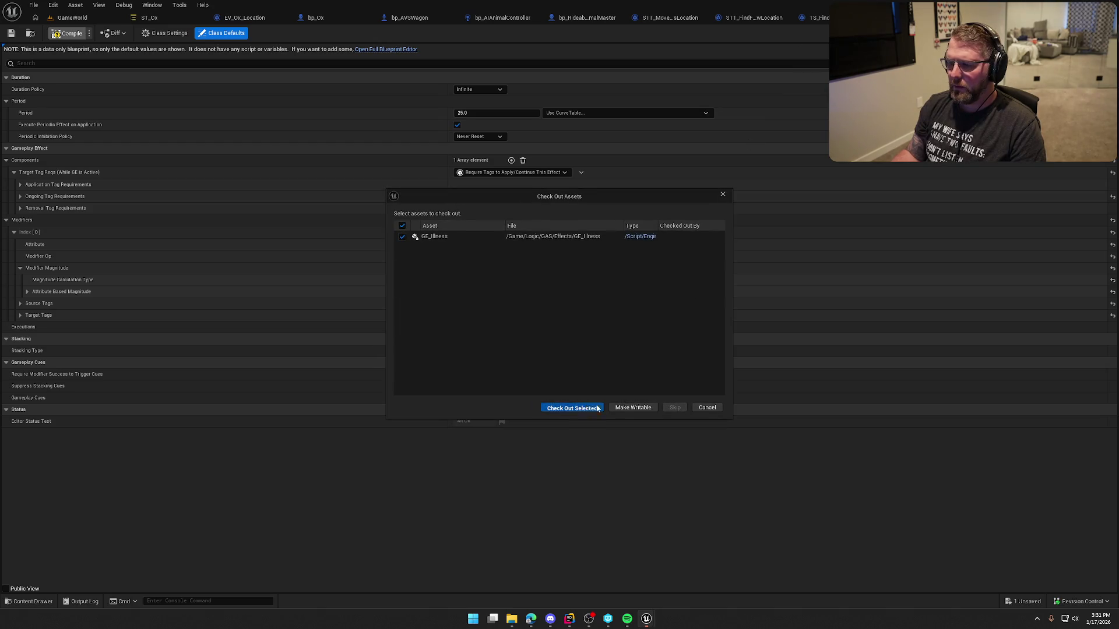
left_click(569, 406)
key("ctrl+w")
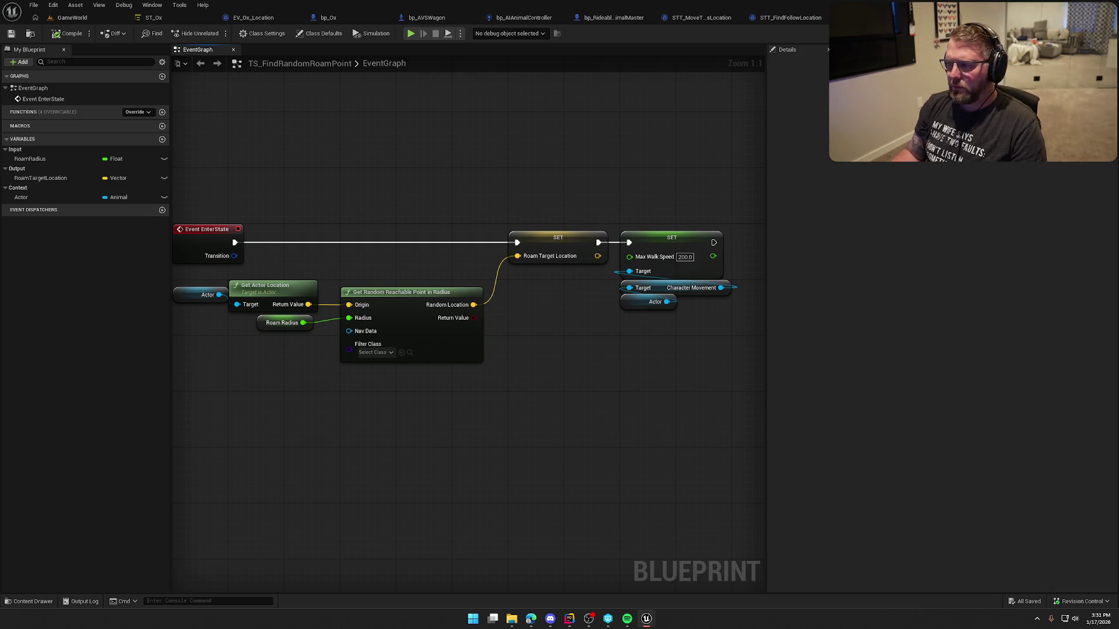
Close TS_FindRandomRoamPoint and the other blueprint graph tabs with Ctrl+W to get back to ST_Ox.
key("ctrl+w")
key("ctrl+w")
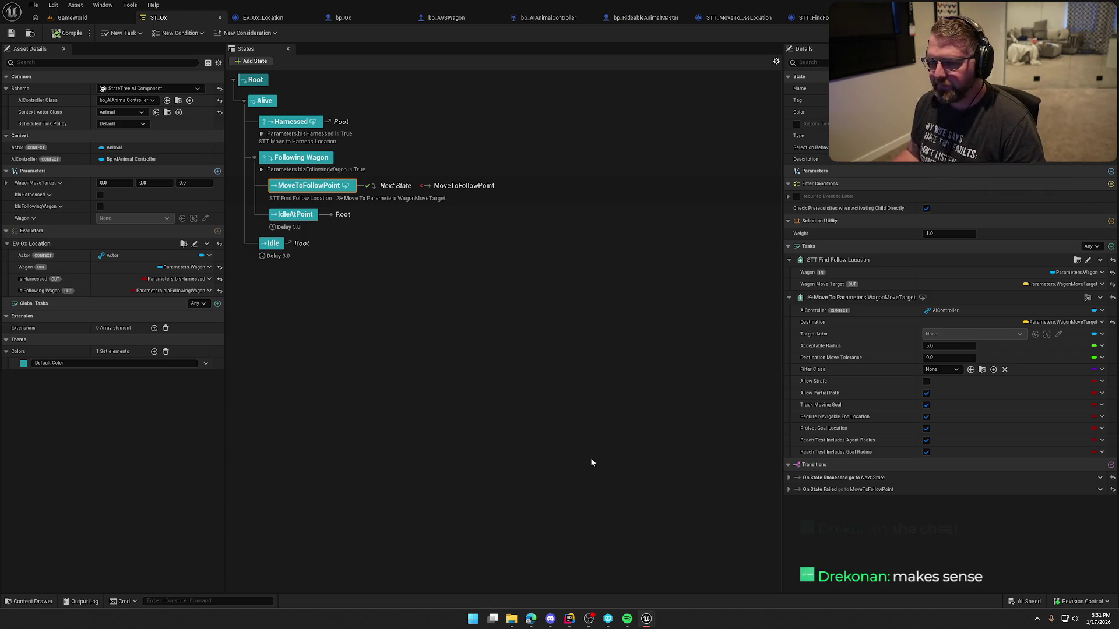
Deselect MoveToFollowPoint, compile the ST_Ox state tree, and switch to the EV_Ox_Location graph.
left_click(431, 309)
left_click(55, 33)
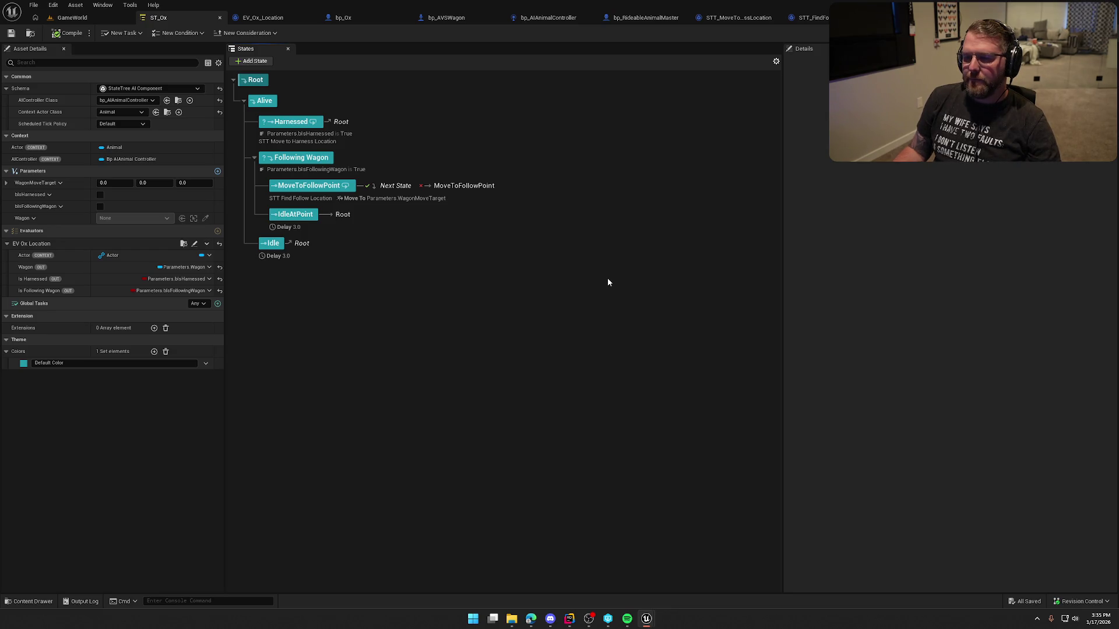
left_click(260, 19)
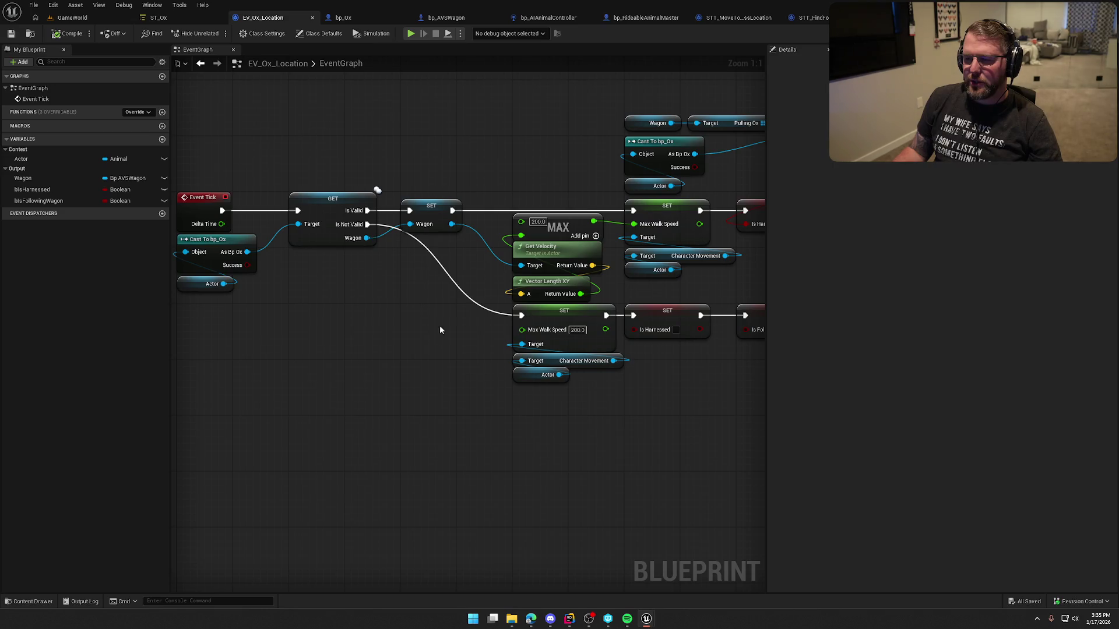
Pan the EV_Ox_Location EventGraph to review Event Tick, Cast To bp_Ox and the speed nodes, then return to GameWorld.
left_click_drag(432, 355, 252, 282)
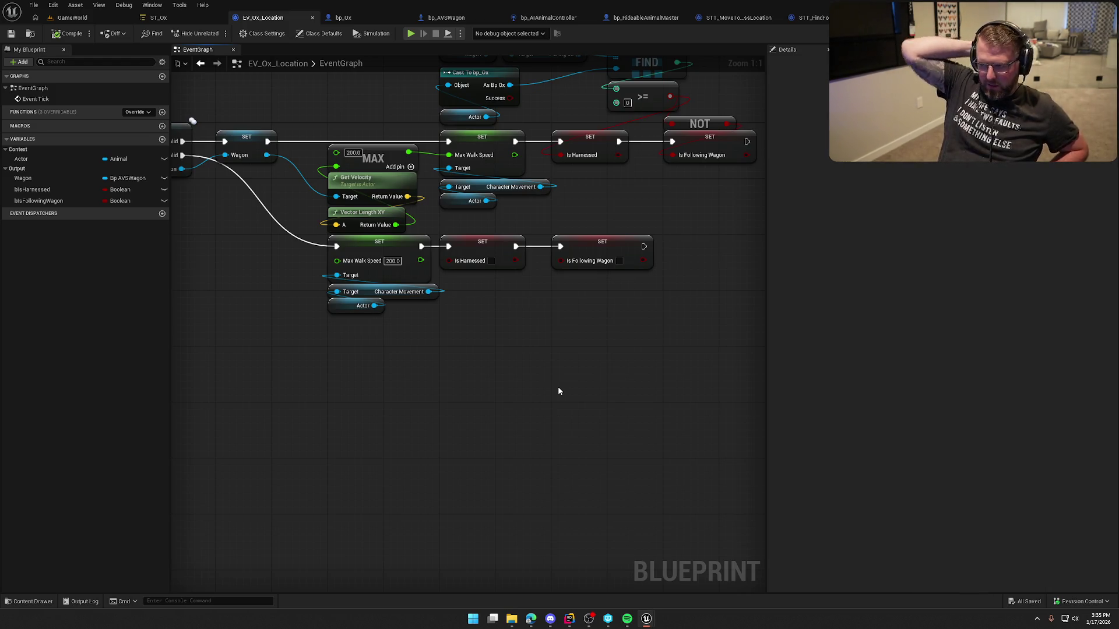
mouse_move(558, 386)
left_mouse_down()
mouse_move(507, 493)
mouse_move(456, 431)
left_mouse_up()
left_click_drag(427, 315, 504, 313)
left_click_drag(319, 147, 401, 276)
left_click(346, 440)
left_click_drag(346, 440, 419, 451)
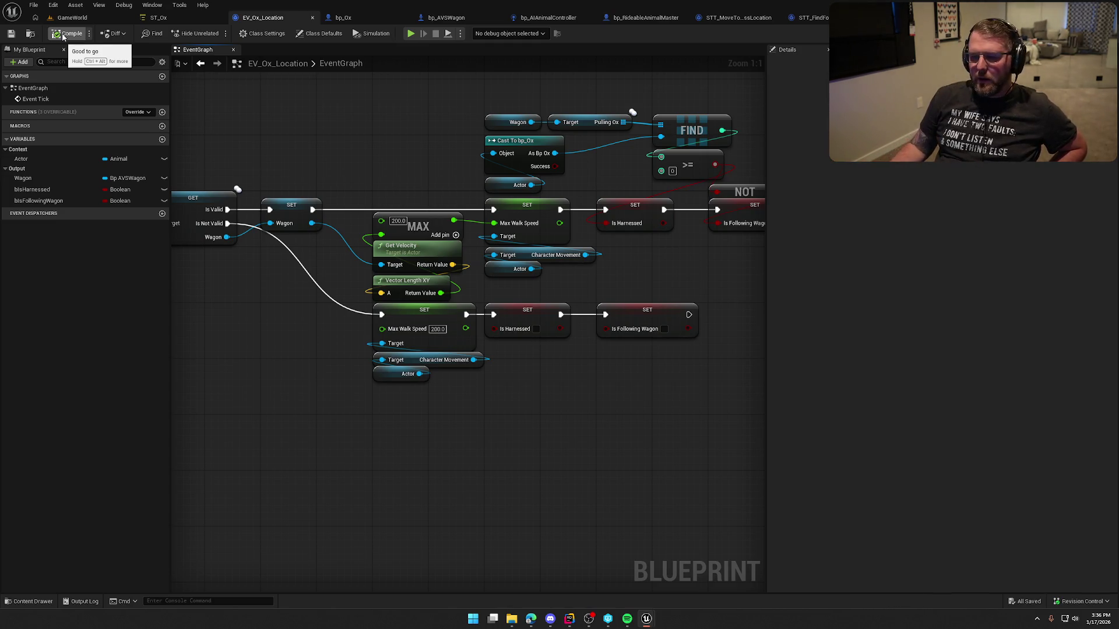
left_click_drag(347, 419, 438, 469)
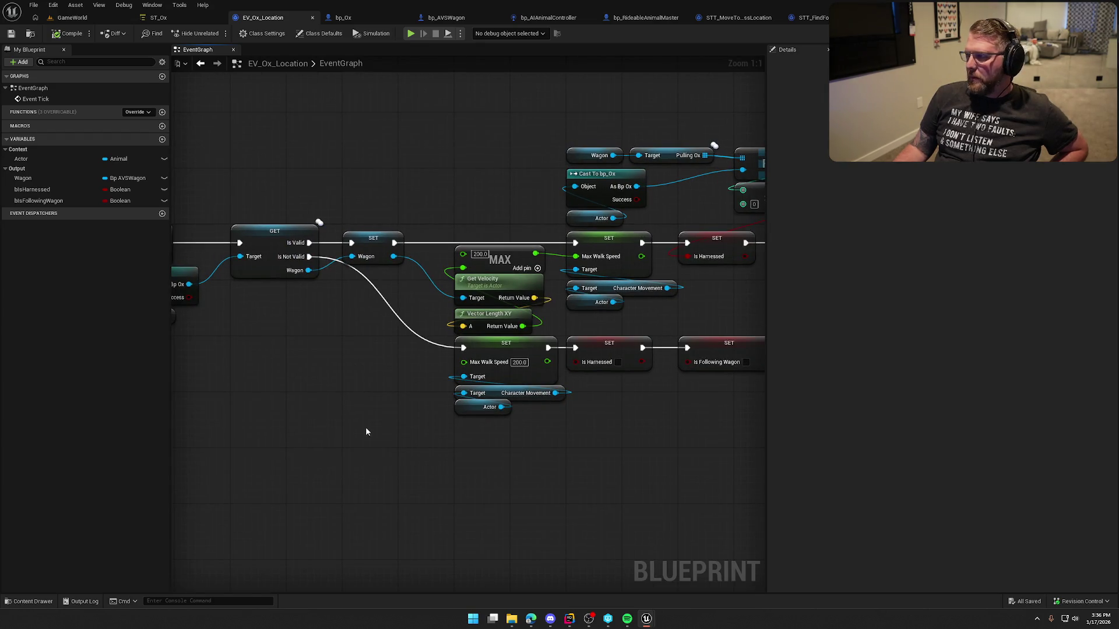
mouse_move(324, 395)
left_mouse_down()
mouse_move(430, 400)
mouse_move(201, 387)
left_mouse_up()
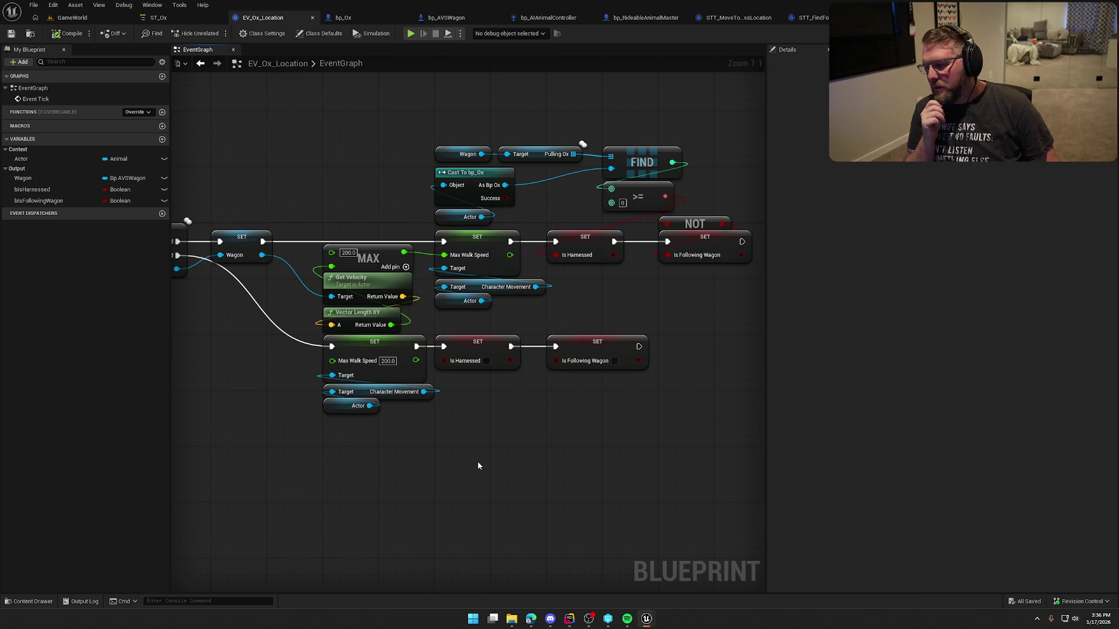
left_click(72, 17)
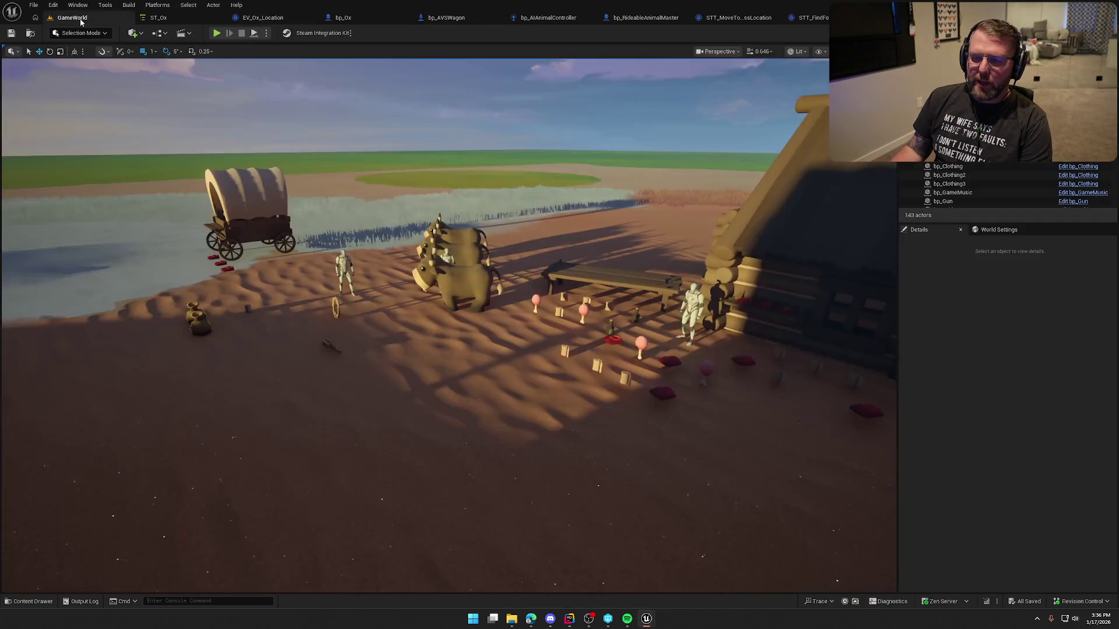
Play-test the level, riding an ox to the wagon and dismounting, then stop the session.
left_click(217, 33)
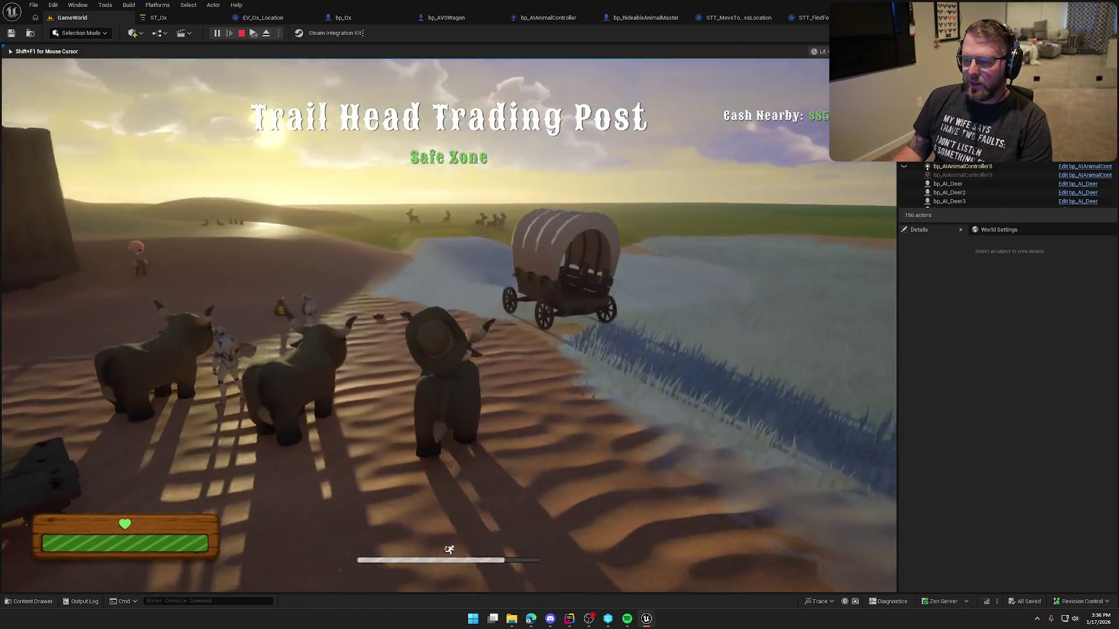
key("w")
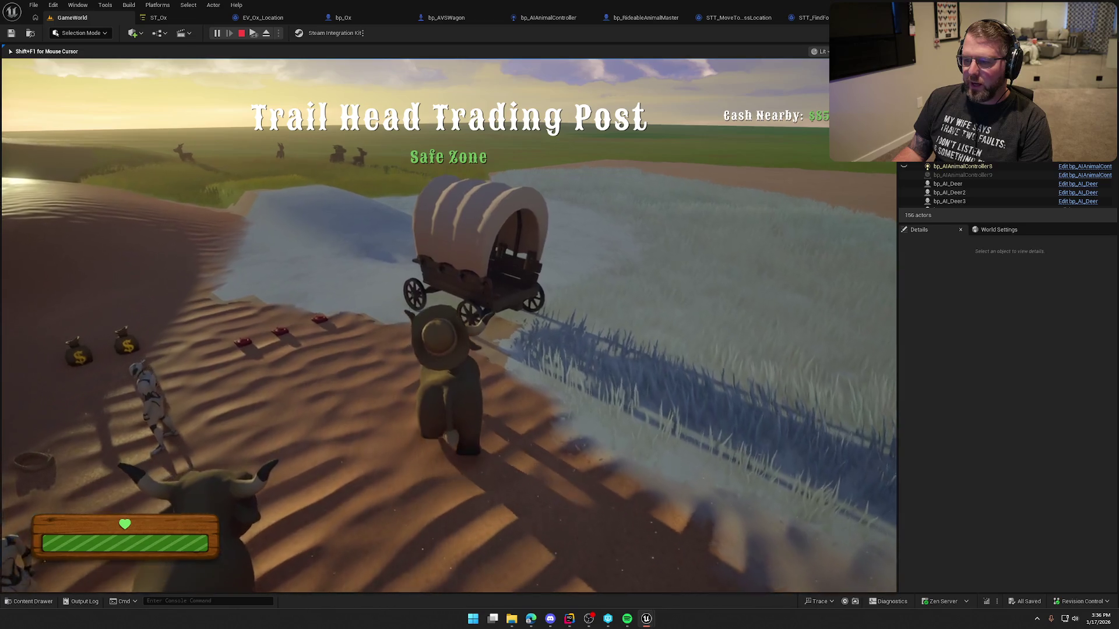
key("e")
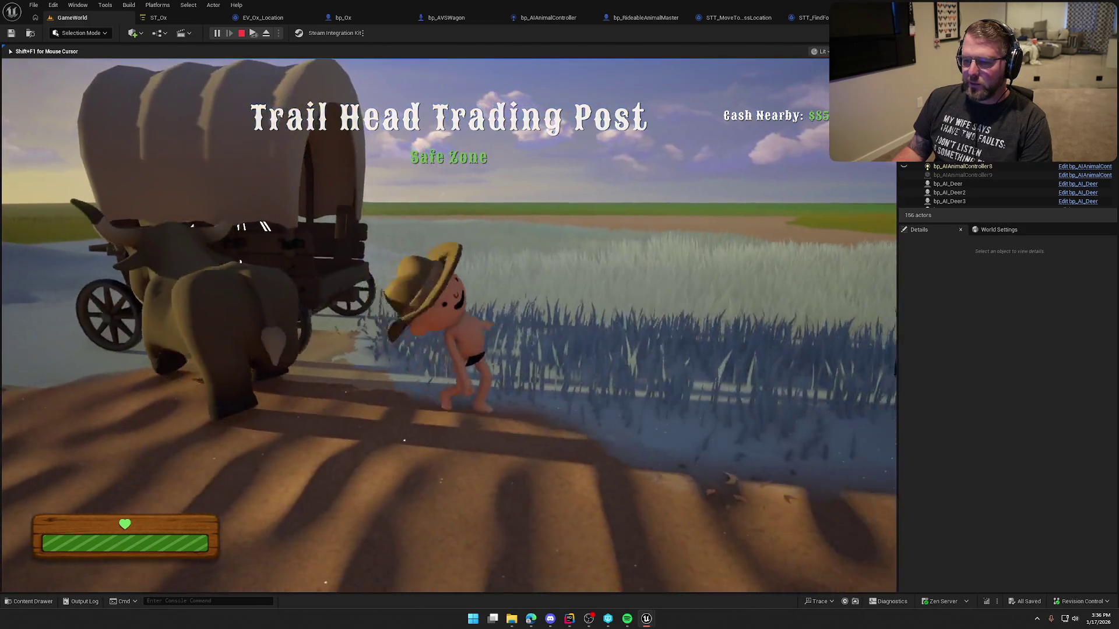
key("Escape")
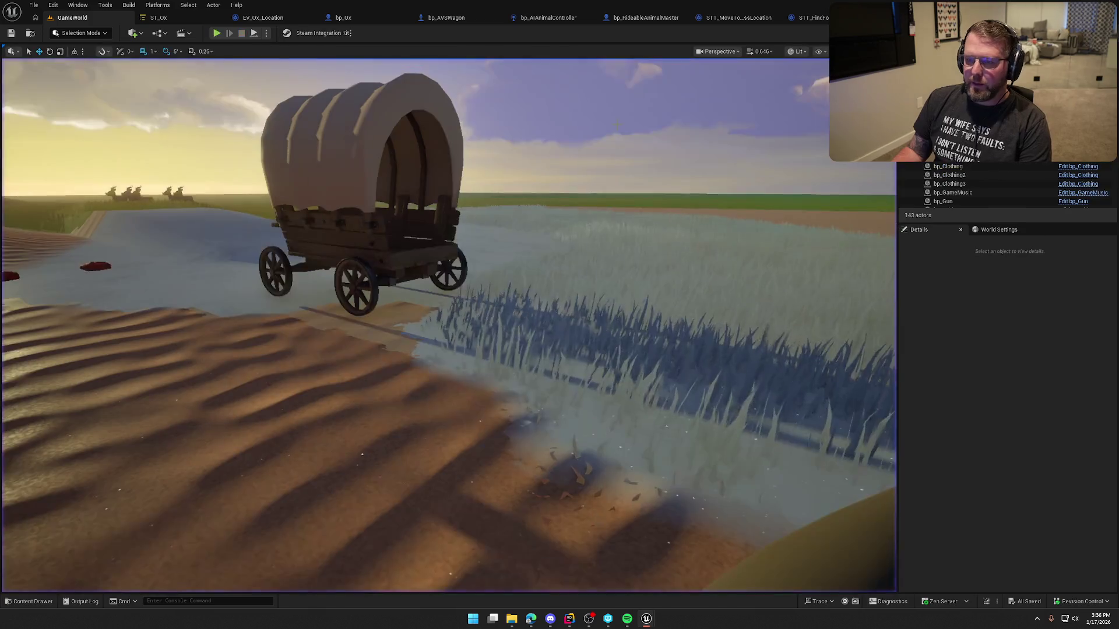
Glance at bp_AVSWagon, then go back to GameWorld and start a new play session.
left_click(478, 18)
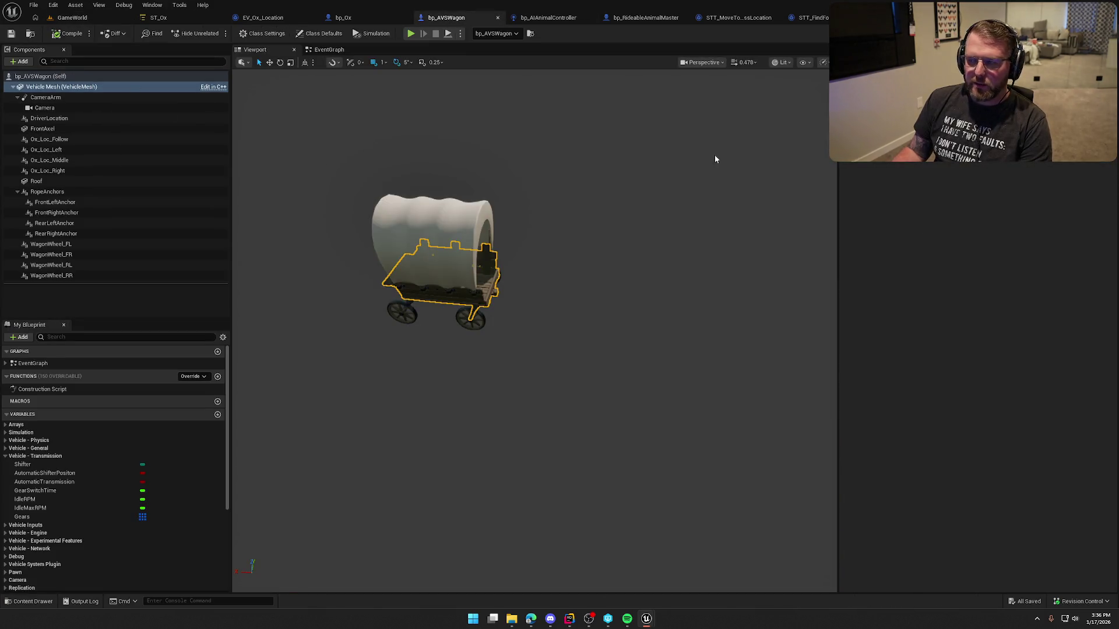
left_click(73, 18)
left_click(217, 33)
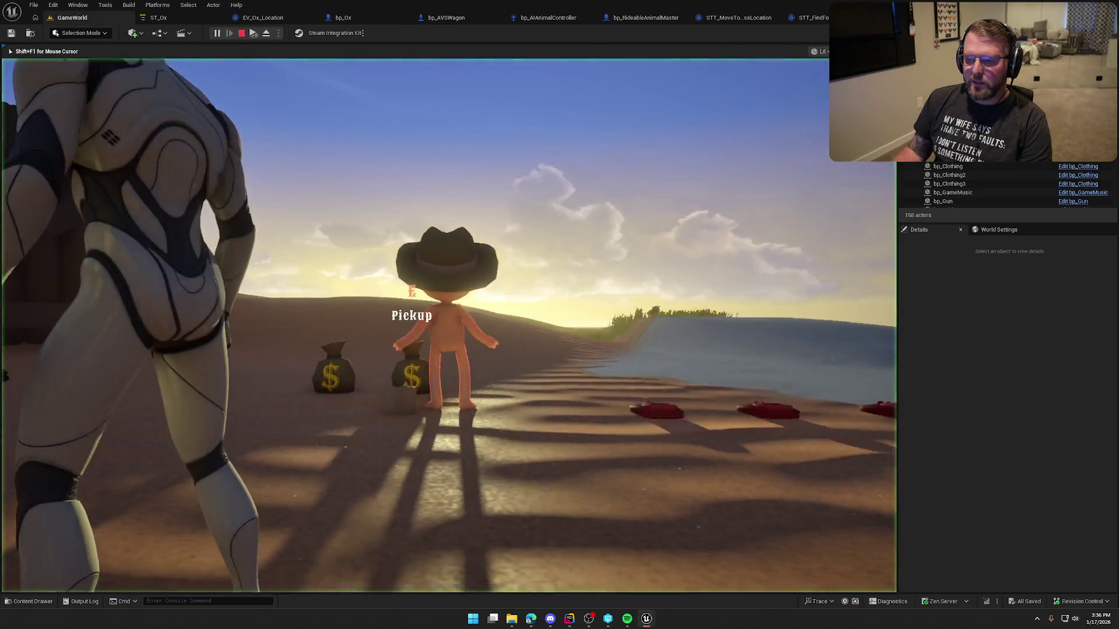
Walk and sprint around the wagon, then run toward the ranch and oxen.
key("w")
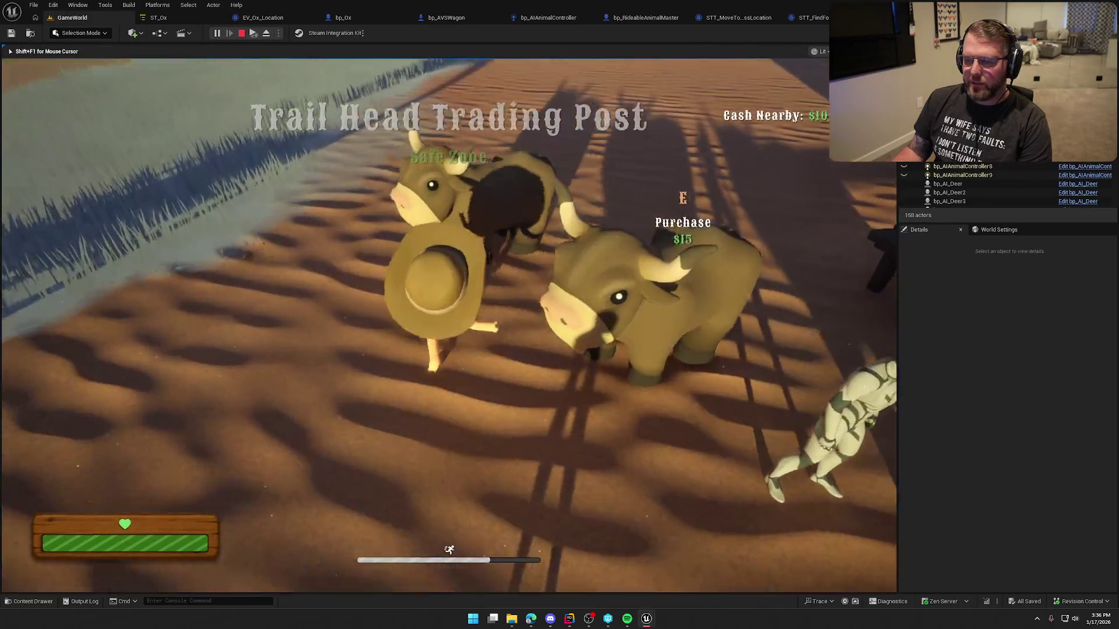
key("w")
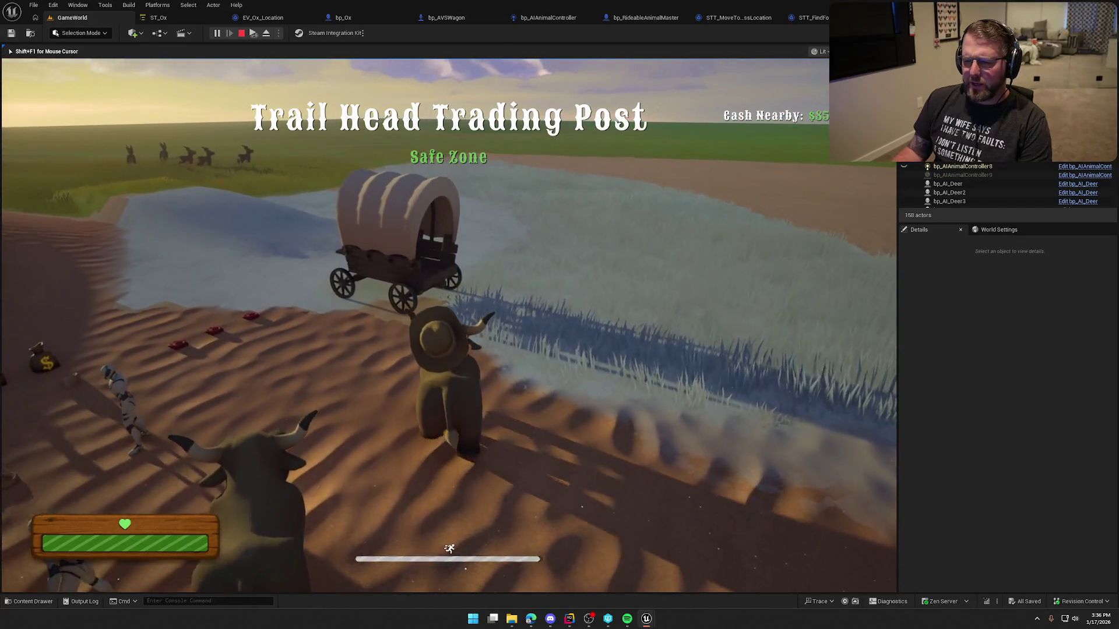
key("shift+w")
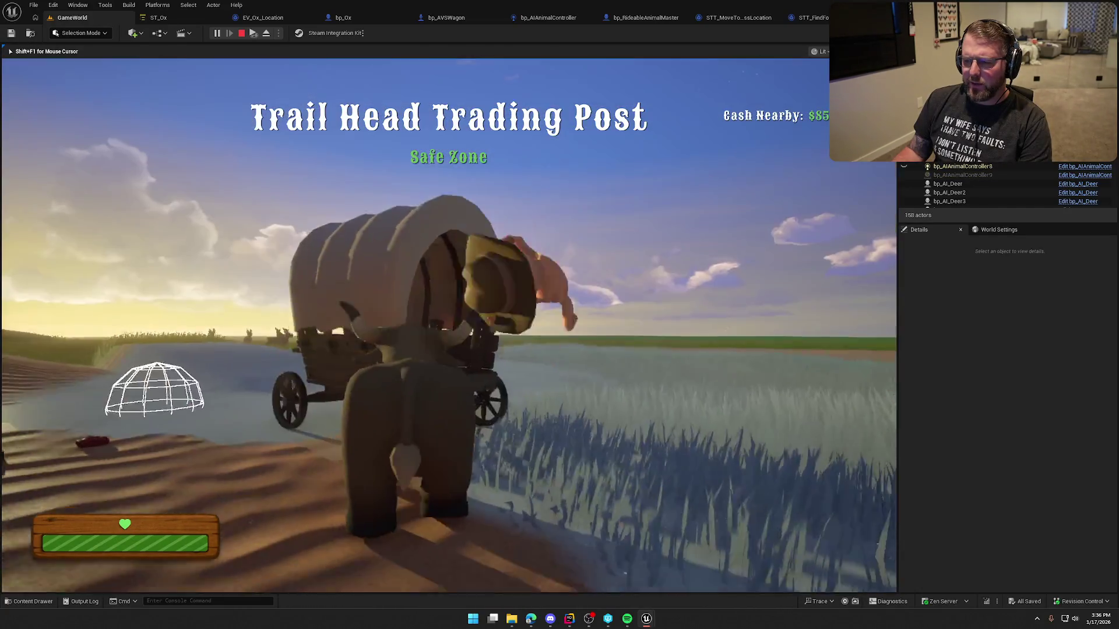
key("w")
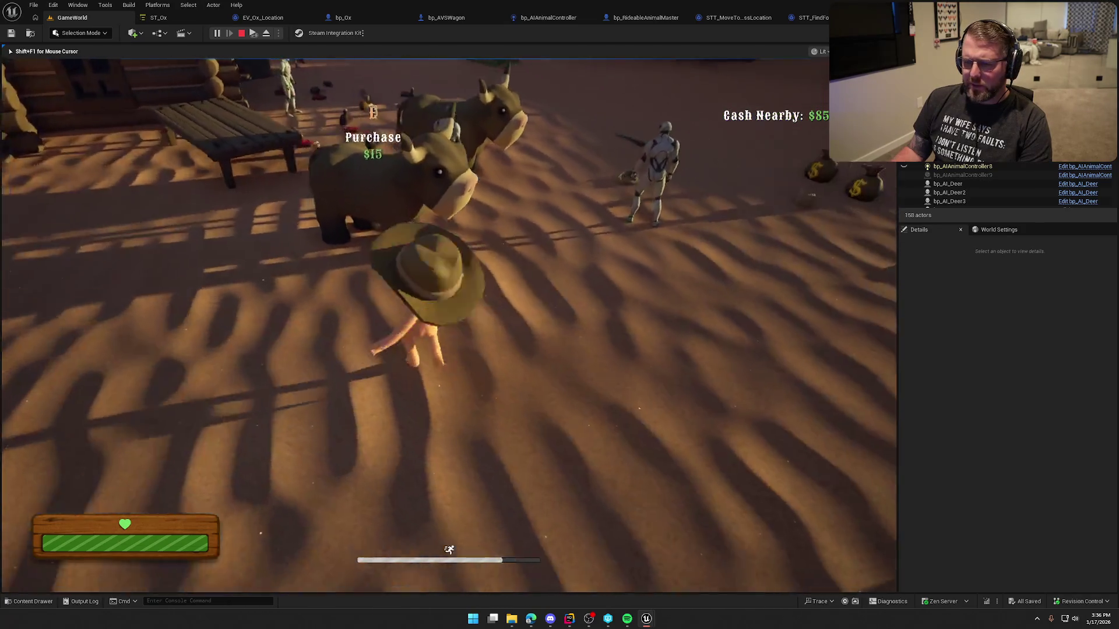
key("w")
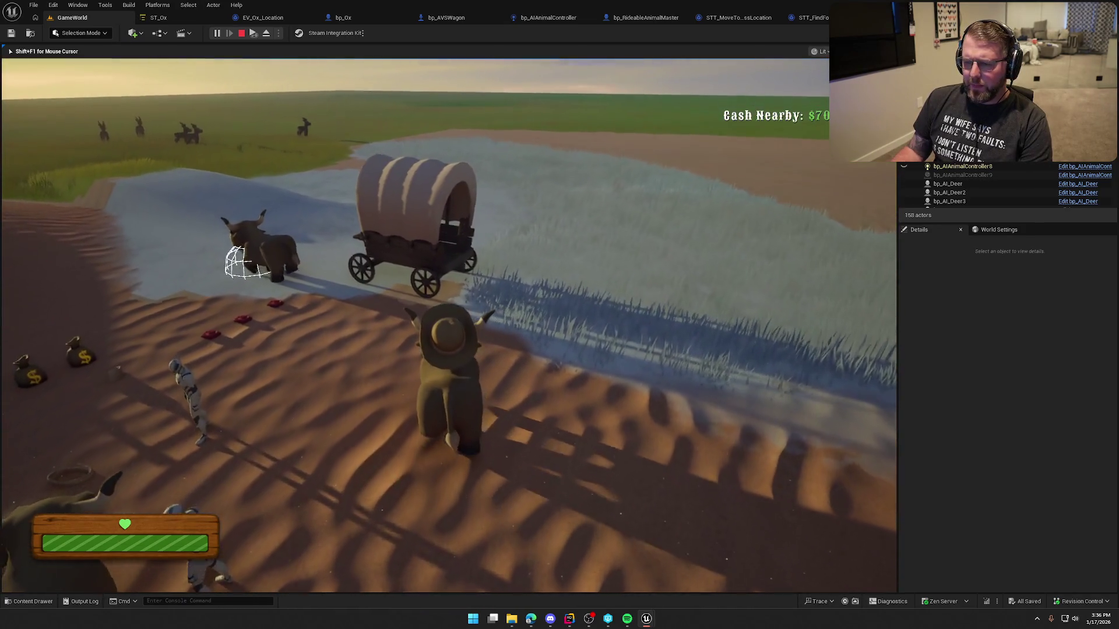
key("shift+w")
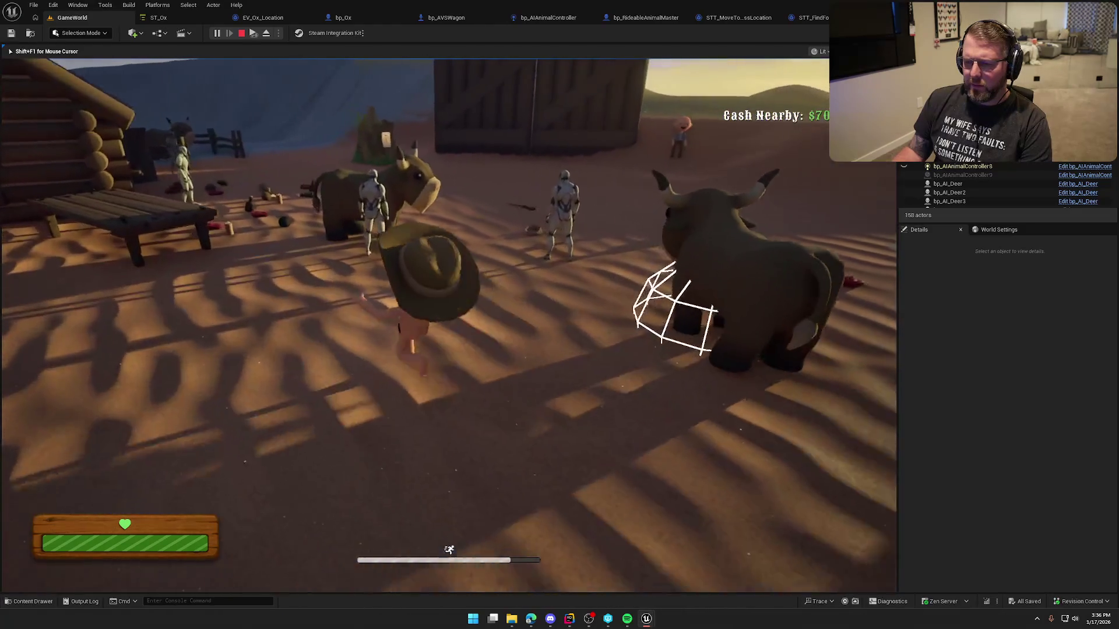
Mount an ox, get off on foot beside the wagon, and open the developer console.
key("e")
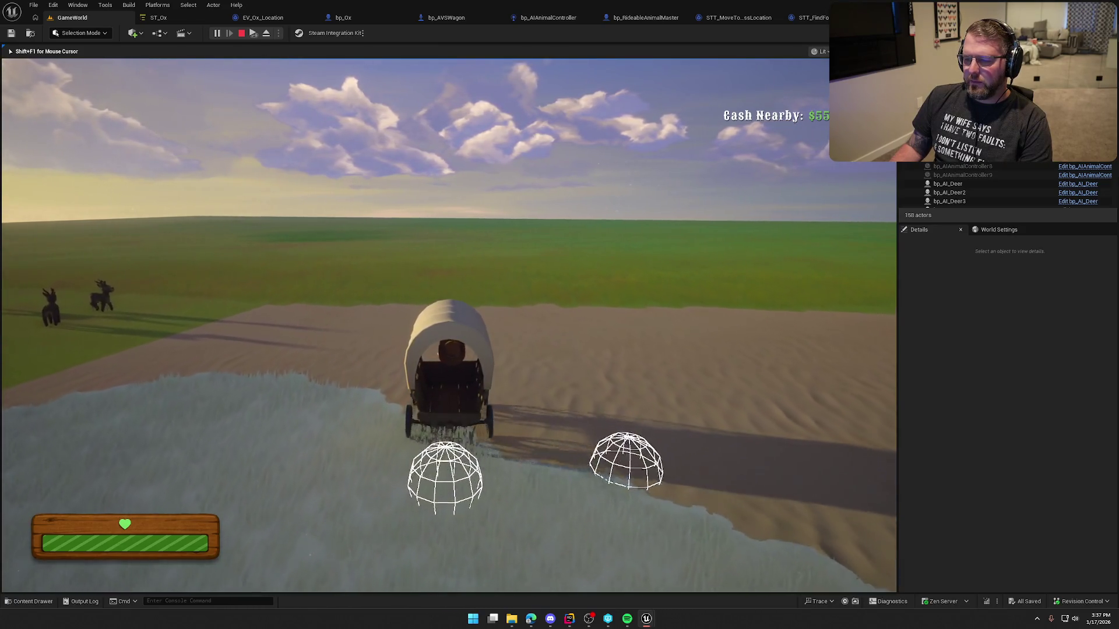
key("e")
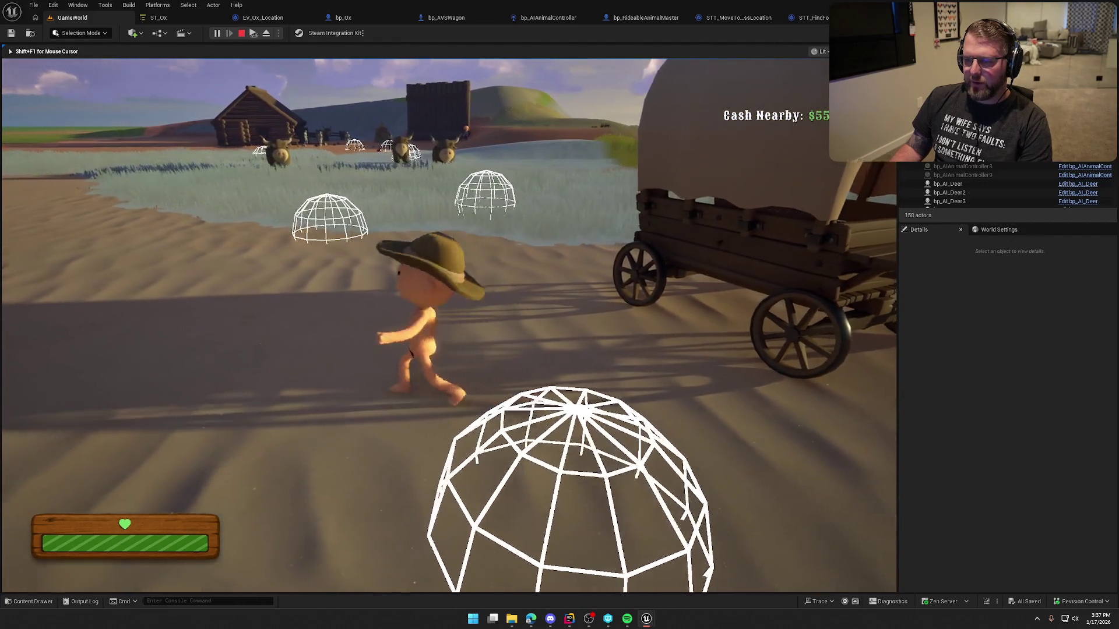
key("s")
key("w")
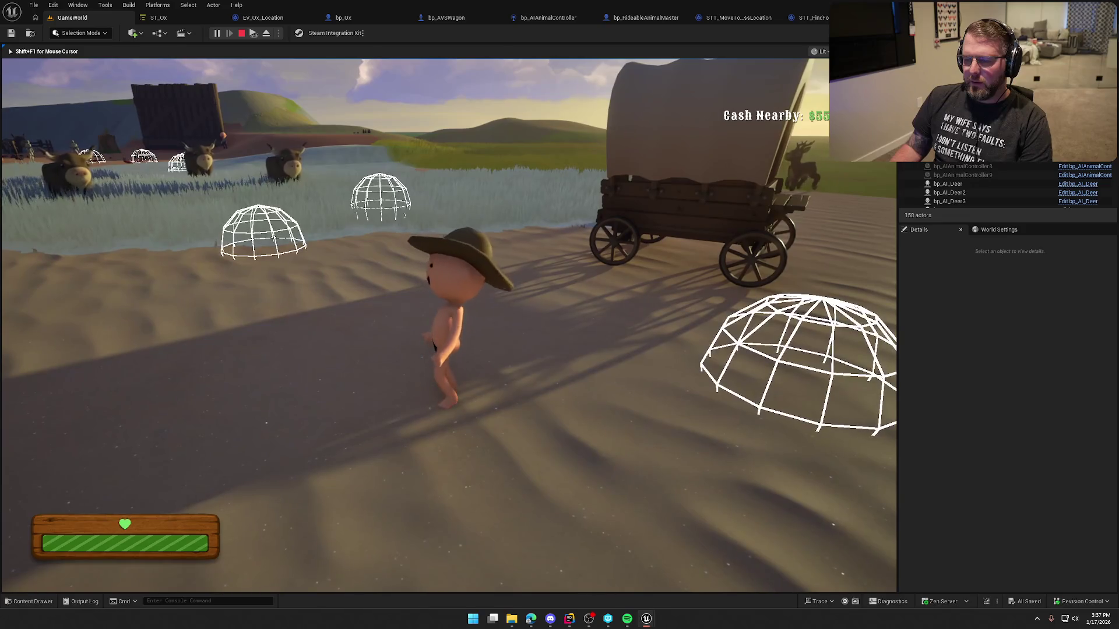
key("grave")
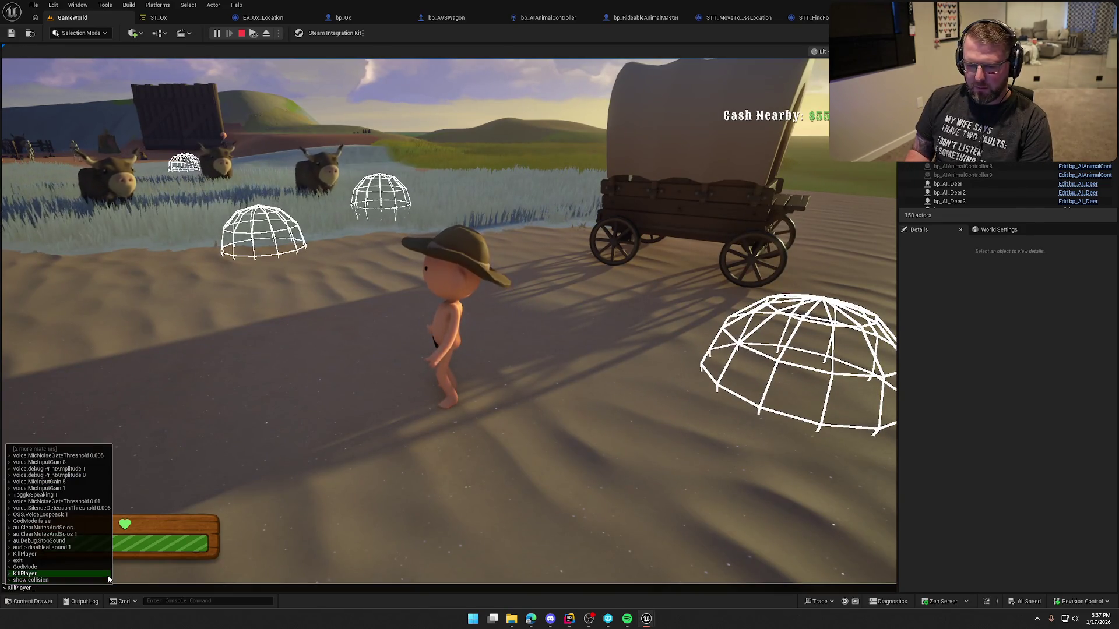
Submit the console command and roam around the oxen and wagon, then stop play and view the ST_Ox state tree.
key("Return")
key("s")
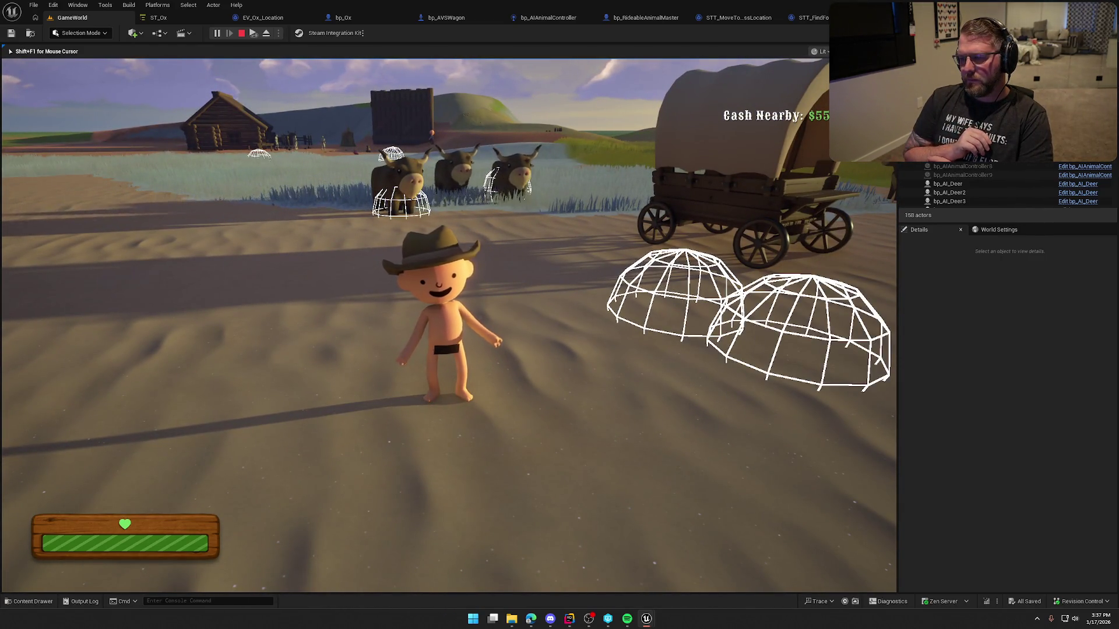
key("d")
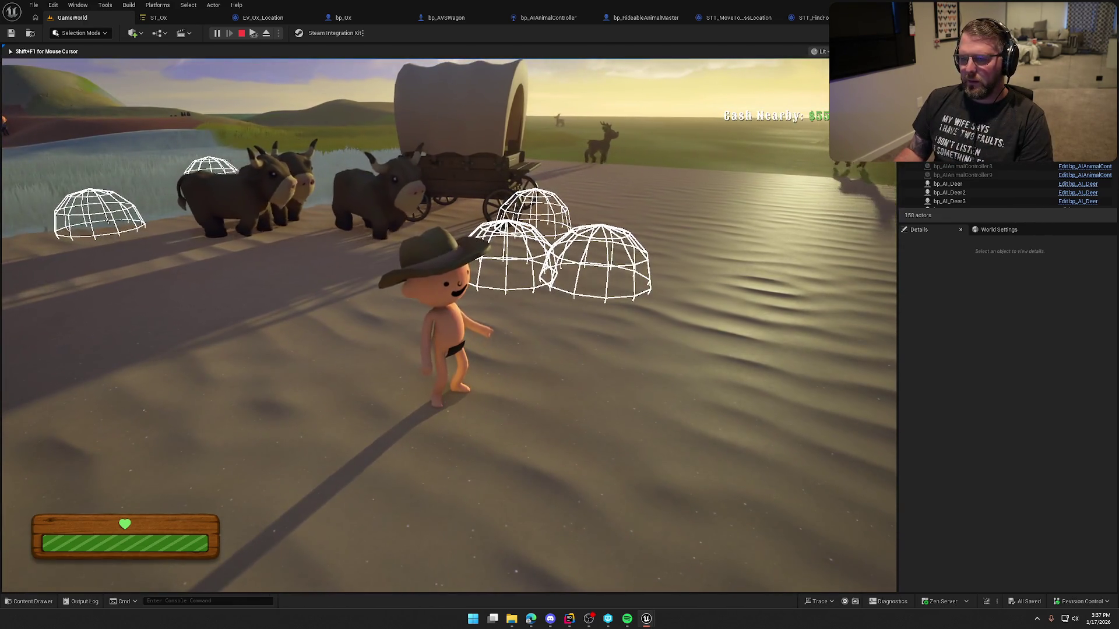
key("w")
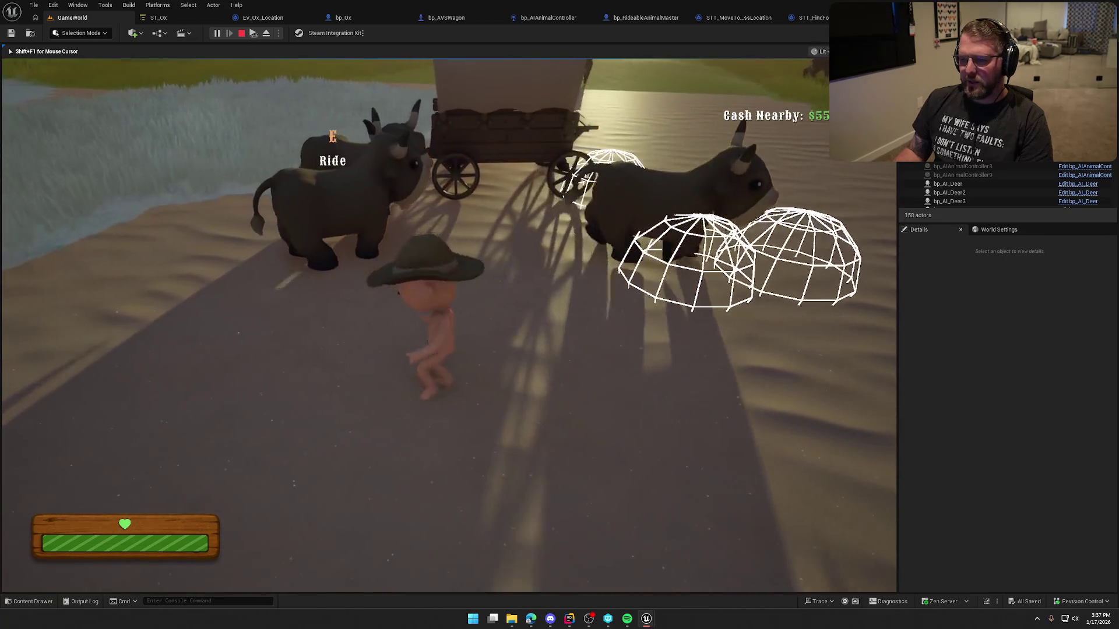
key("s")
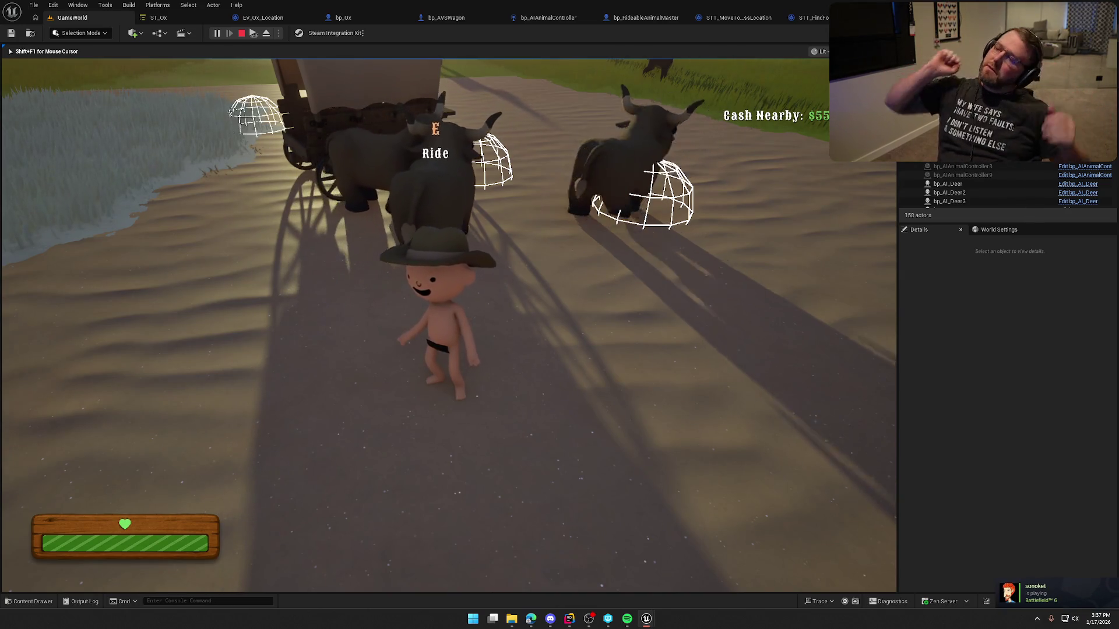
key("shift+w")
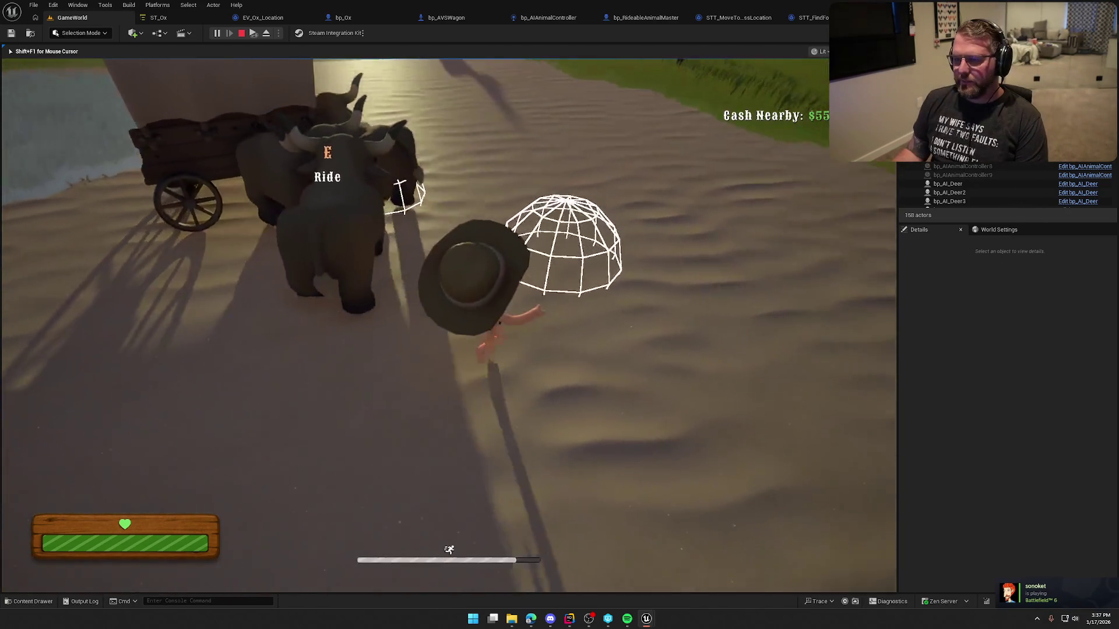
key("s")
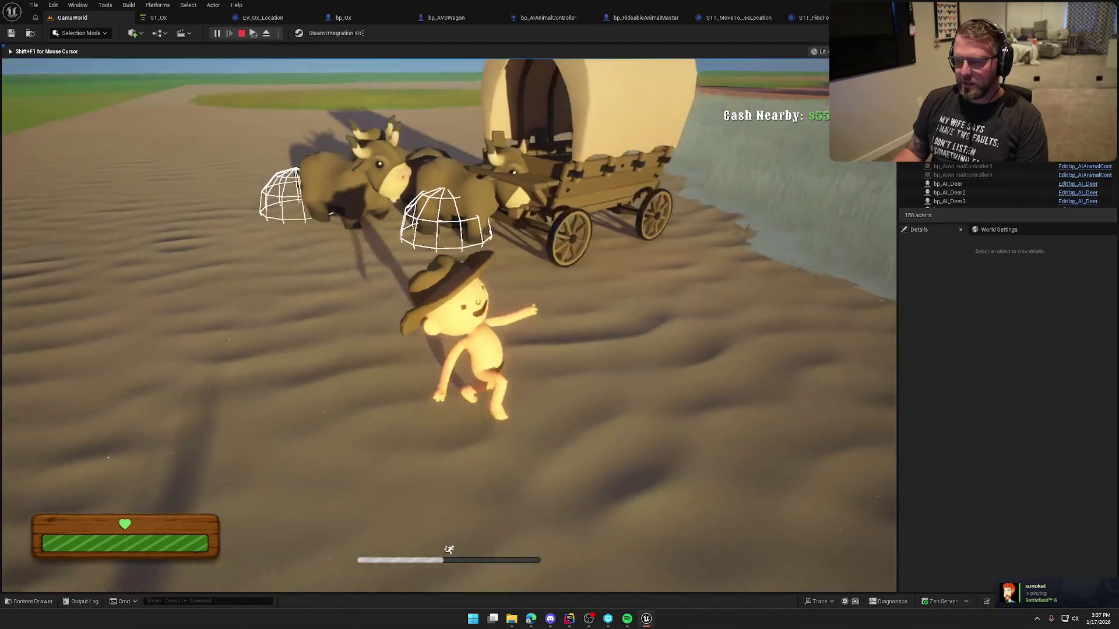
key("w")
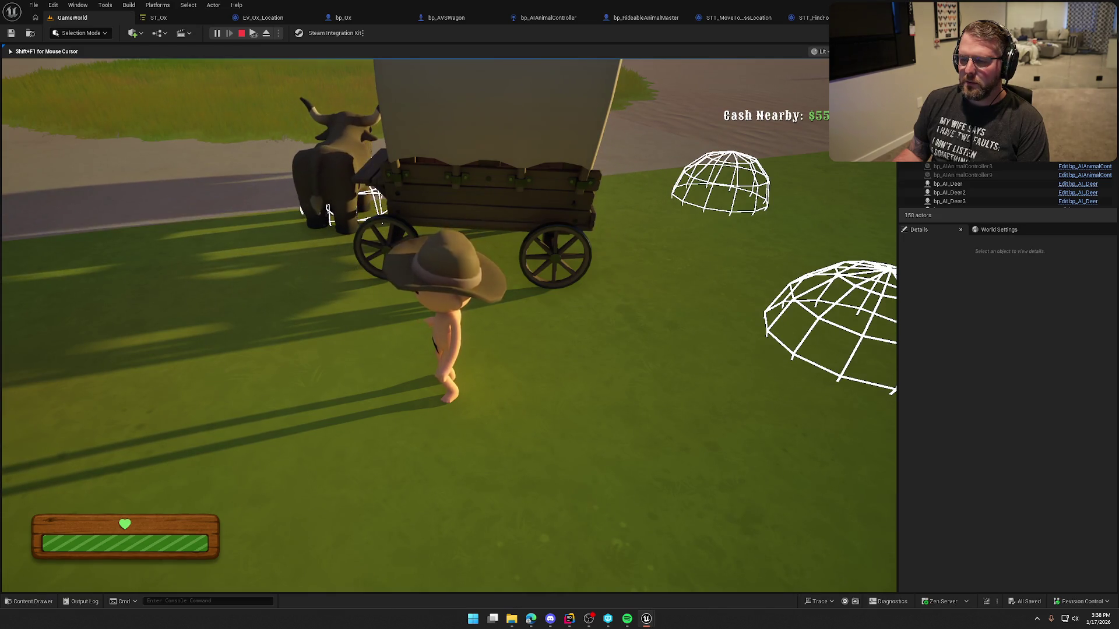
key("Escape")
left_click(159, 18)
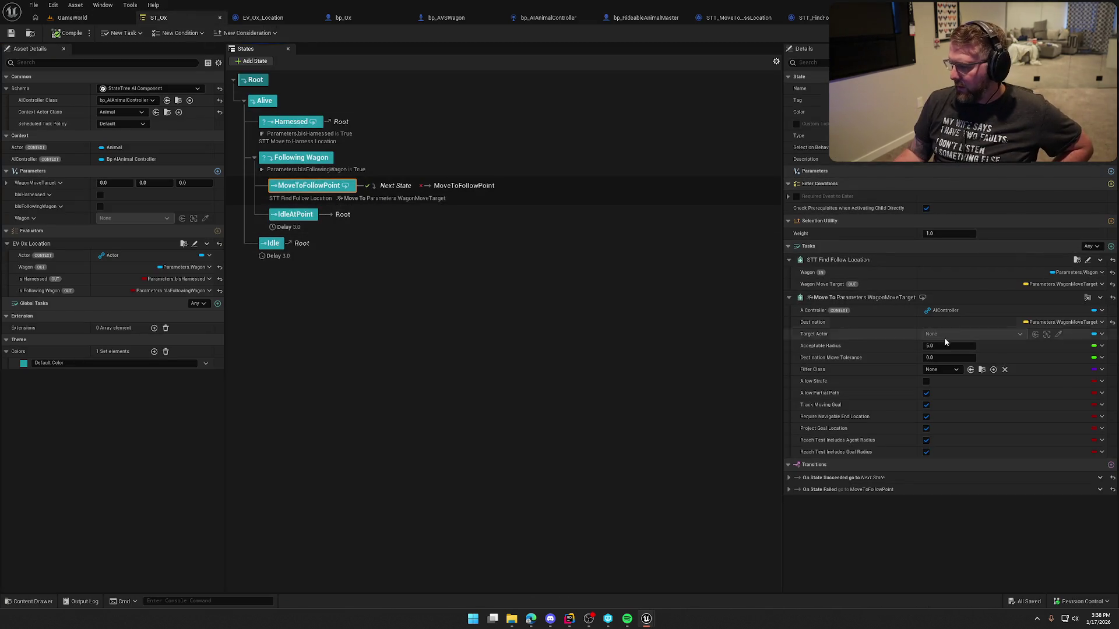
Turn off Track Moving Goal in the Move To task, set Acceptable Radius to 50.0, save ST_Ox.
left_click(925, 394)
left_click(925, 393)
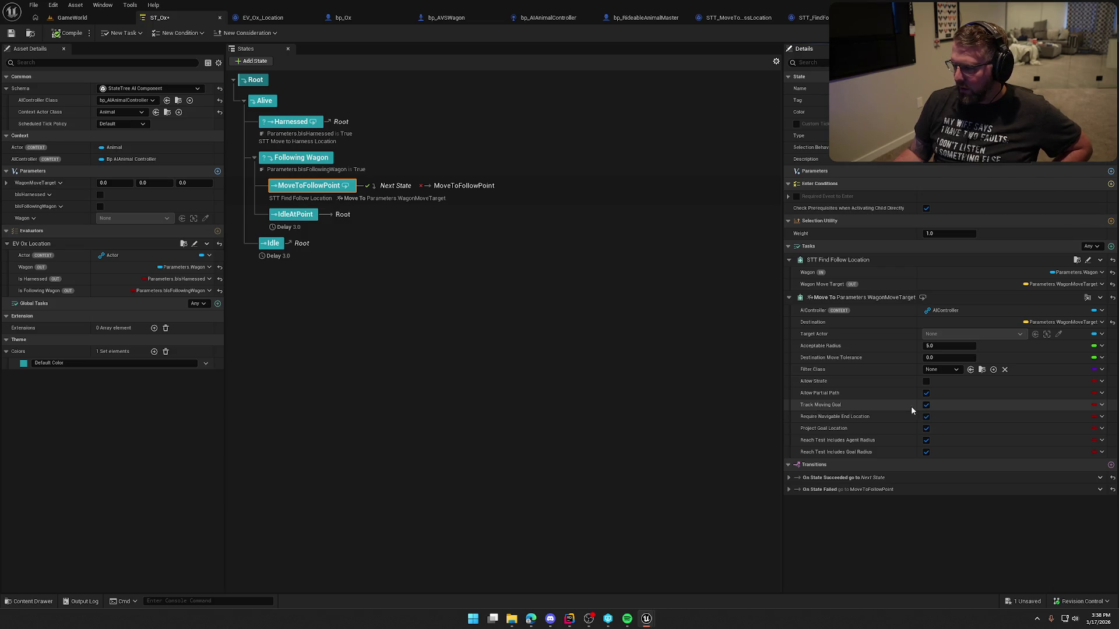
left_click(926, 405)
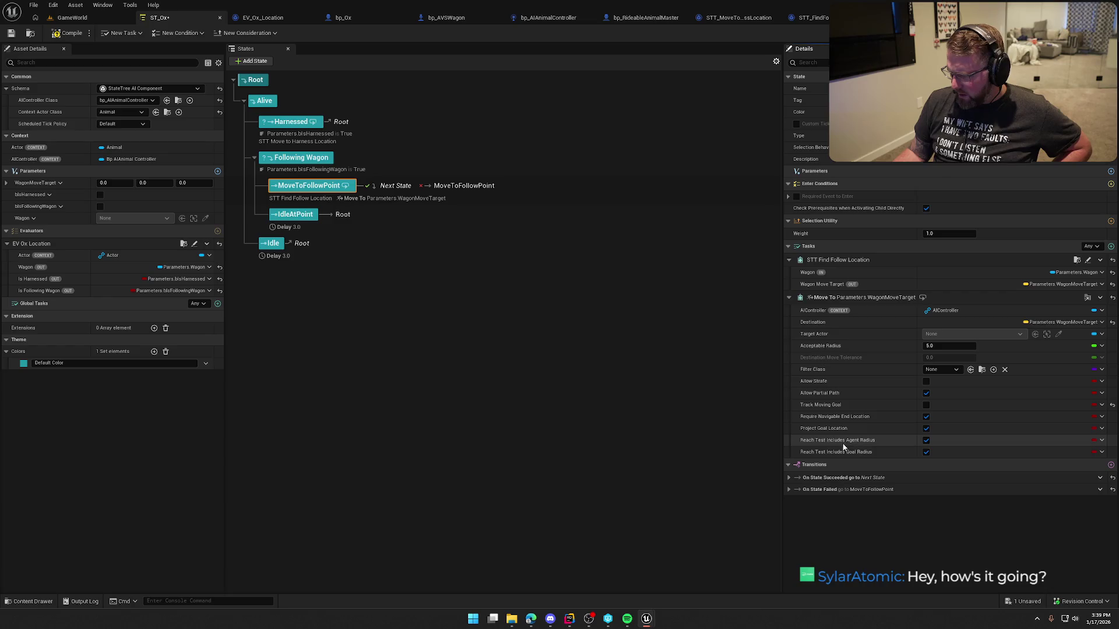
left_click(935, 346)
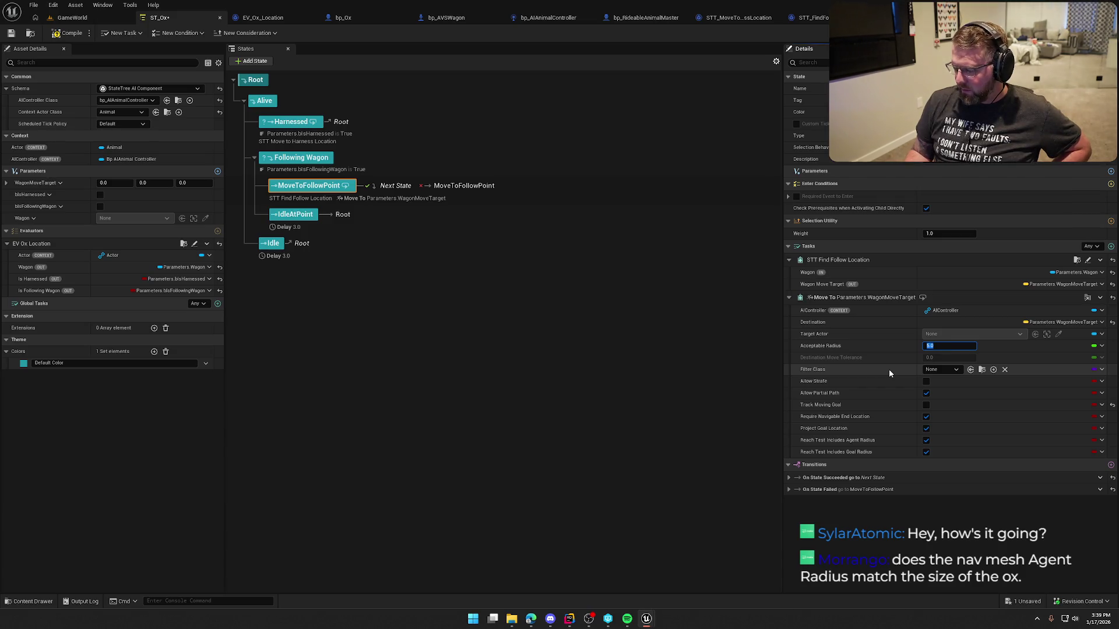
type("50.0")
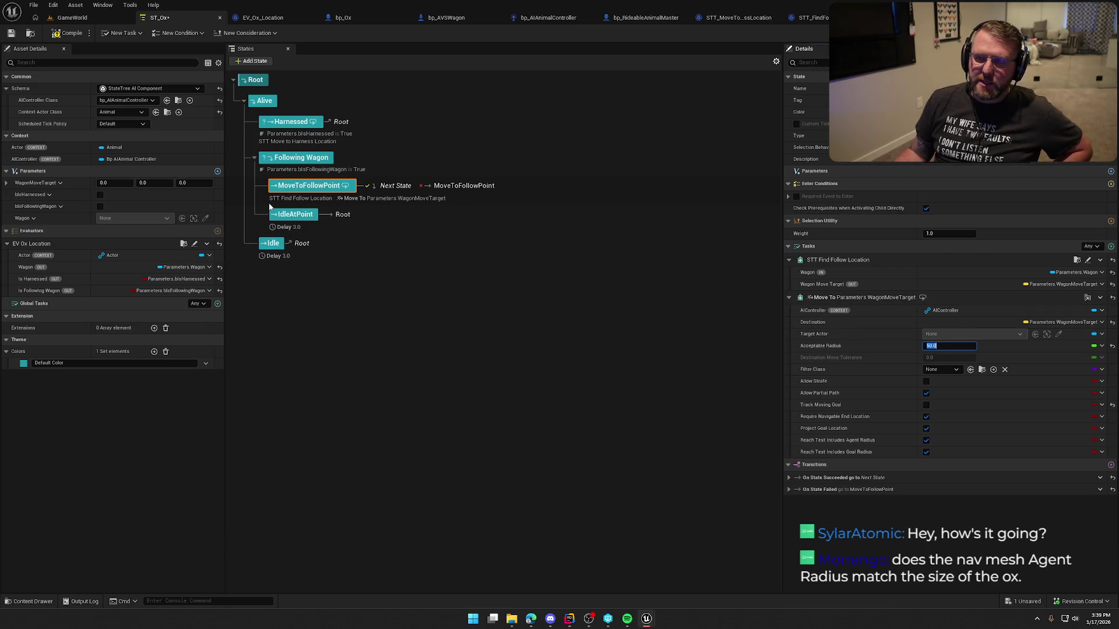
left_click(68, 33)
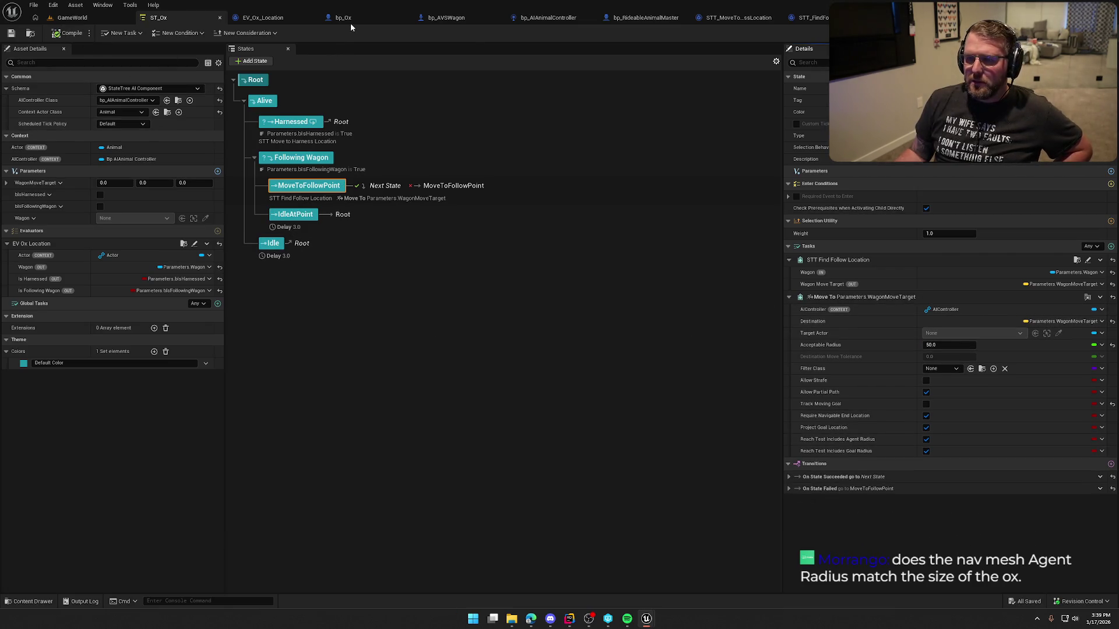
left_click(349, 19)
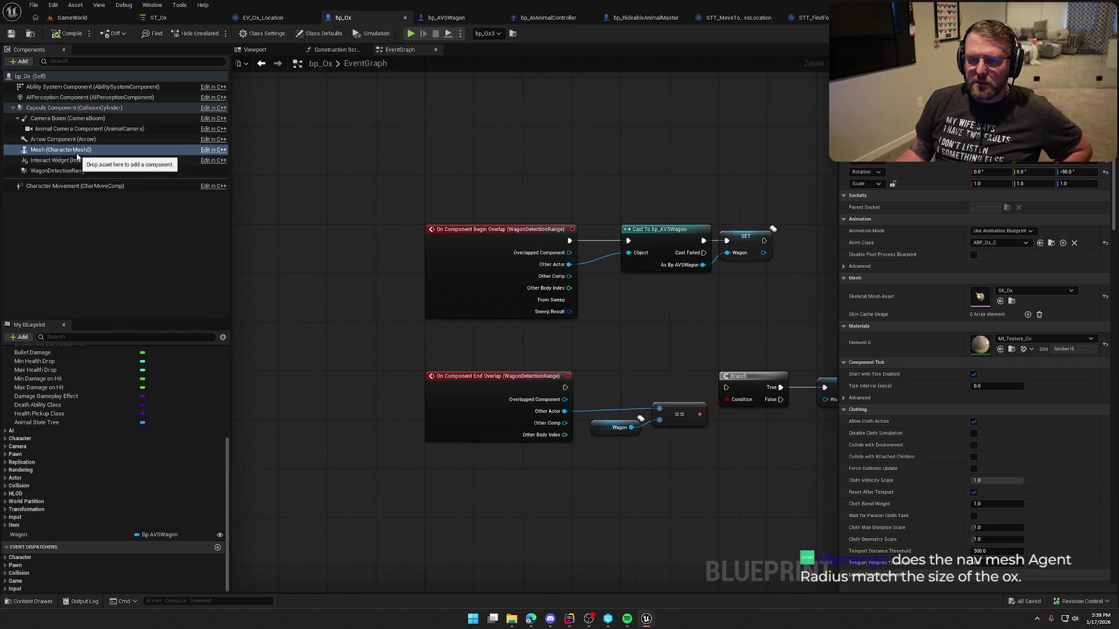
left_click(73, 18)
left_click_drag(242, 159, 243, 110)
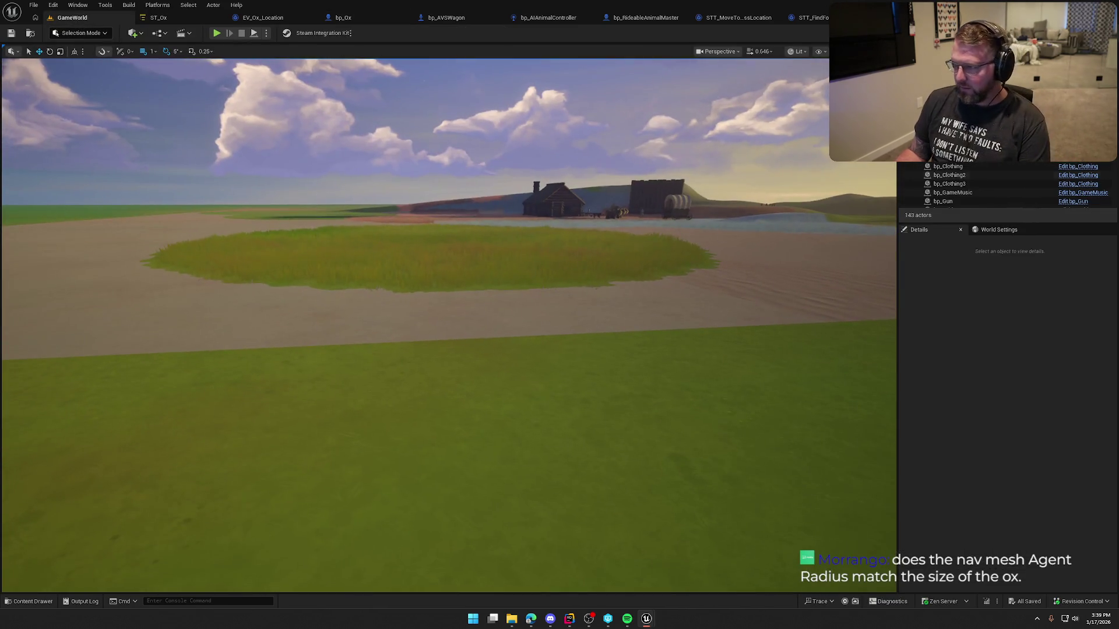
type("ox")
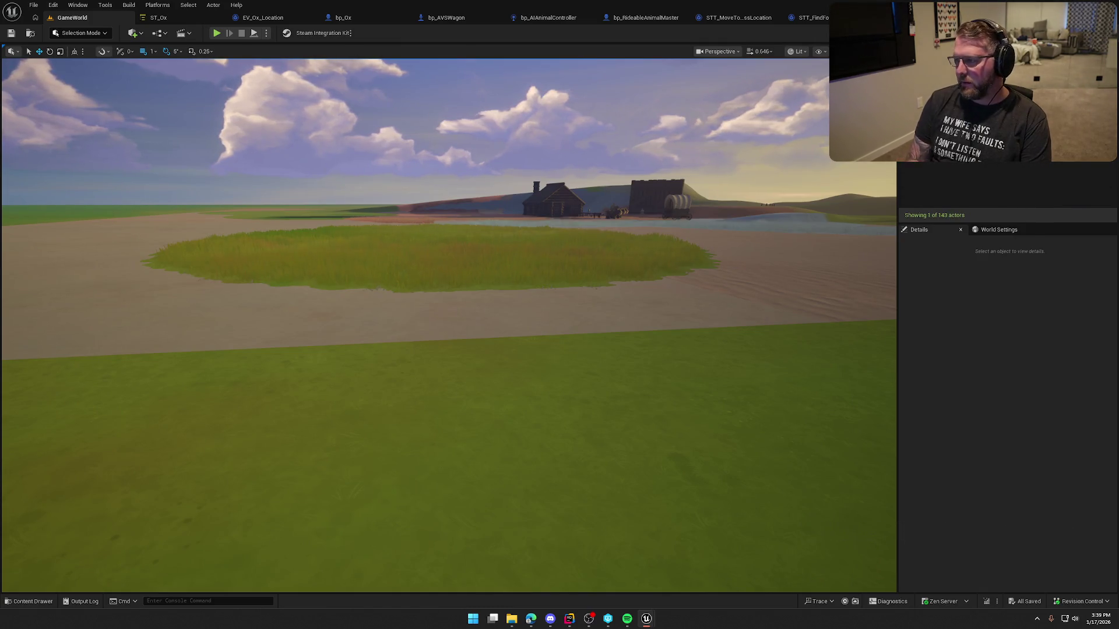
key("BackSpace")
key("BackSpace")
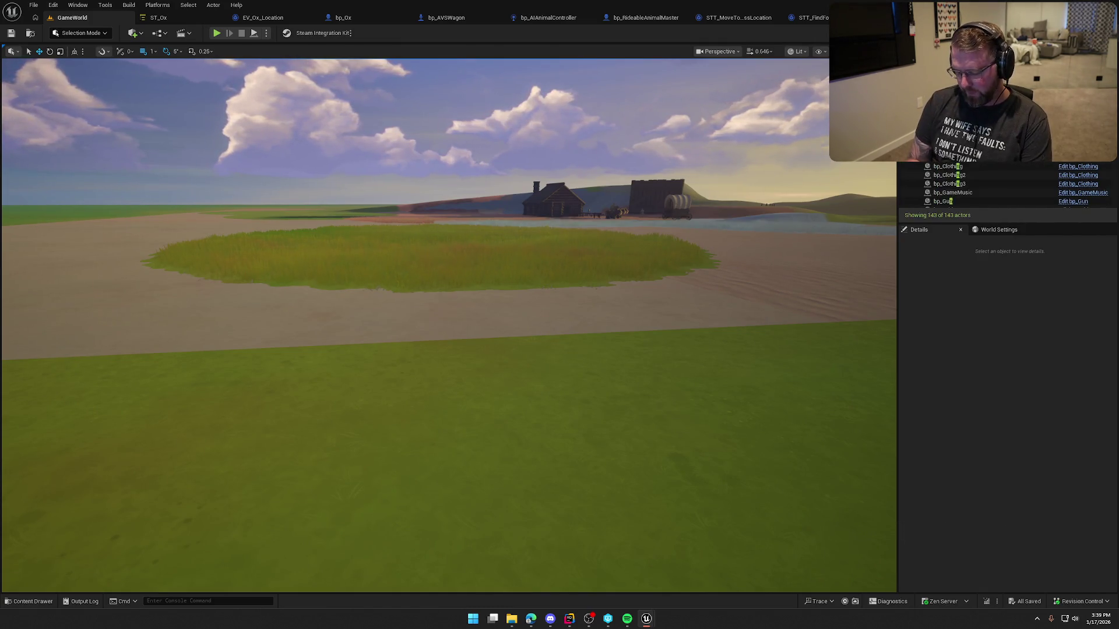
type("wagon")
left_click(956, 201)
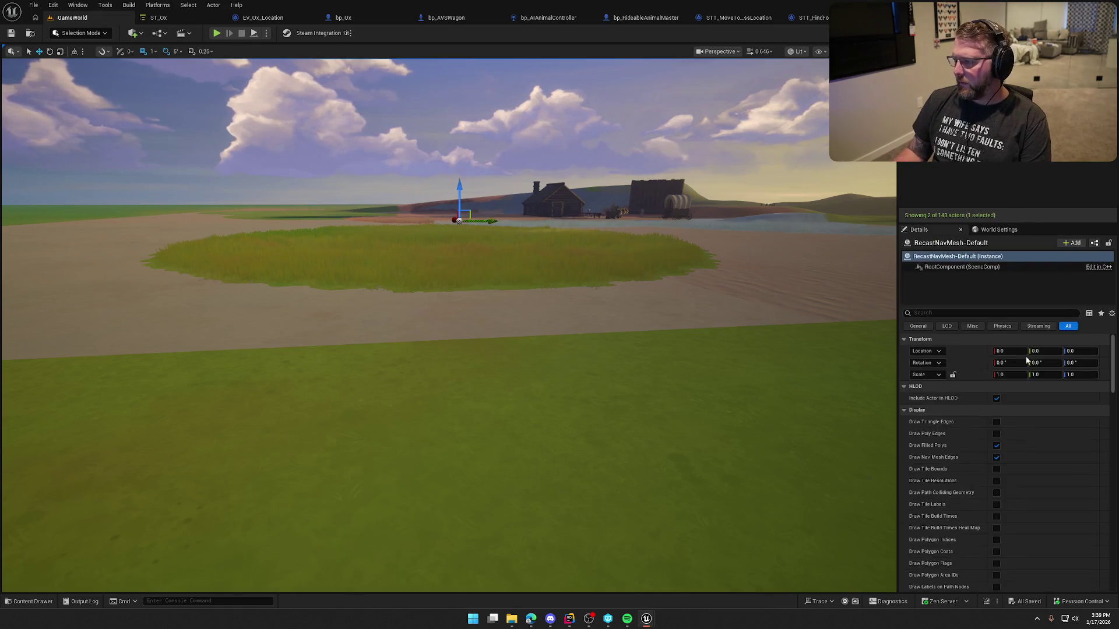
scroll(1000, 462, "down", 10)
scroll(1046, 466, "down", 5)
left_click(944, 315)
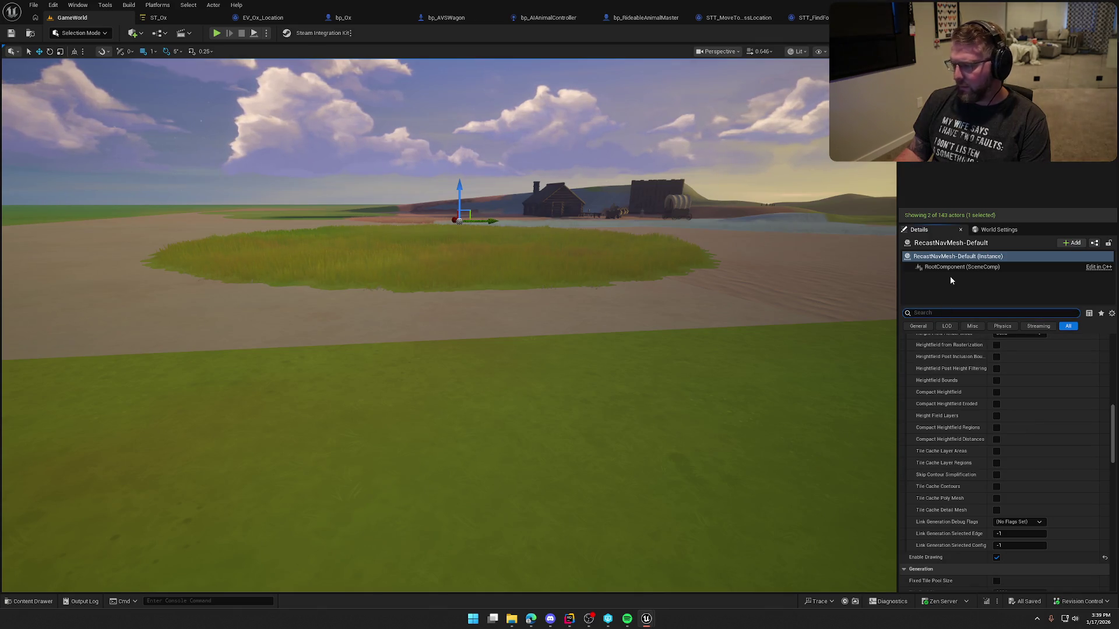
type("agent")
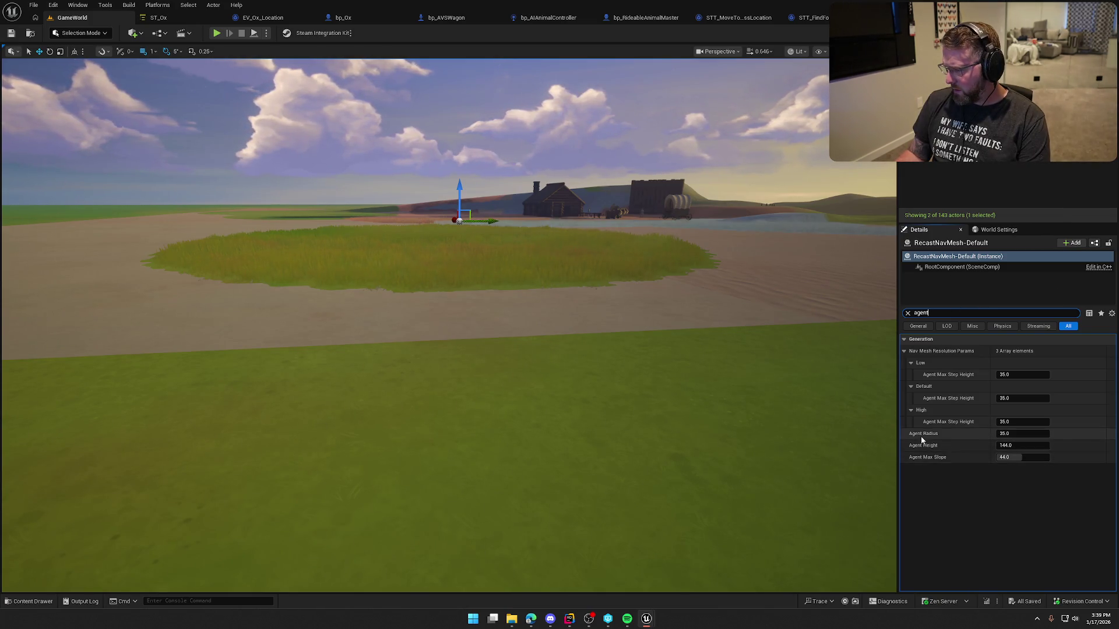
mouse_move(922, 441)
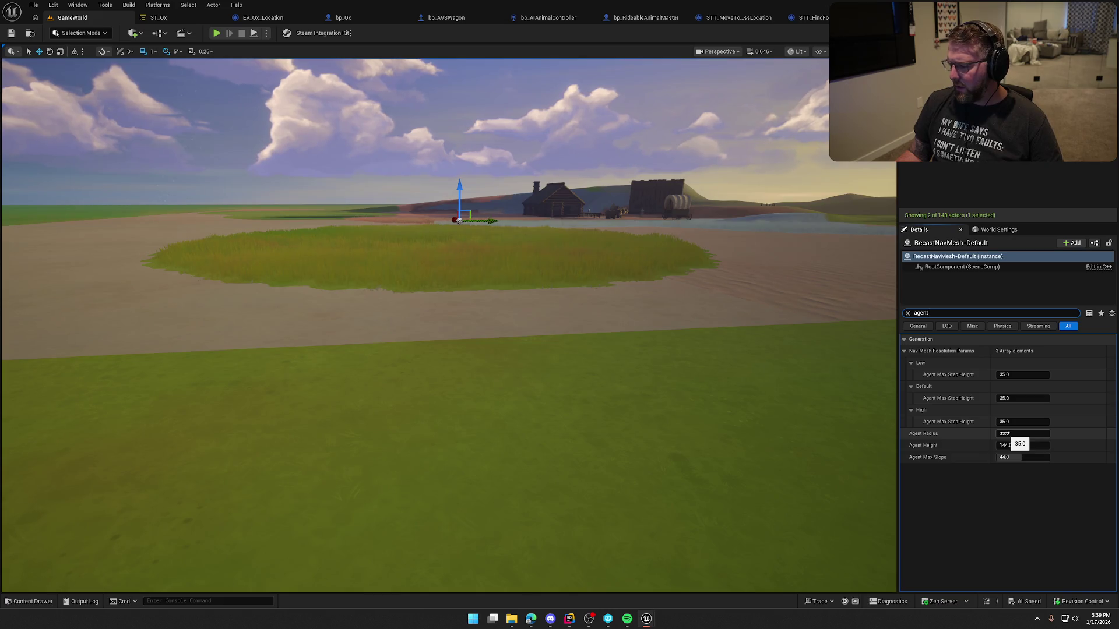
left_click(345, 16)
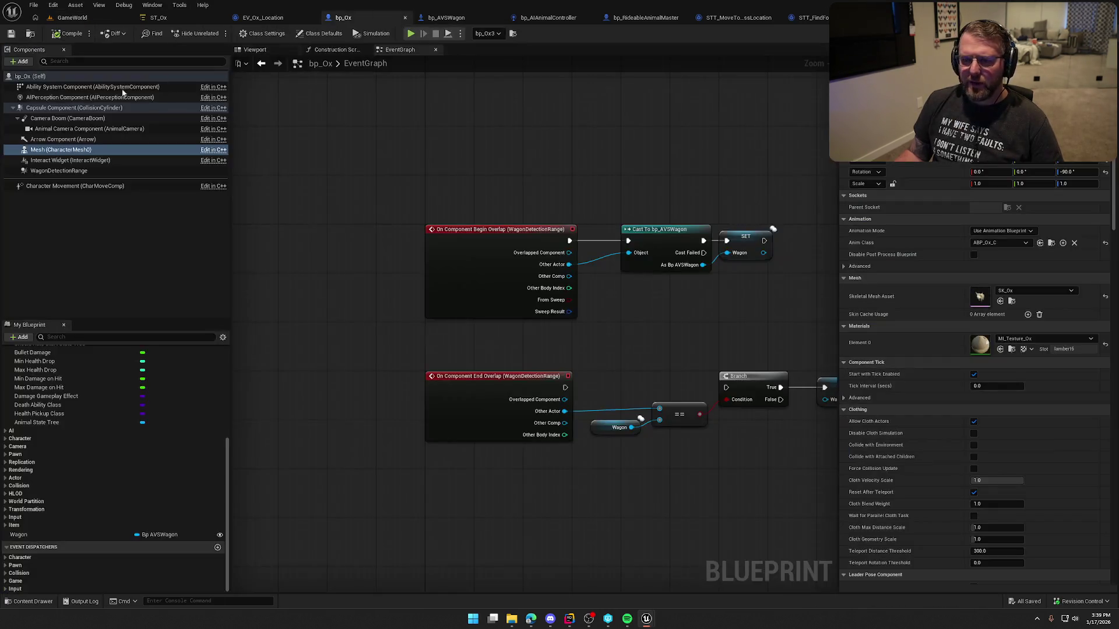
In bp_Ox, check the ox capsule radius (34.0) and its mesh, then return to the GameWorld level.
left_click(53, 108)
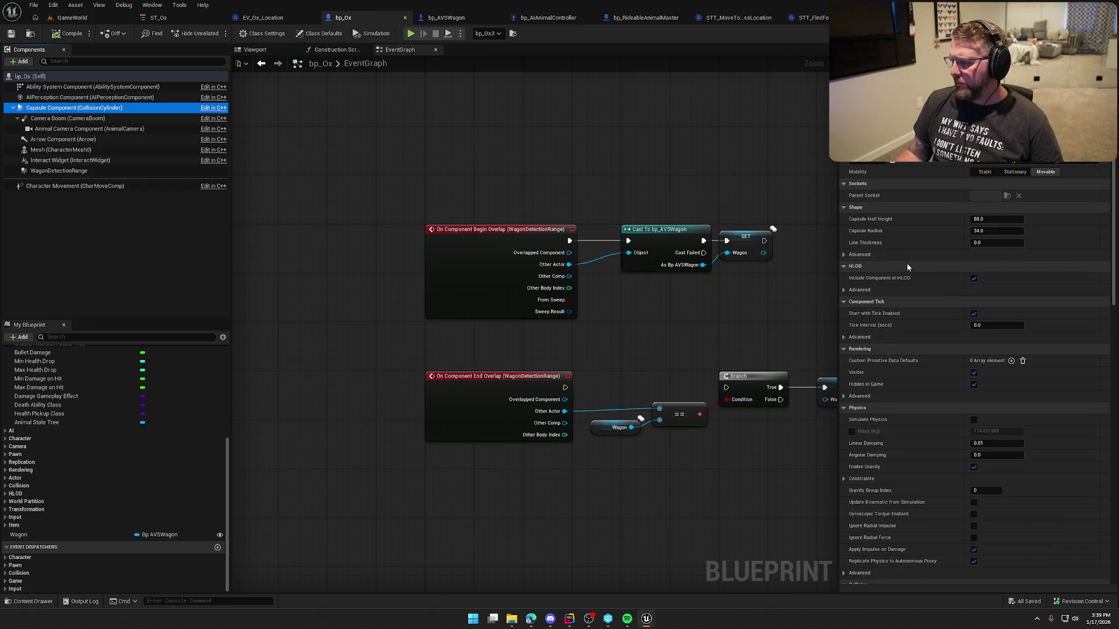
left_click(253, 49)
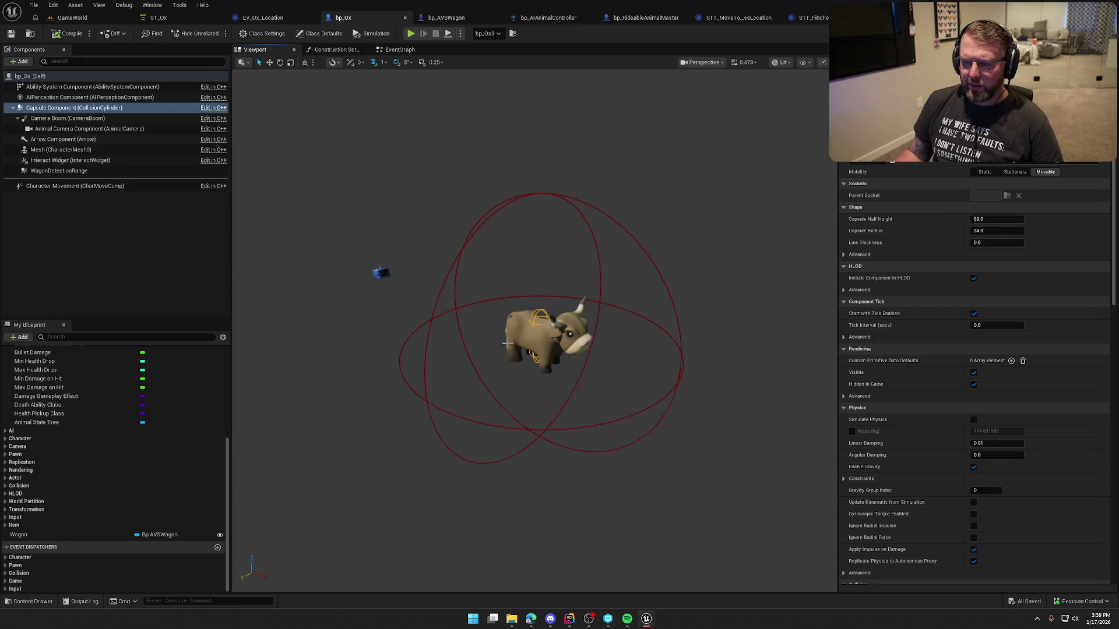
left_click(61, 149)
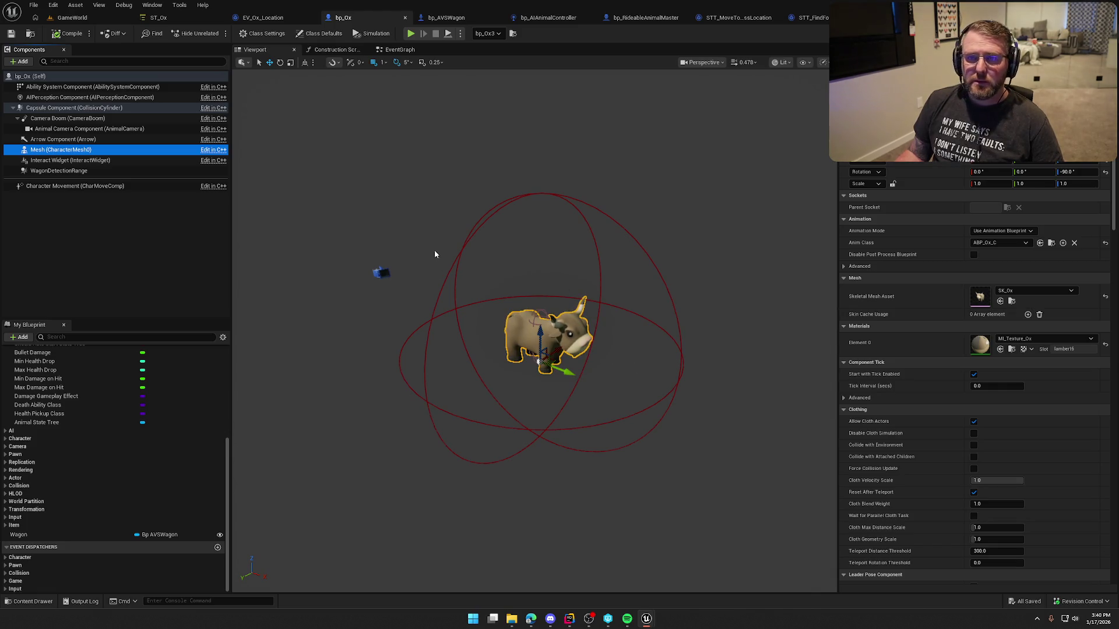
left_click(111, 18)
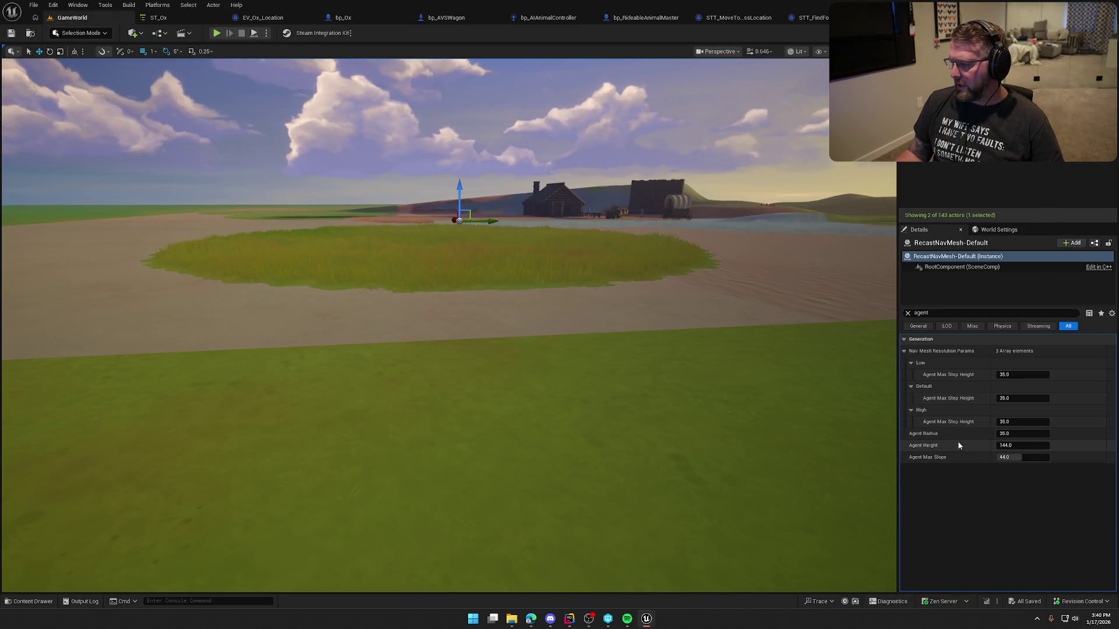
Raise the nav mesh Agent Radius from 35.0 to 50.0 and start a play session.
left_click(1011, 434)
type("50")
key("Return")
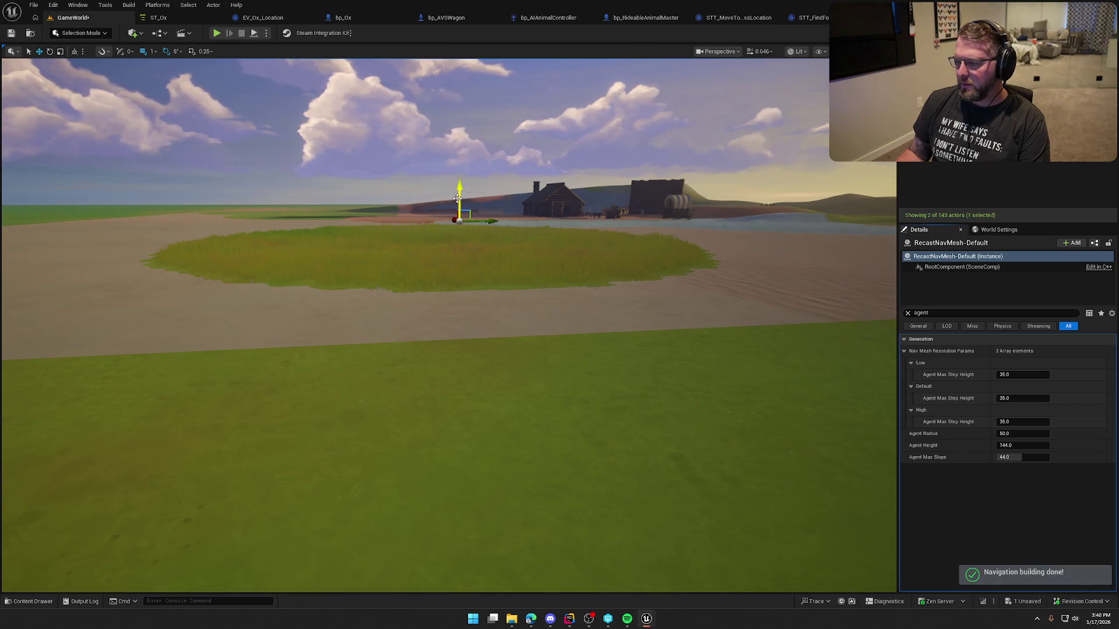
left_click(217, 33)
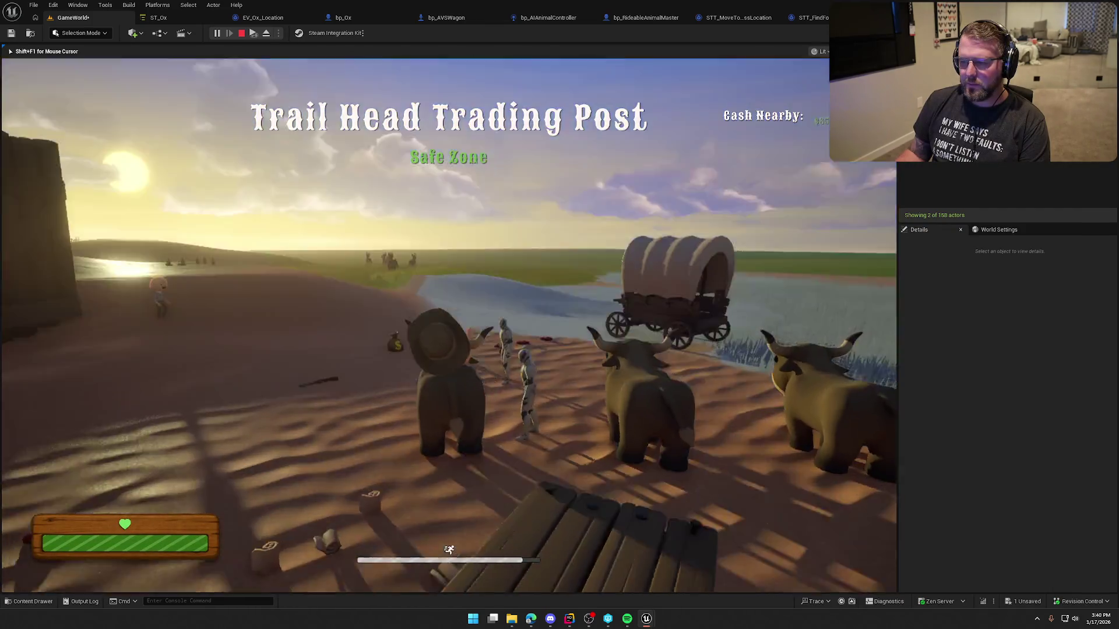
Board, leave and walk around the wagon to watch the oxen follow, then stop playing.
key("w")
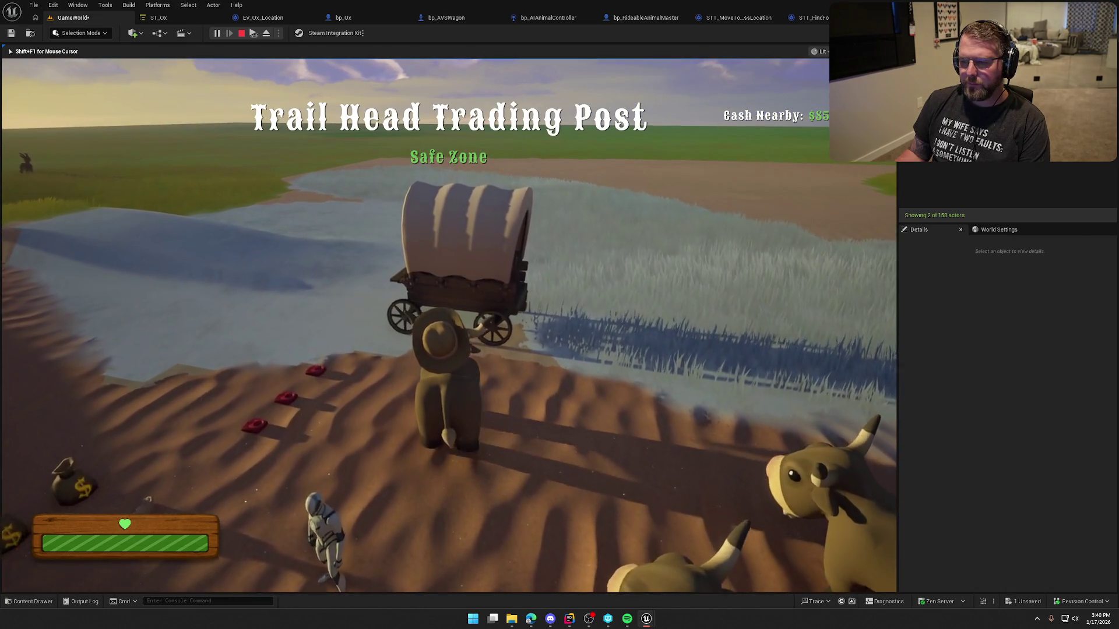
key("e")
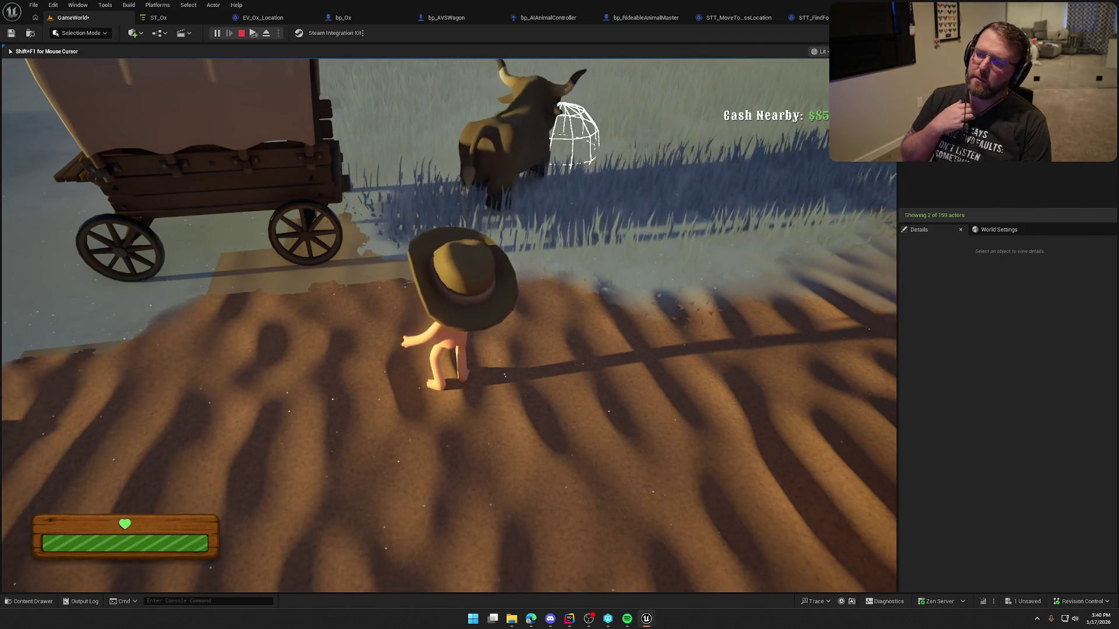
key("s")
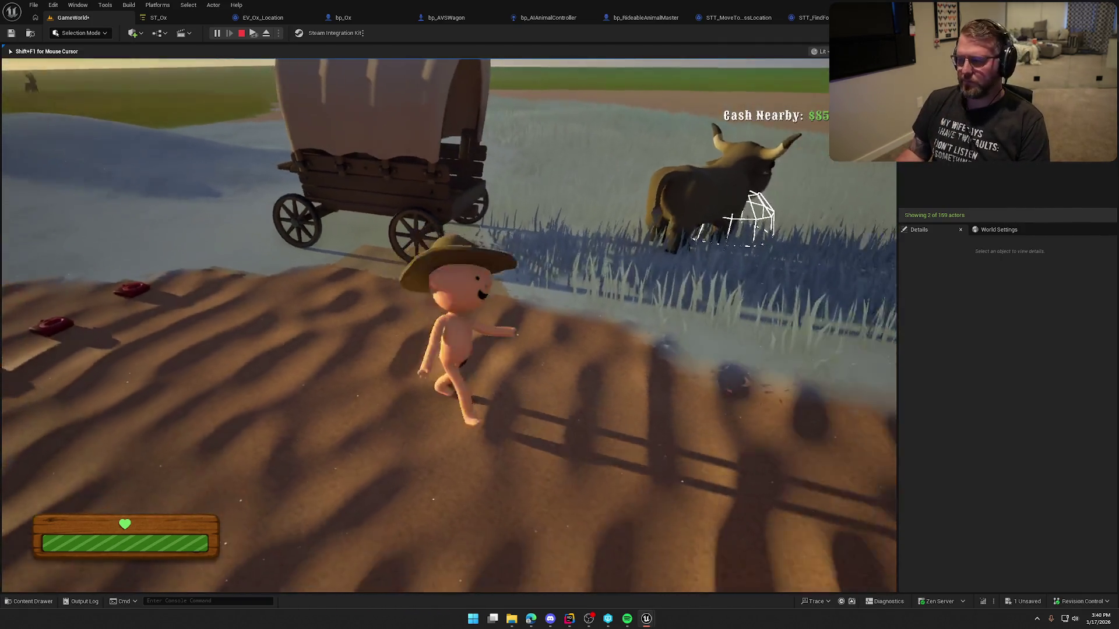
key("w")
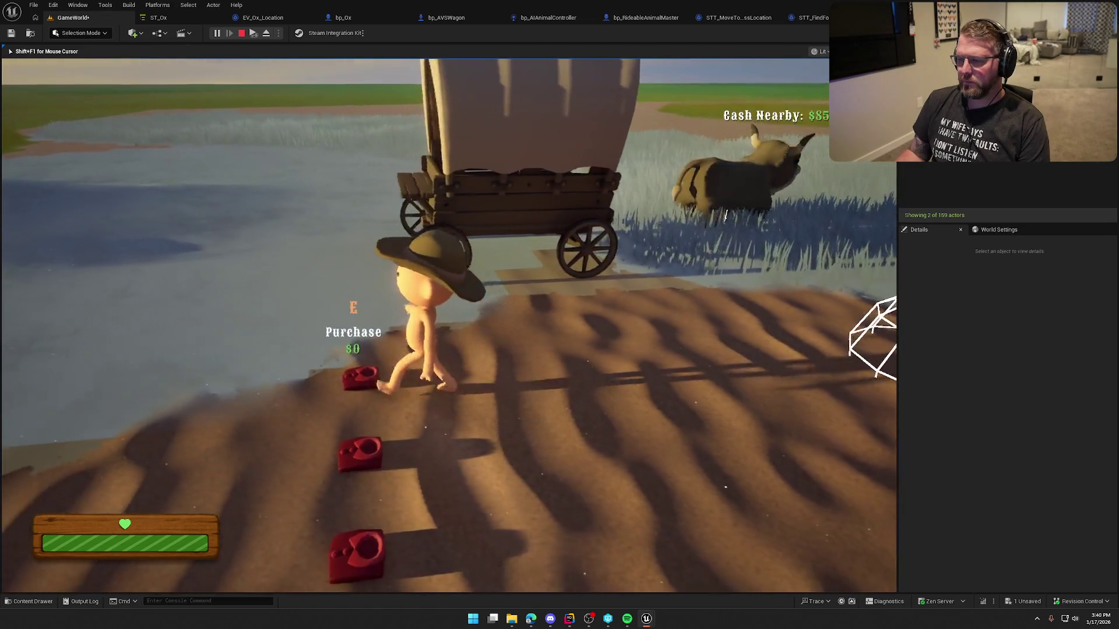
key("e")
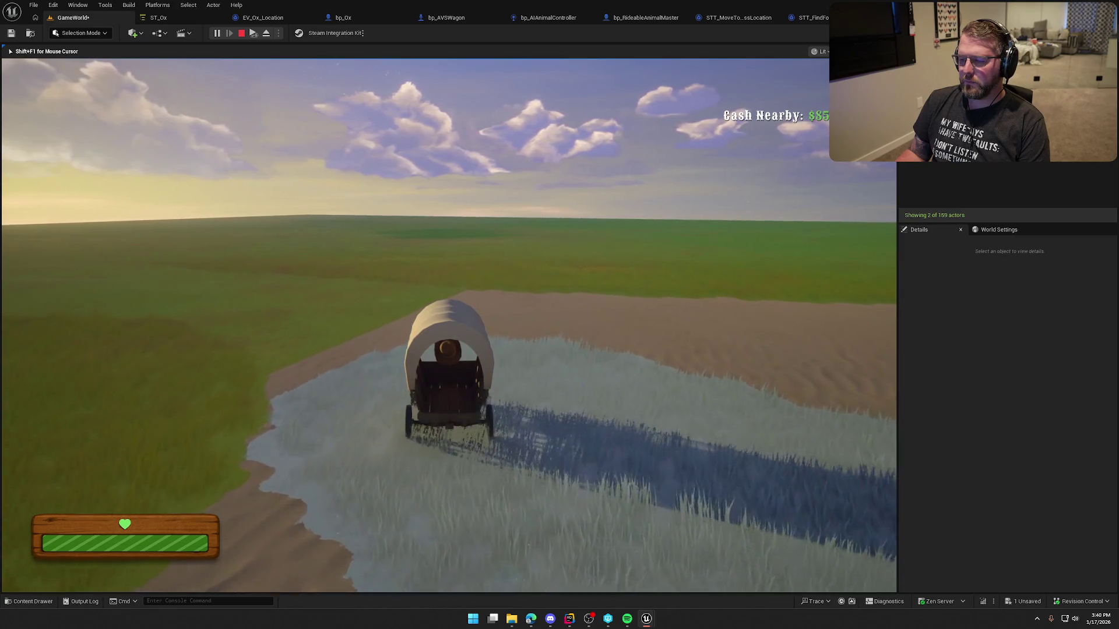
key("e")
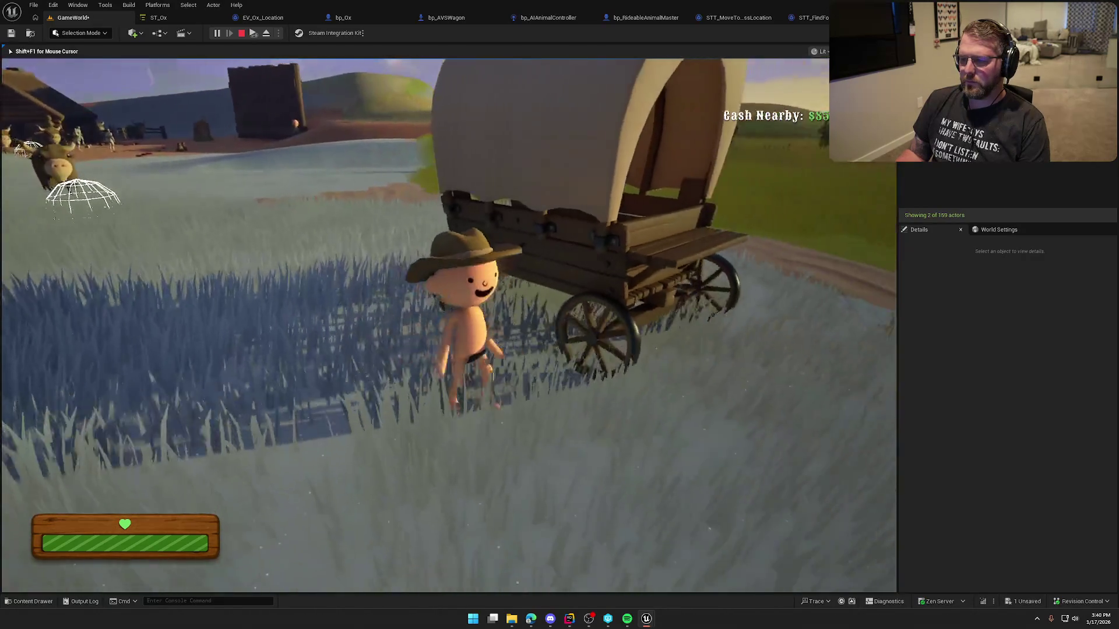
key("w")
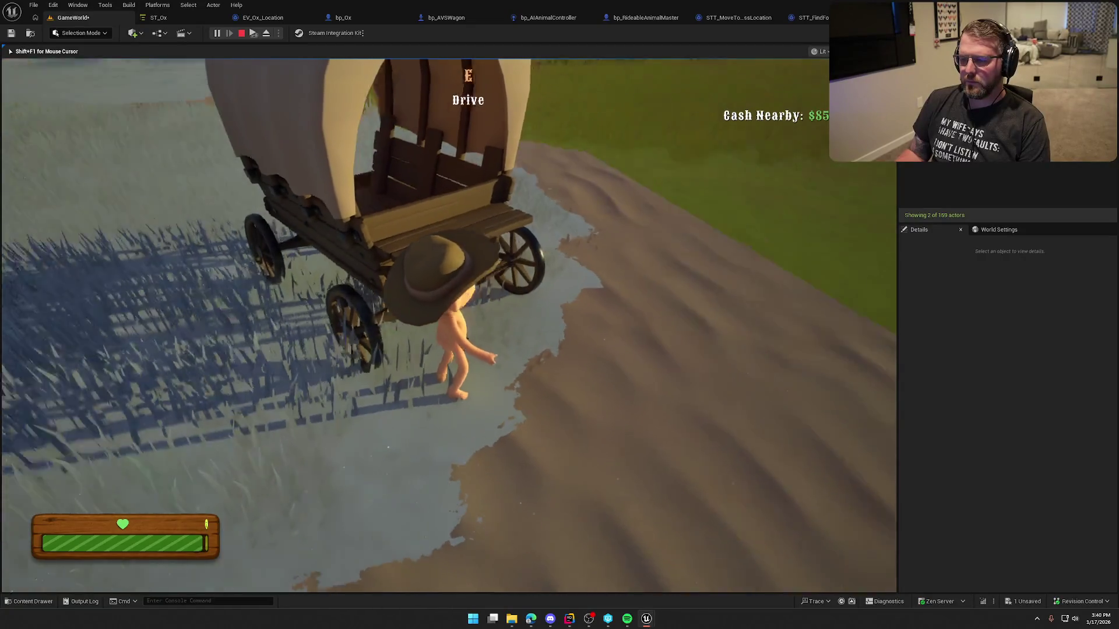
key("shift+w")
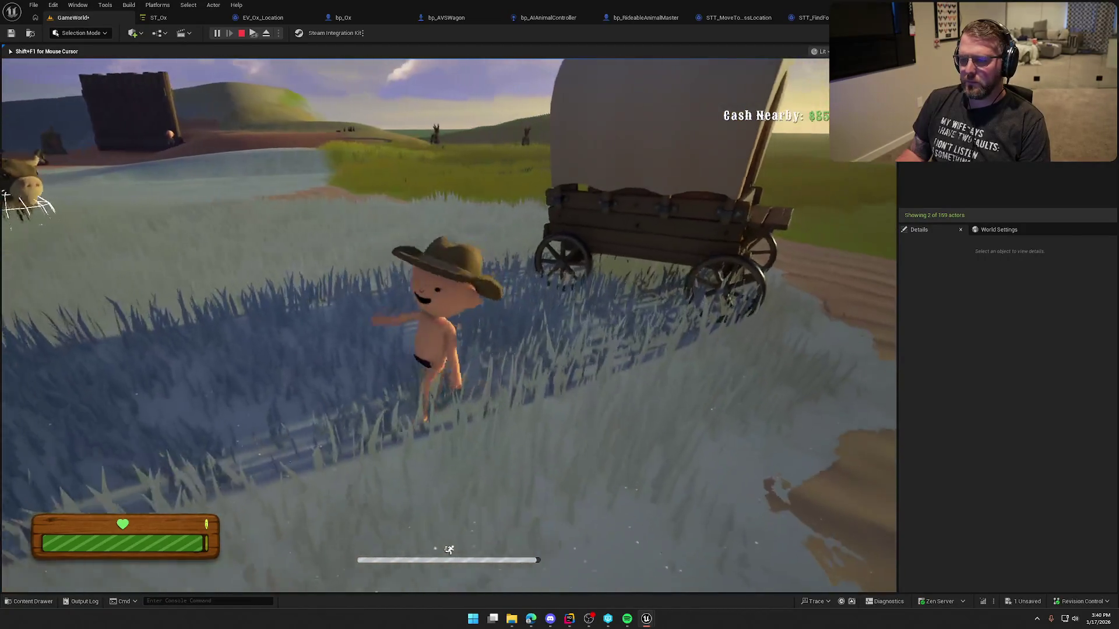
key("w")
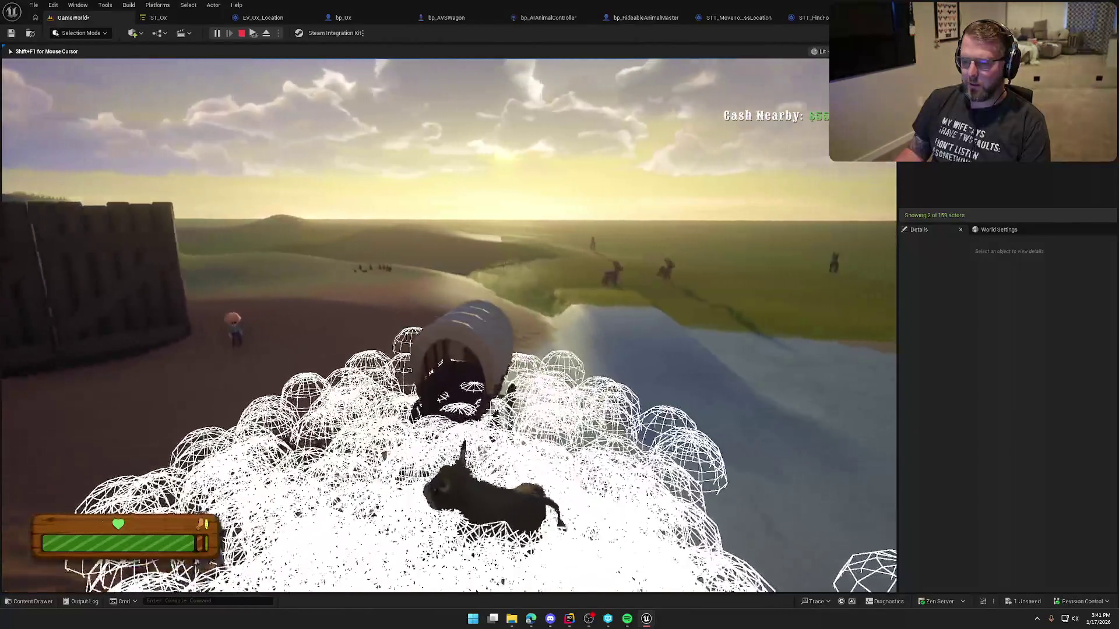
key("Escape")
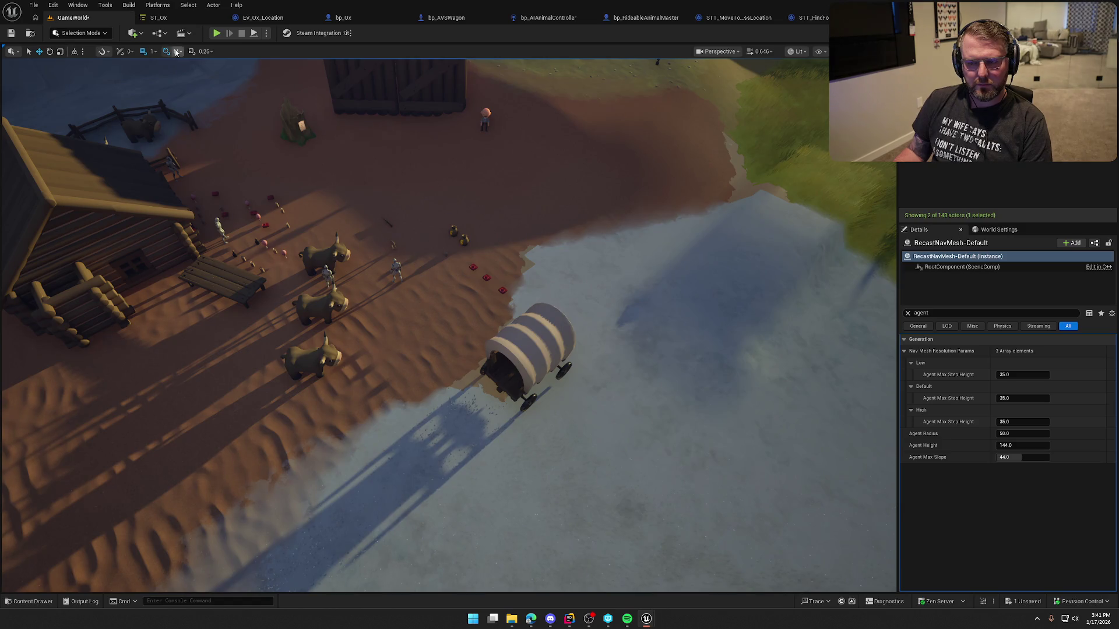
In a new play session, buy the first ox for $15 and ride it toward the wagon.
left_click(217, 34)
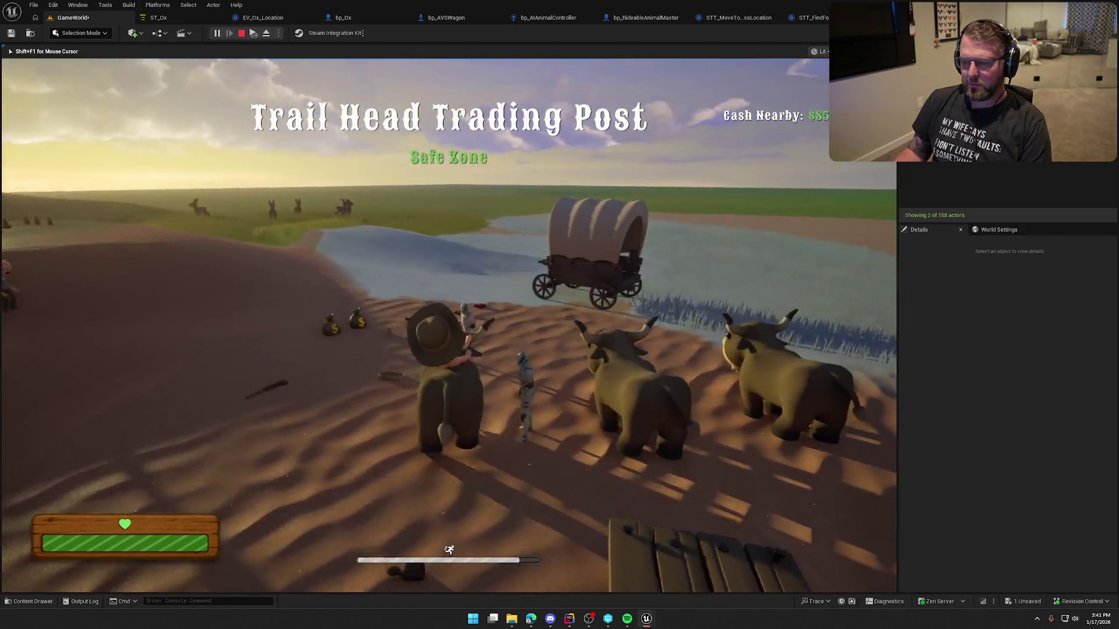
key("w")
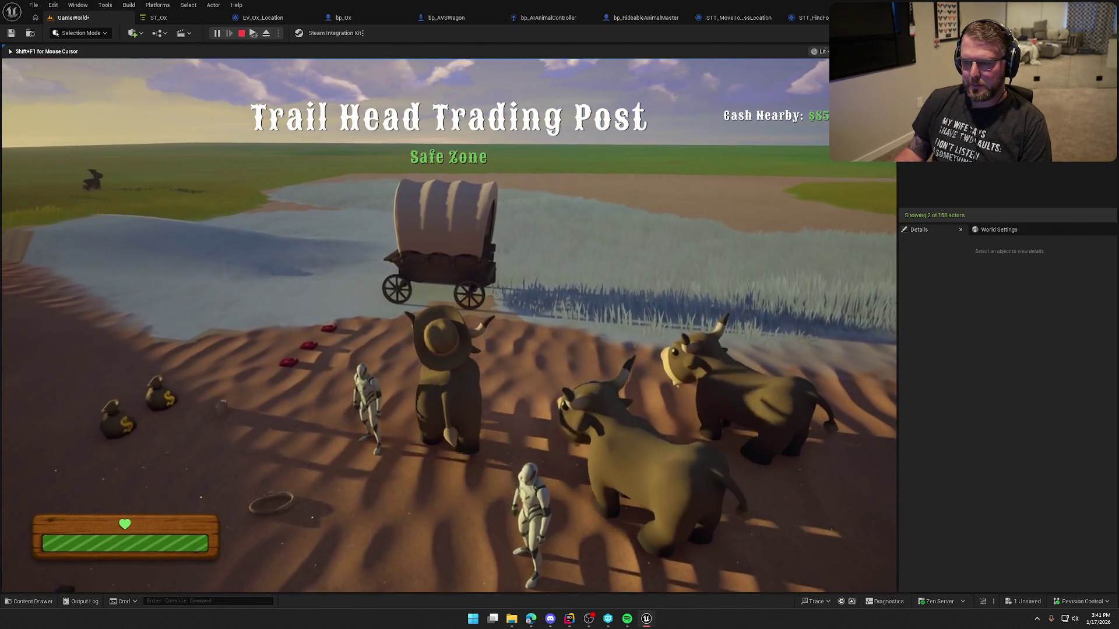
key("w")
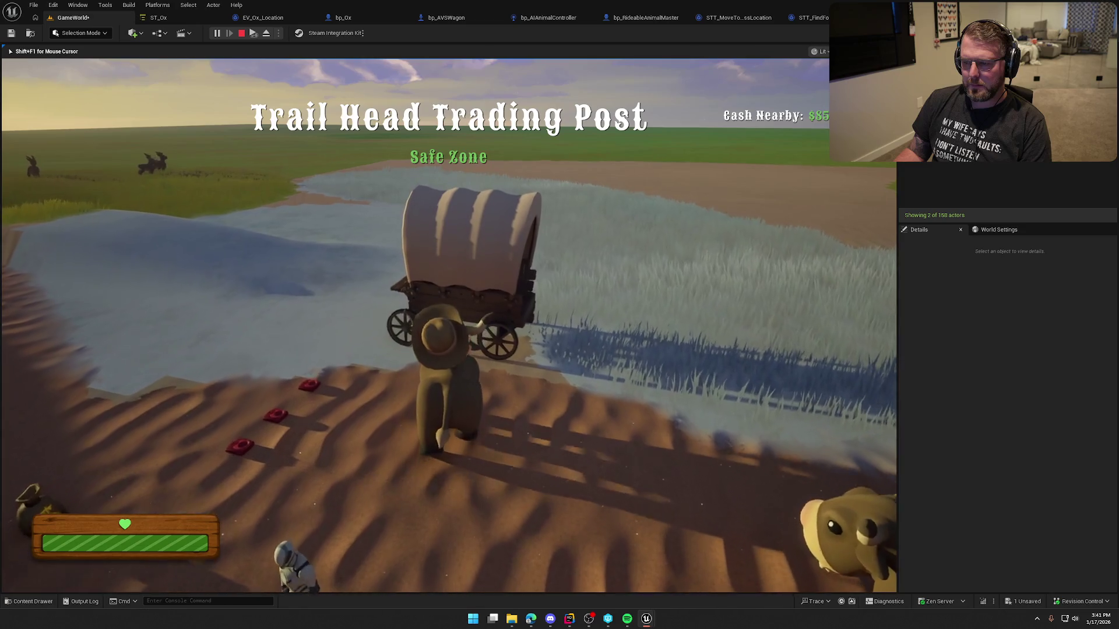
key("shift+w")
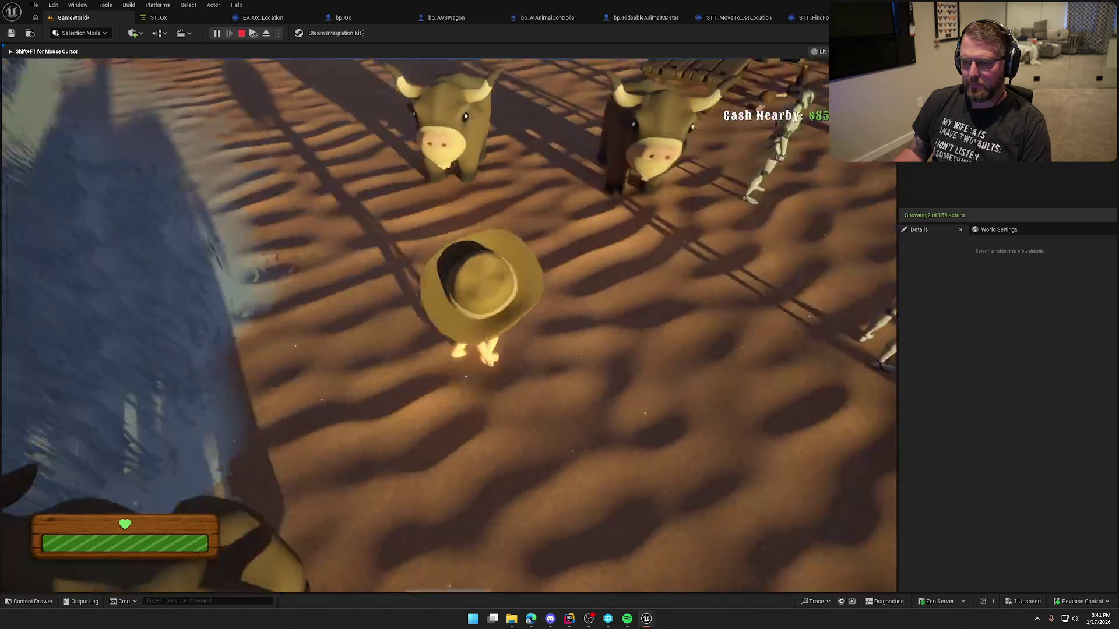
key("e")
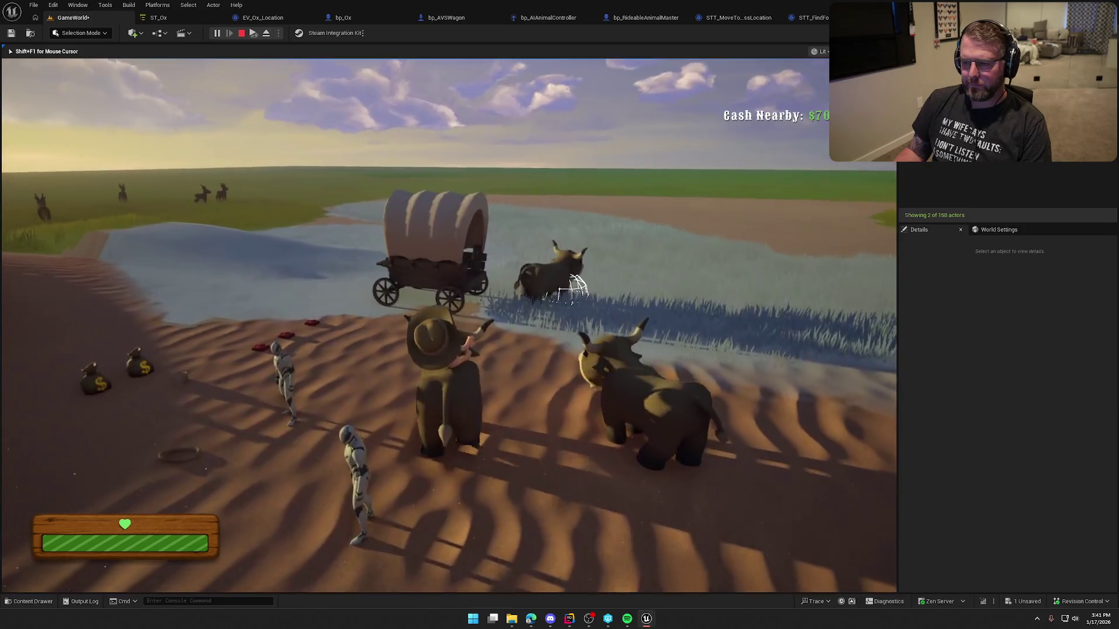
key("w")
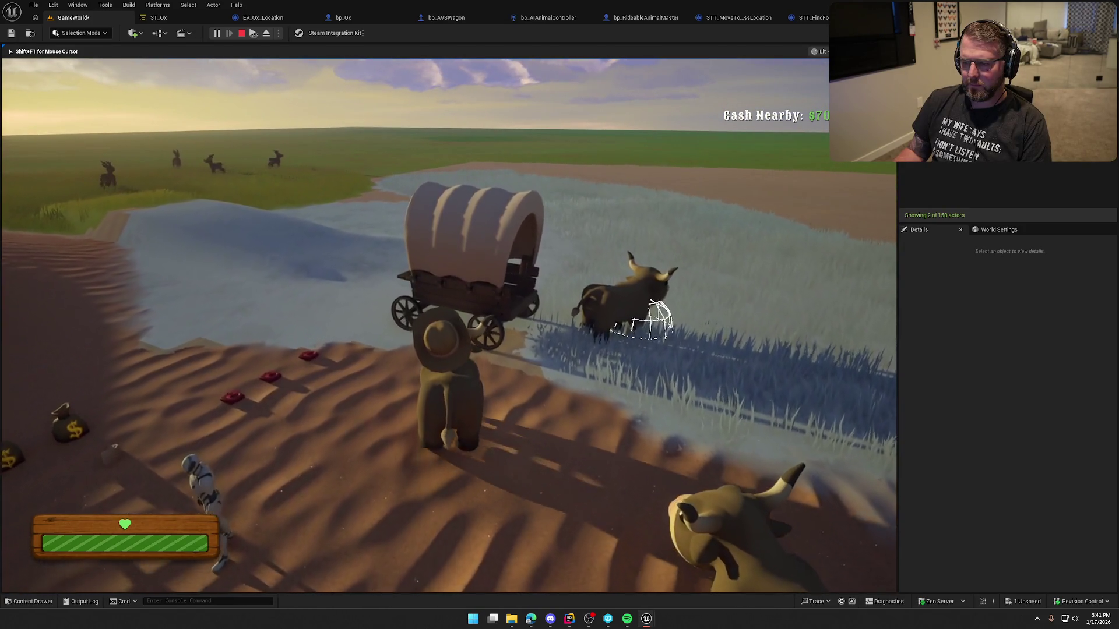
Buy a second ox for $15 and ride it up beside the wagon.
key("e")
key("shift+w")
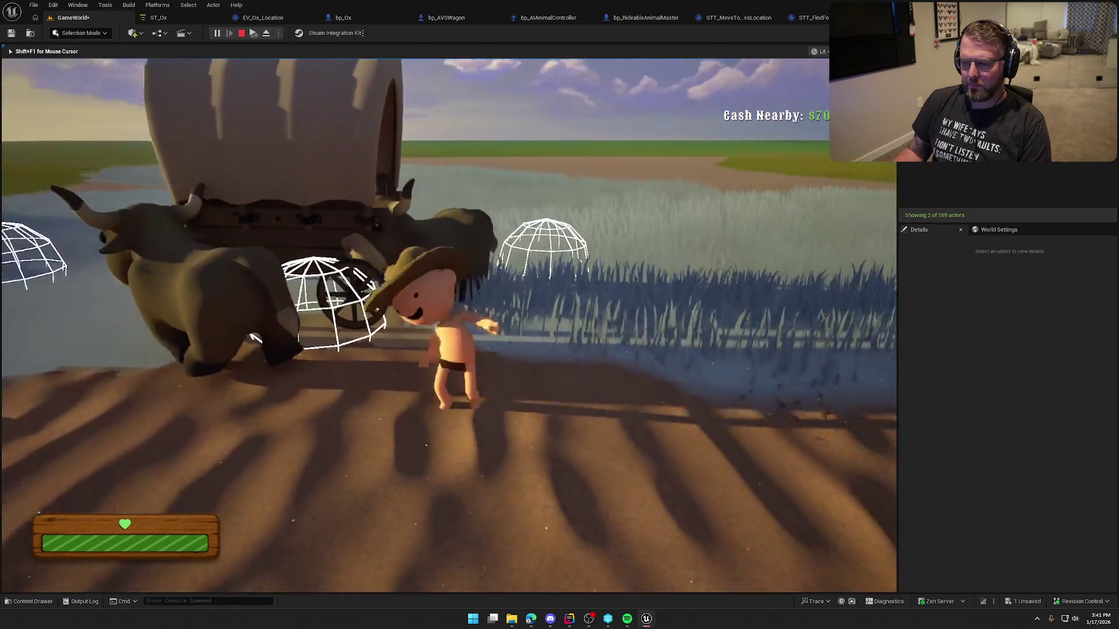
key("e")
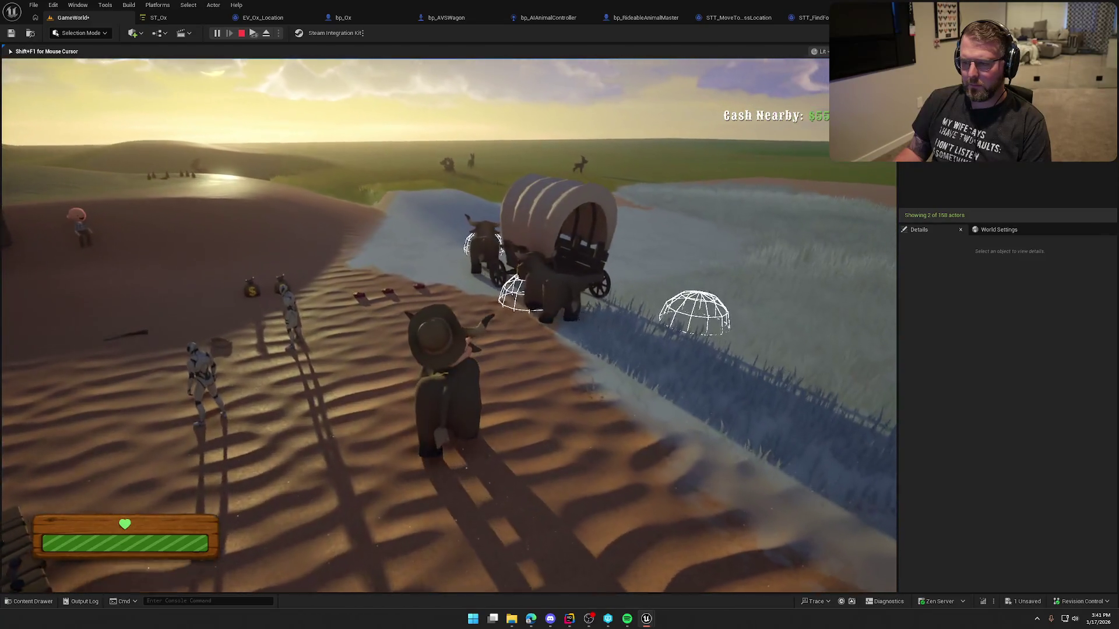
key("w")
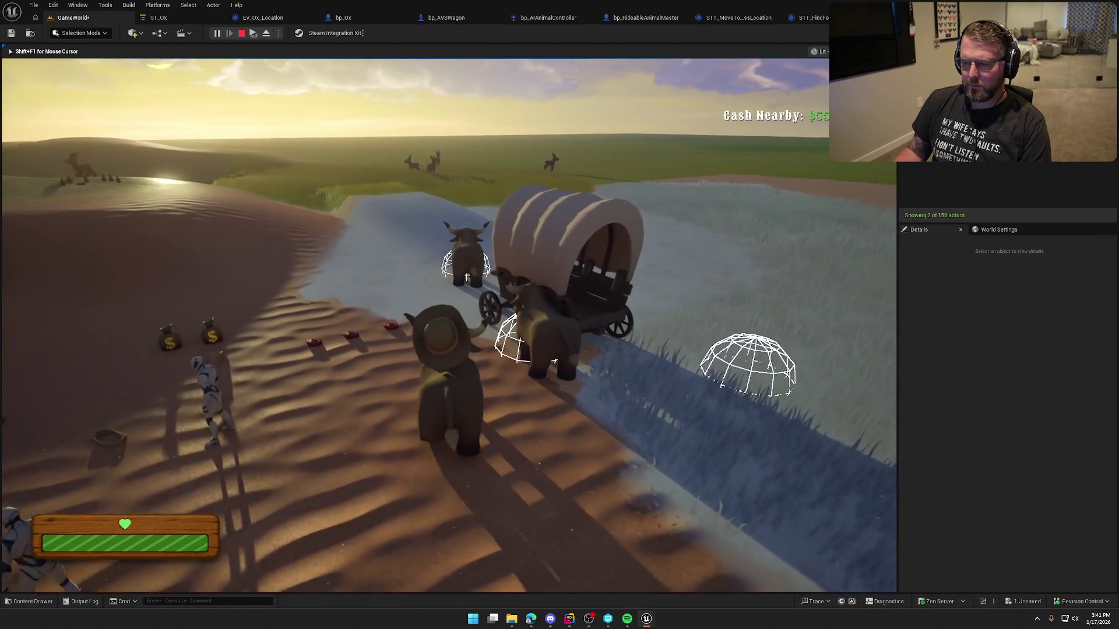
key("w")
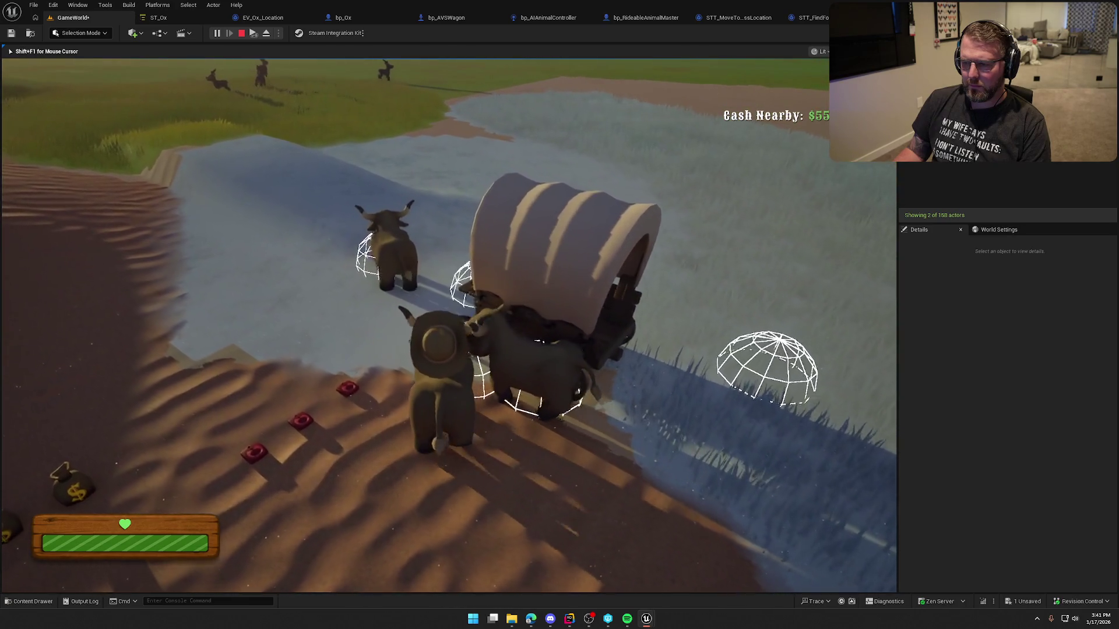
key("d")
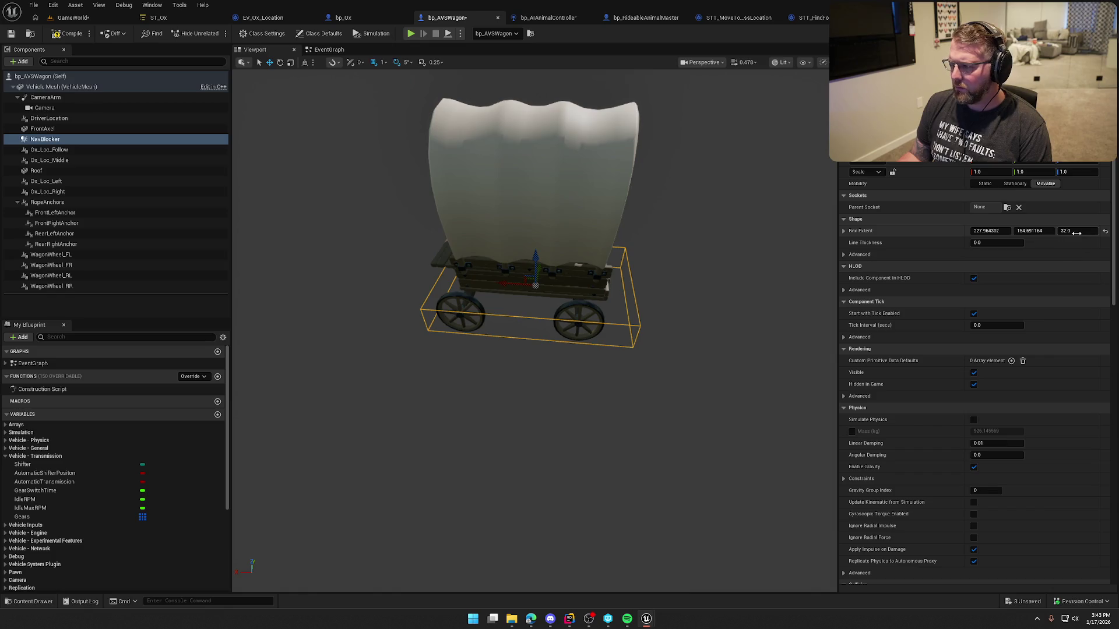
Raise the NavBlocker box Z extent to 66.32 and show the navigation mesh in GameWorld.
left_click_drag(1077, 231, 1090, 231)
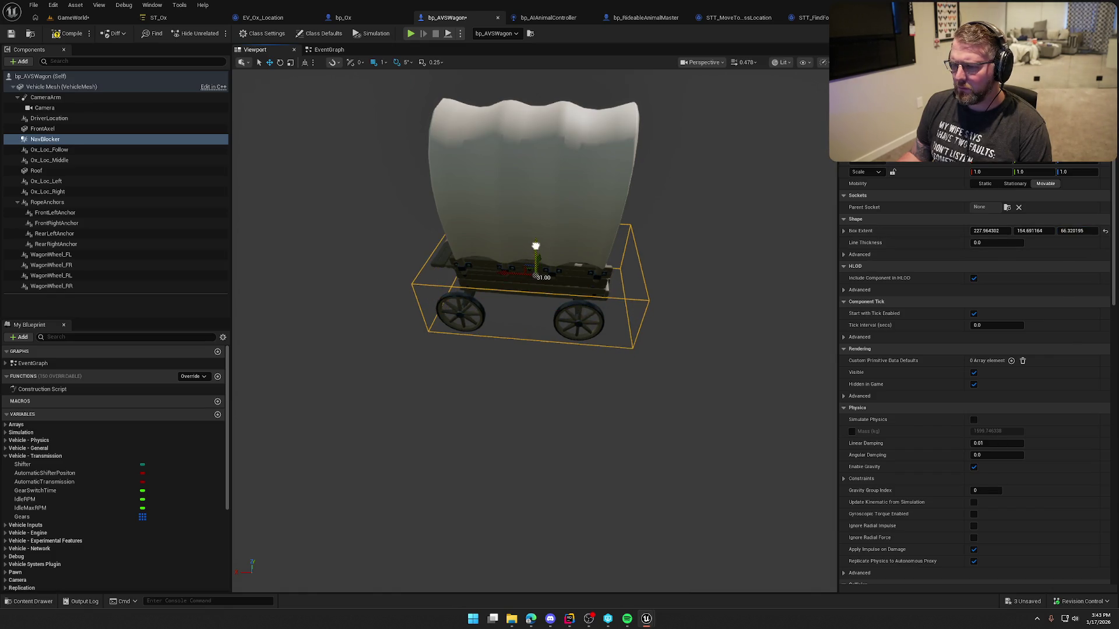
left_click(63, 18)
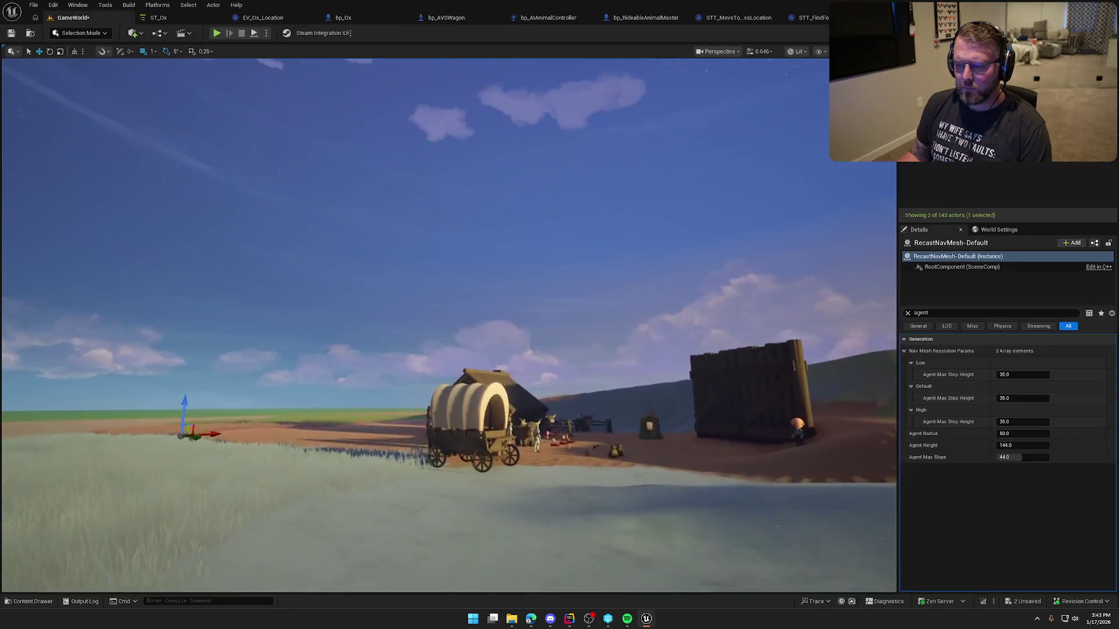
key("p")
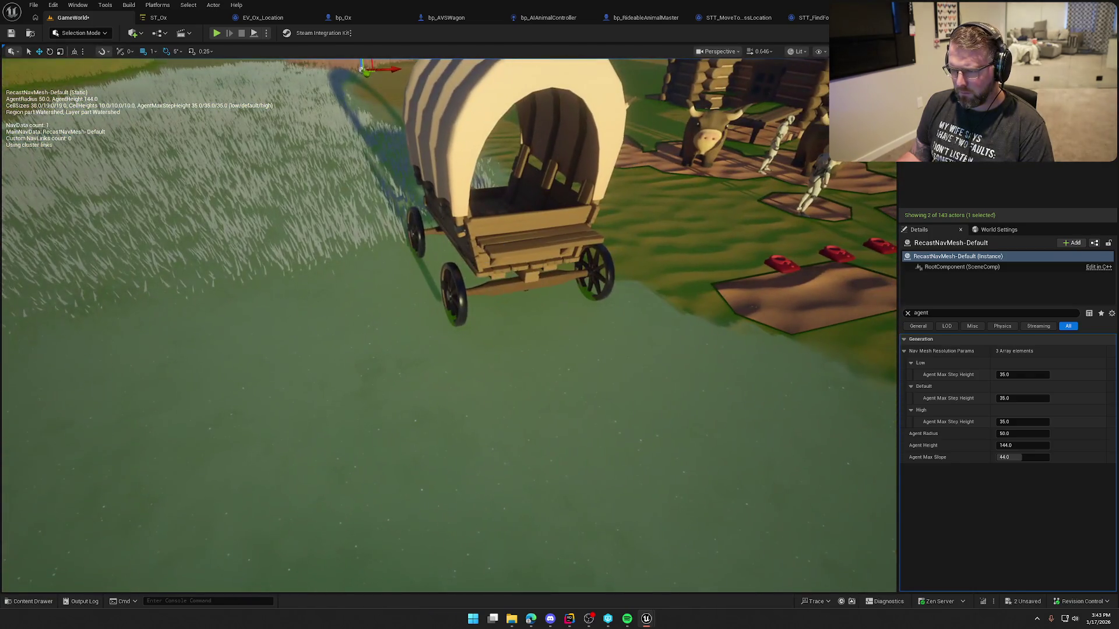
Move the wagon in the level so the nav mesh rebuilds around it.
left_click(491, 222)
mouse_move(491, 223)
left_mouse_down()
mouse_move(498, 199)
mouse_move(396, 233)
mouse_move(522, 220)
mouse_move(426, 270)
mouse_move(430, 235)
left_mouse_up()
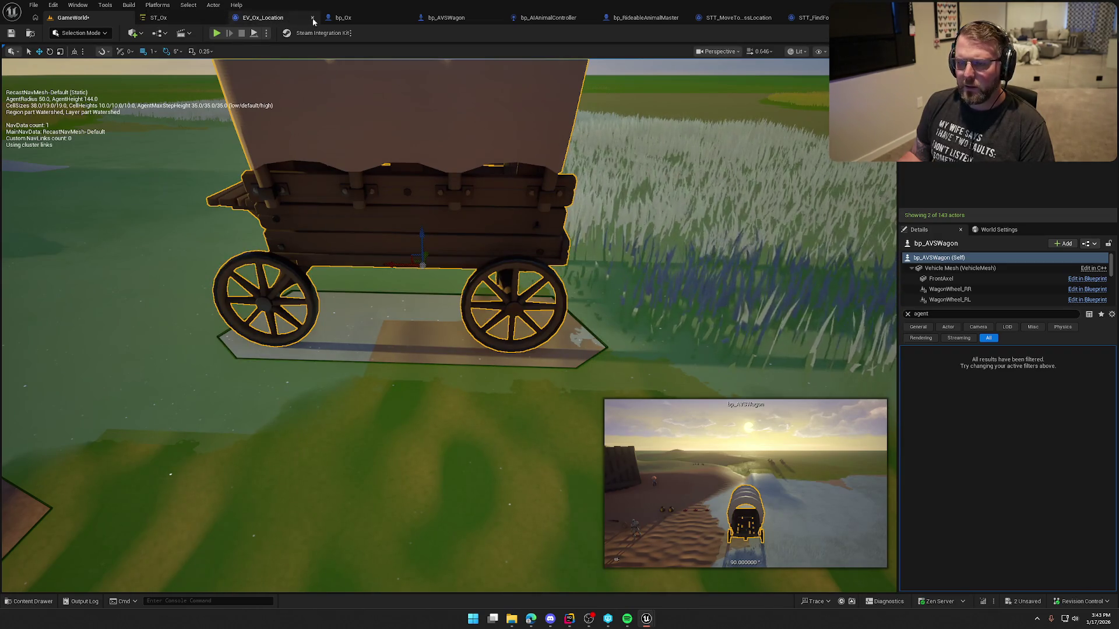
left_click(447, 17)
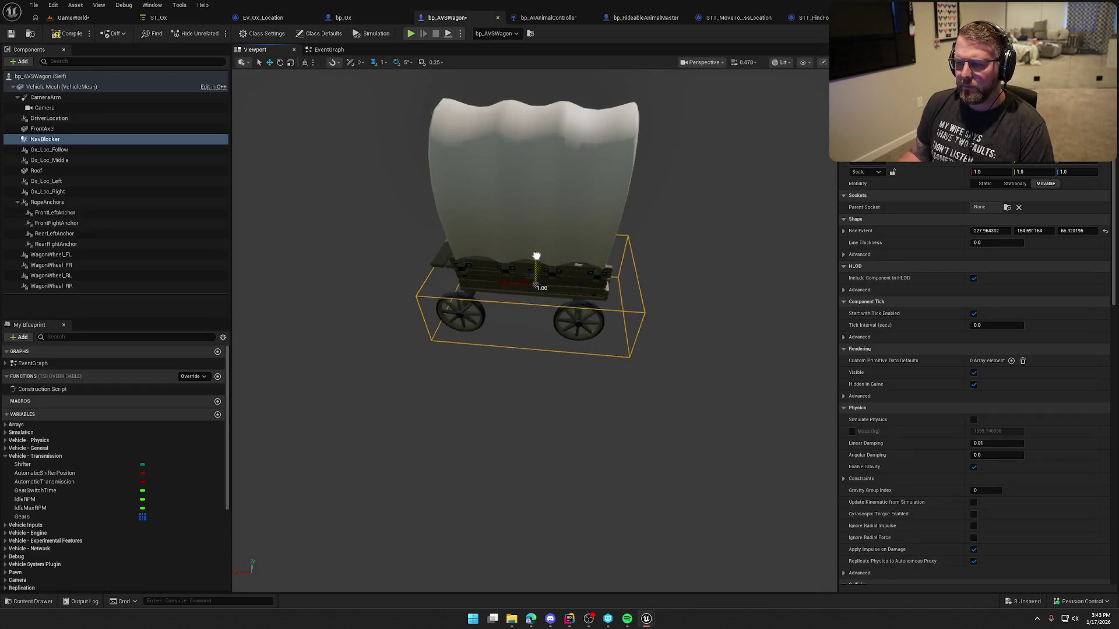
Give the NavBlocker box Probe Only collision and frame the wagon in the GameWorld view.
left_click(71, 18)
left_click(343, 18)
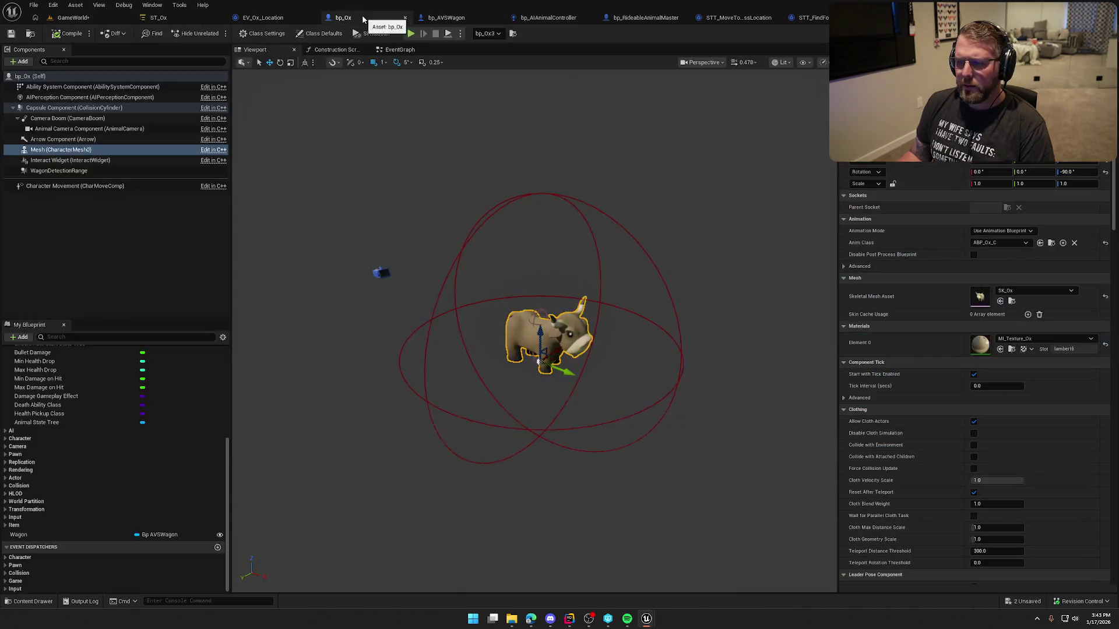
left_click(446, 18)
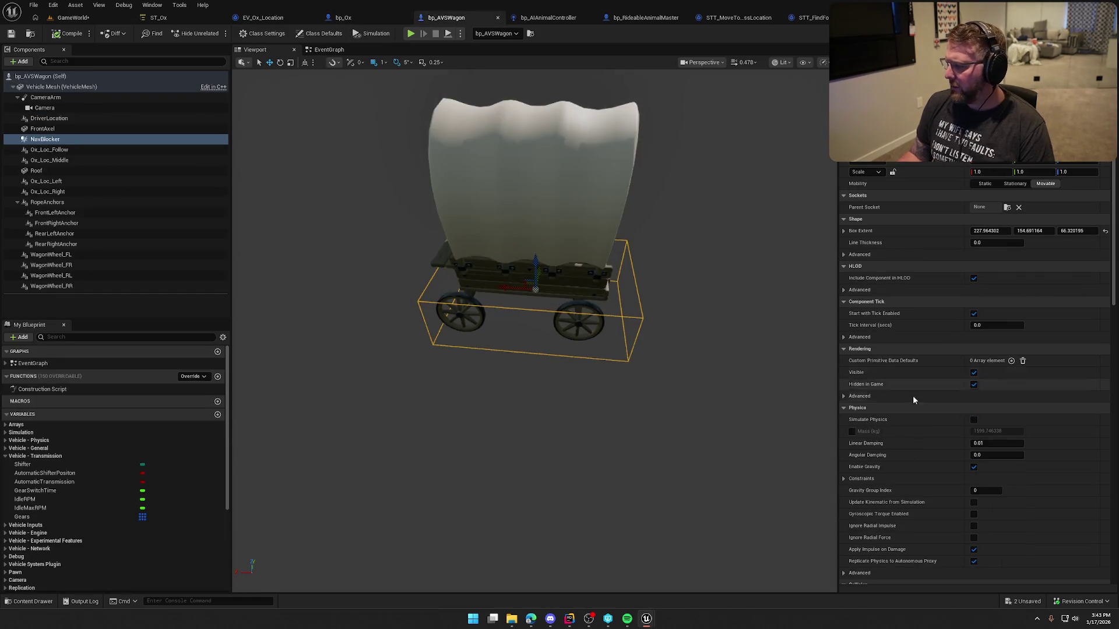
scroll(953, 470, "down", 5)
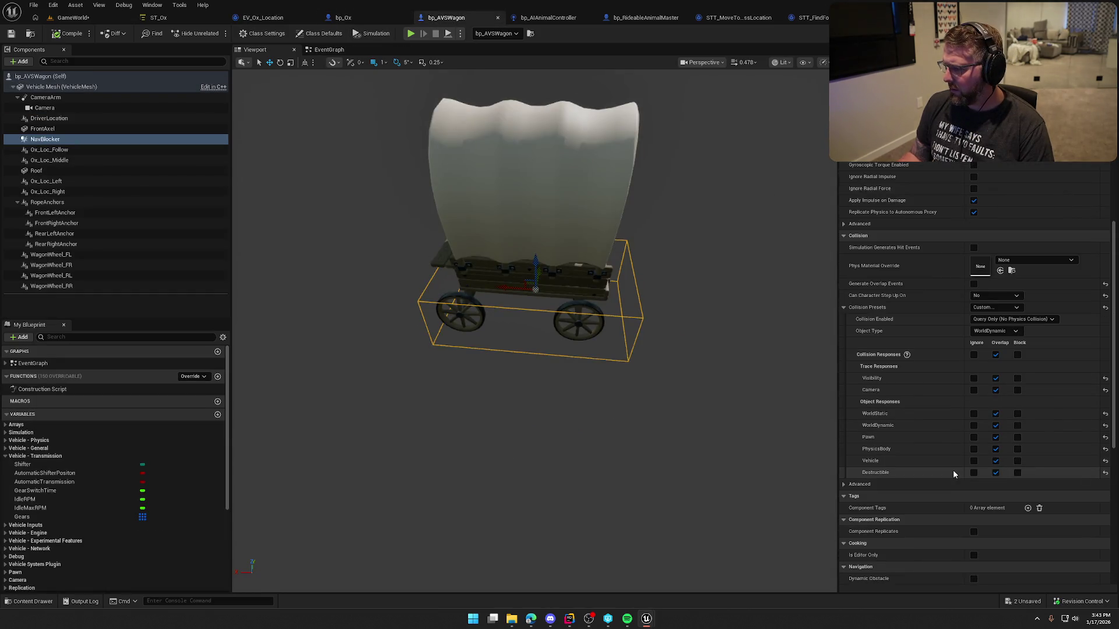
left_click(1052, 319)
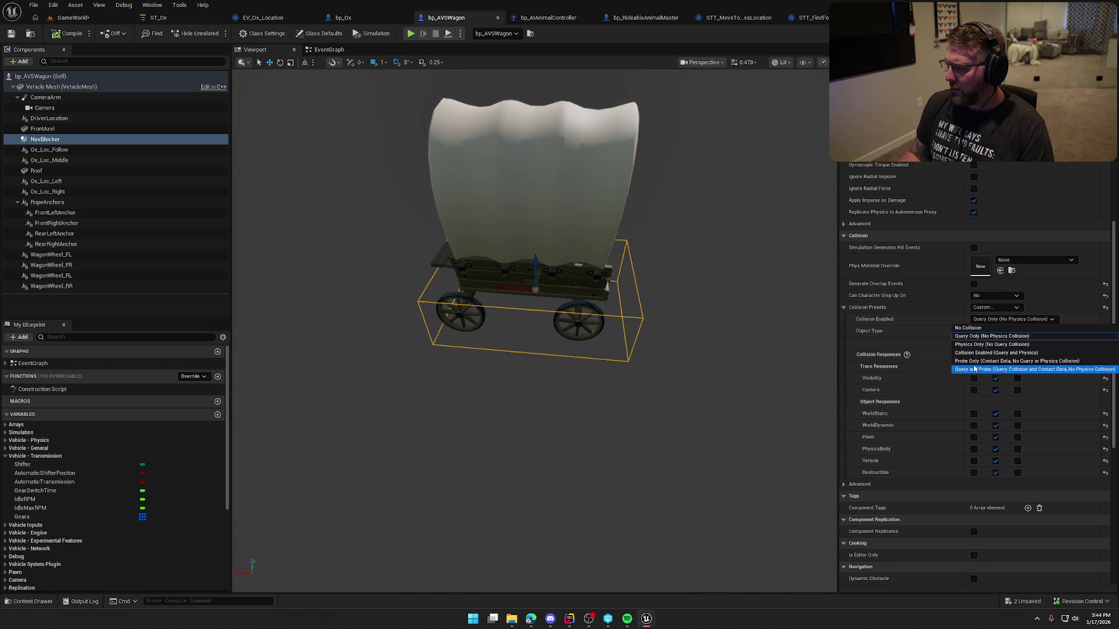
left_click(990, 361)
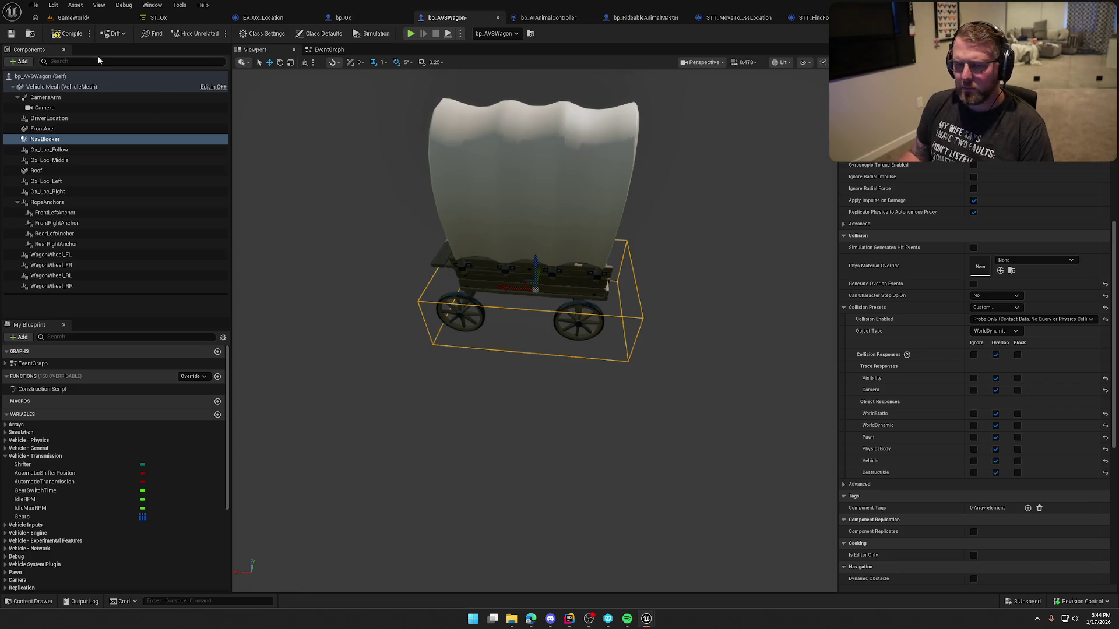
left_click(69, 18)
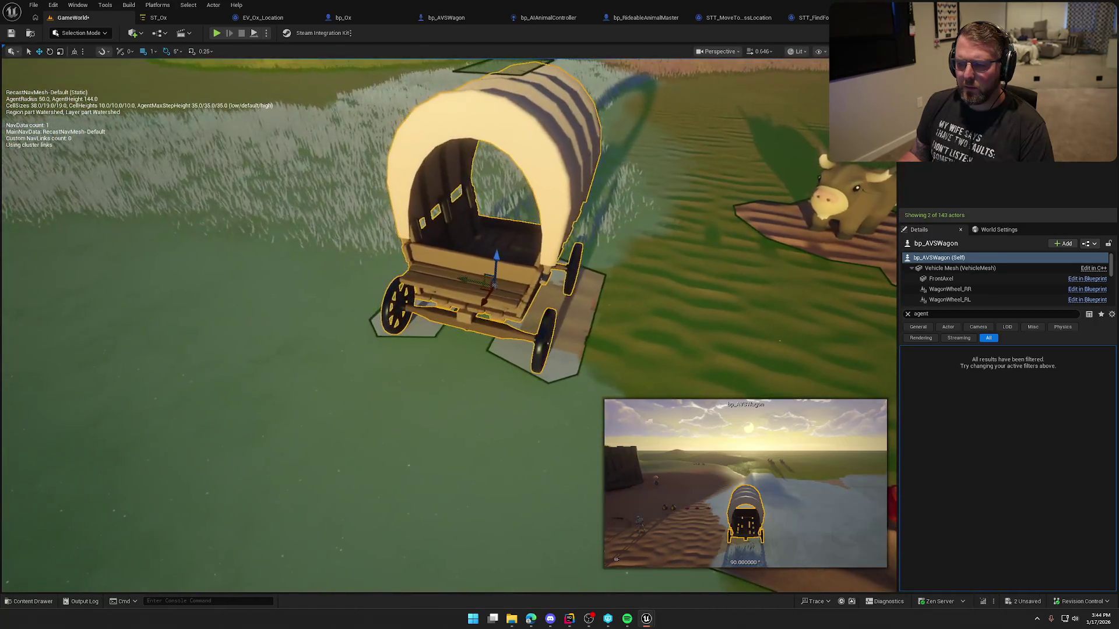
key("f")
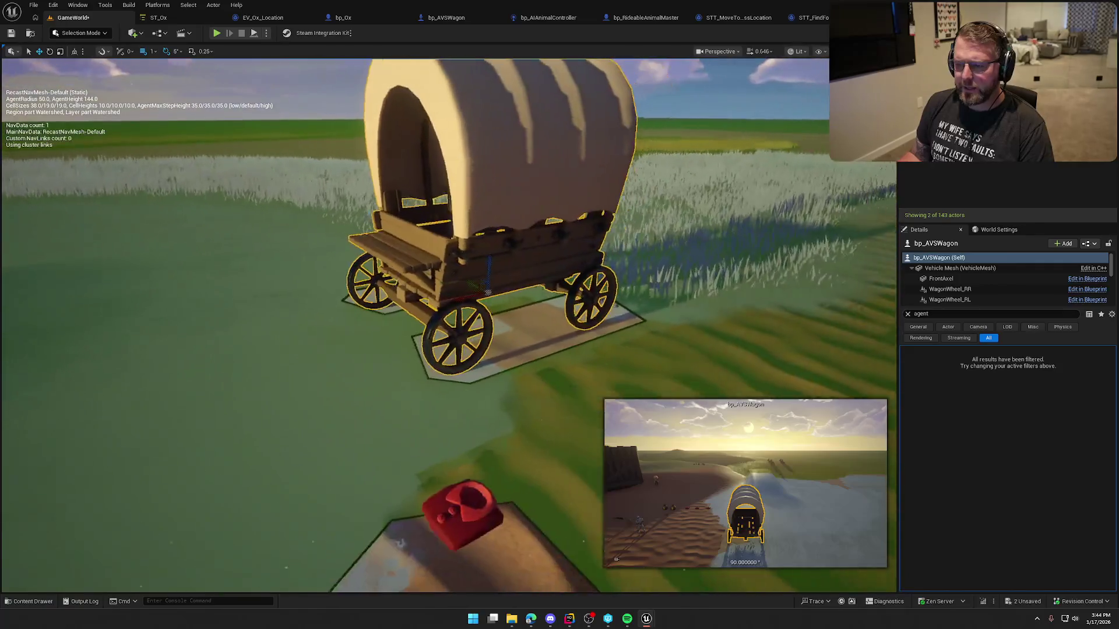